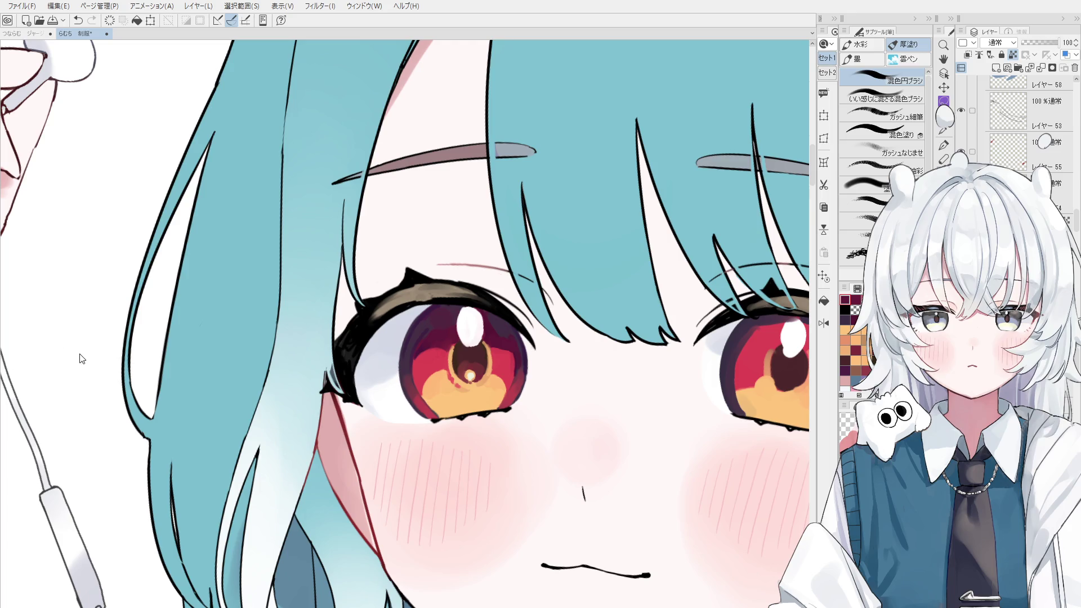
- Sample a dark iris colour and paint small strokes darkening the upper-left of the left iris
{"action": "key", "text": "h"}
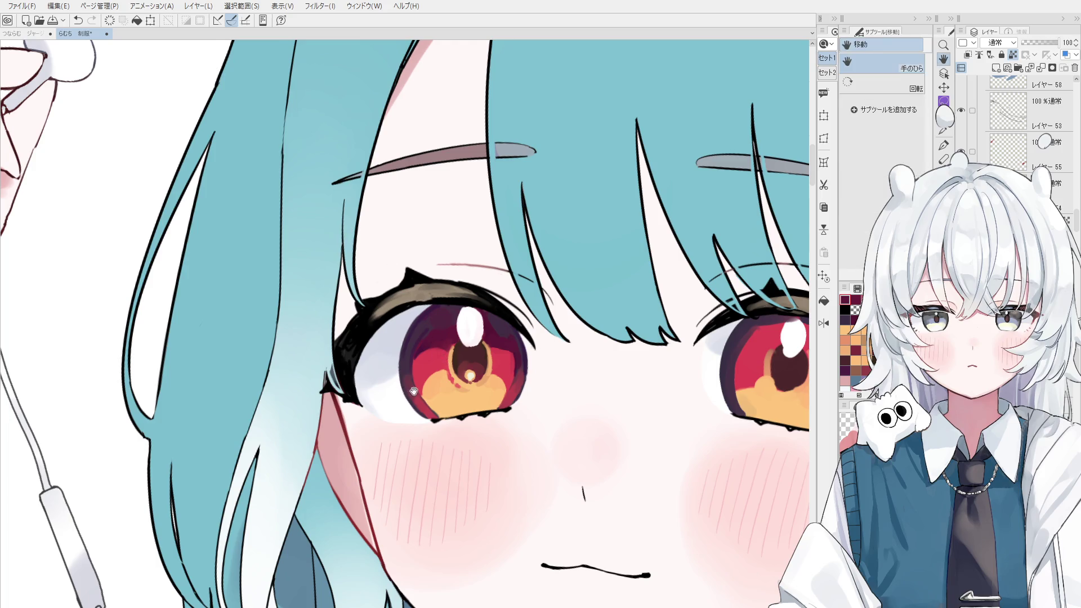
{"action": "left_click_drag", "start_coordinate": [408, 391], "coordinate": [420, 392]}
{"action": "key", "text": "o"}
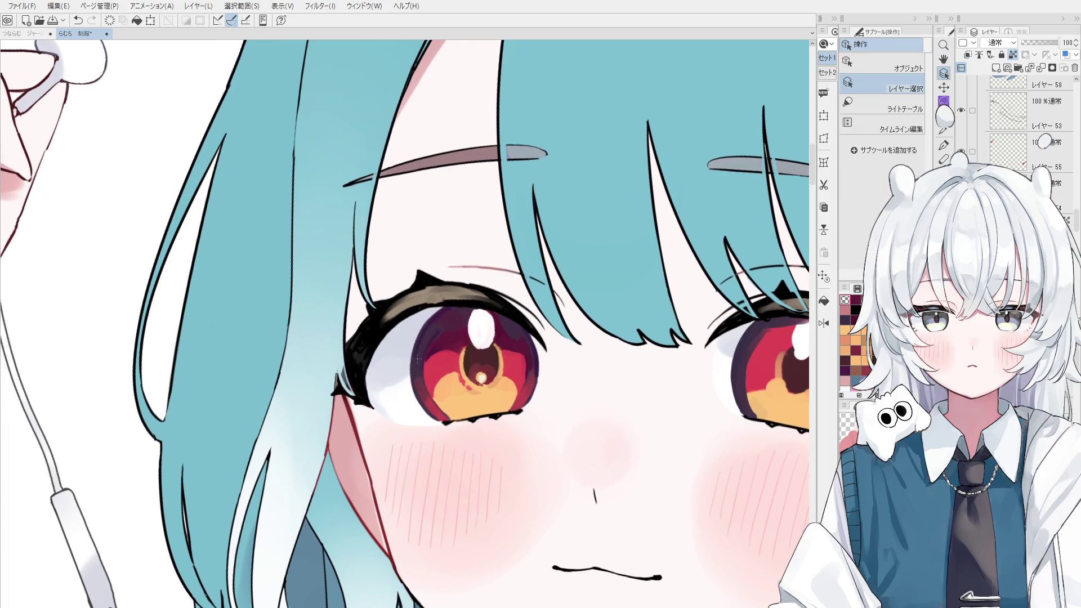
{"action": "key", "text": "b"}
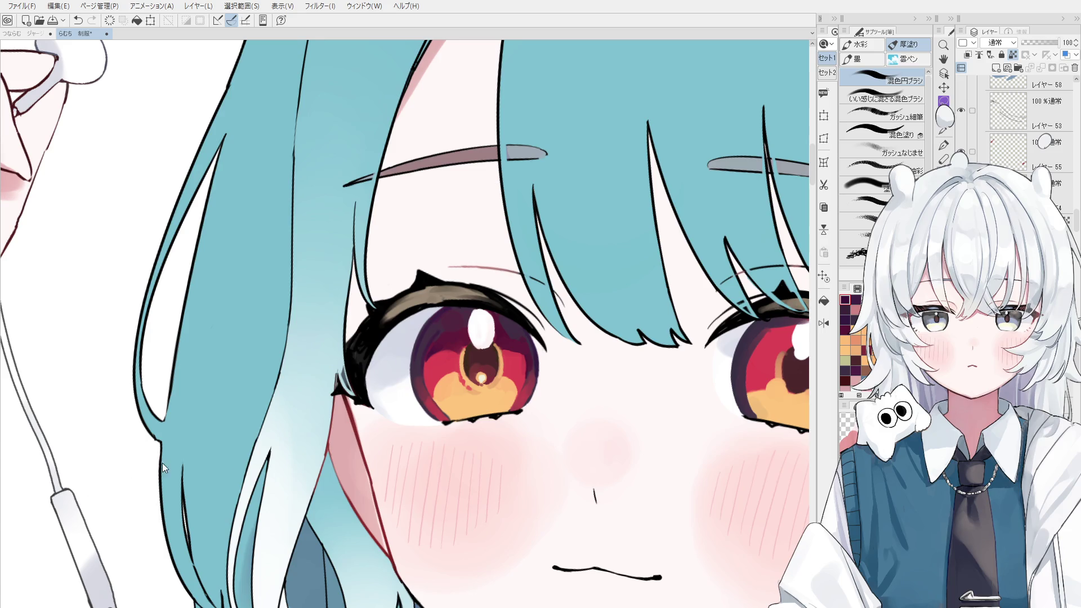
{"action": "scroll", "coordinate": [454, 373], "scroll_direction": "up", "scroll_amount": 2}
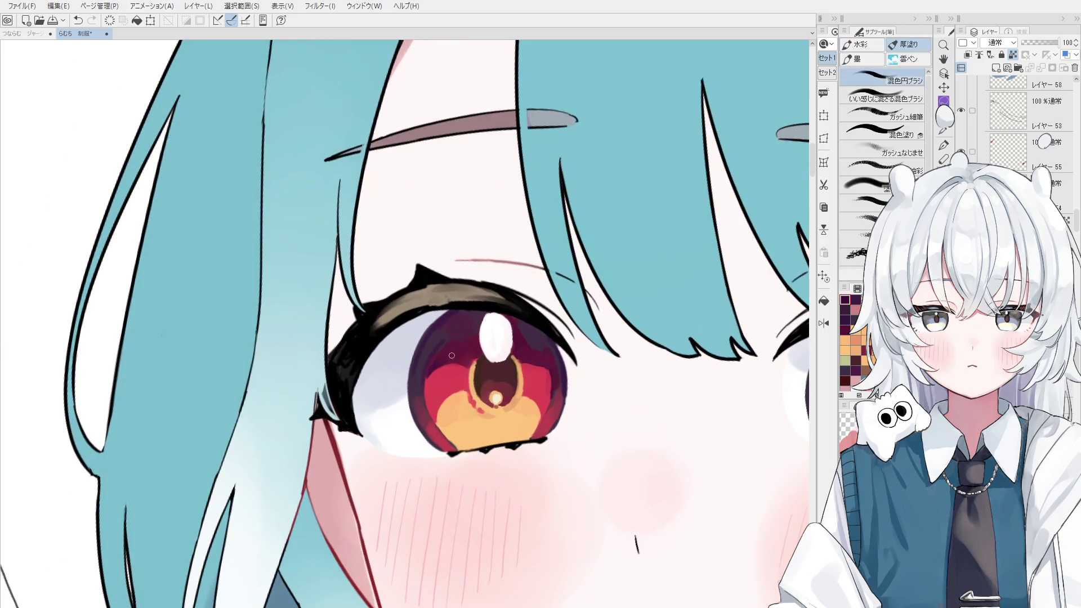
{"action": "mouse_move", "coordinate": [420, 360]}
{"action": "left_mouse_down"}
{"action": "mouse_move", "coordinate": [445, 316]}
{"action": "mouse_move", "coordinate": [439, 321]}
{"action": "mouse_move", "coordinate": [466, 337]}
{"action": "left_mouse_up"}
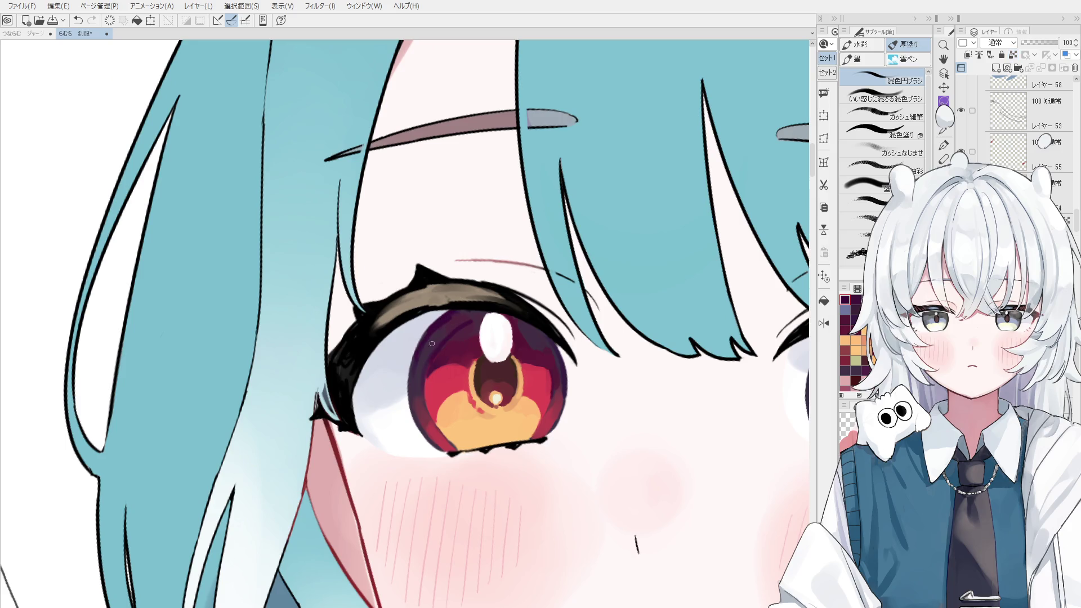
{"action": "key", "text": "ctrl+z"}
{"action": "left_click", "coordinate": [436, 333]}
{"action": "left_click", "coordinate": [451, 325], "text": "alt"}
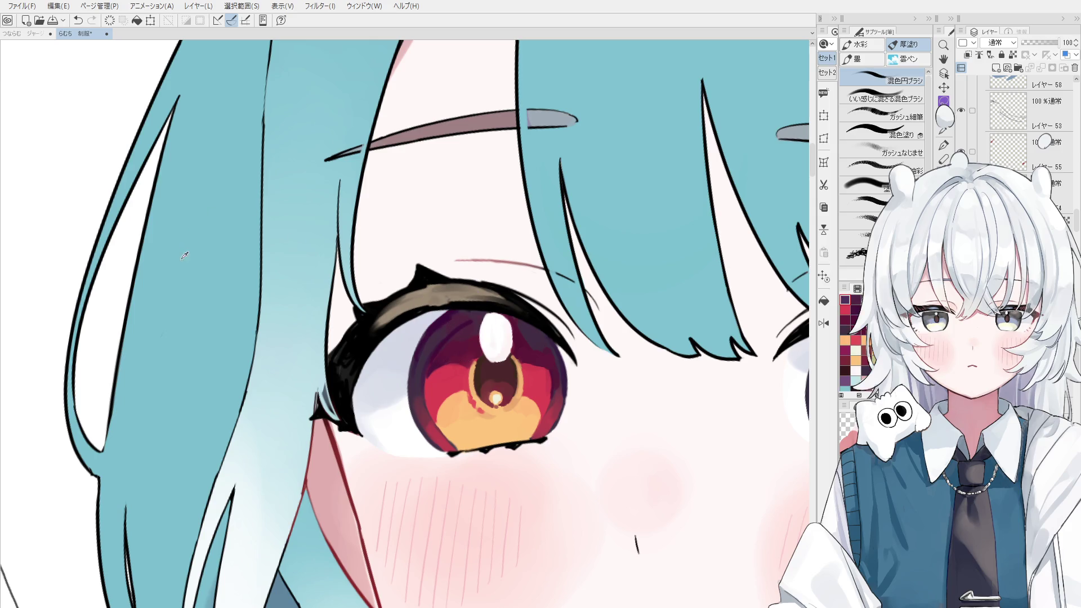
{"action": "left_click_drag", "start_coordinate": [436, 321], "coordinate": [454, 332]}
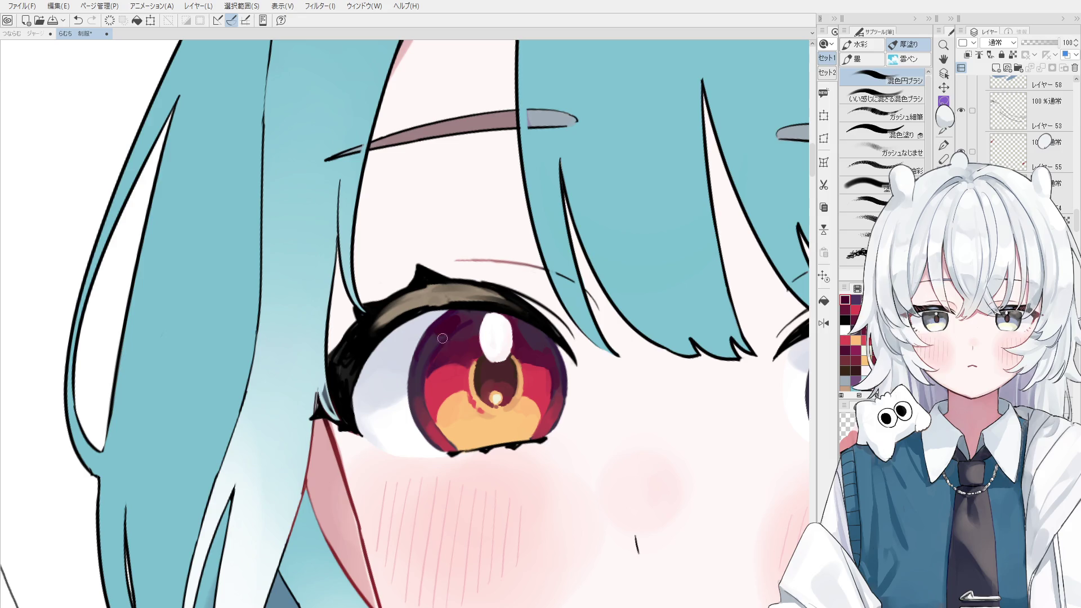
{"action": "key", "text": "h"}
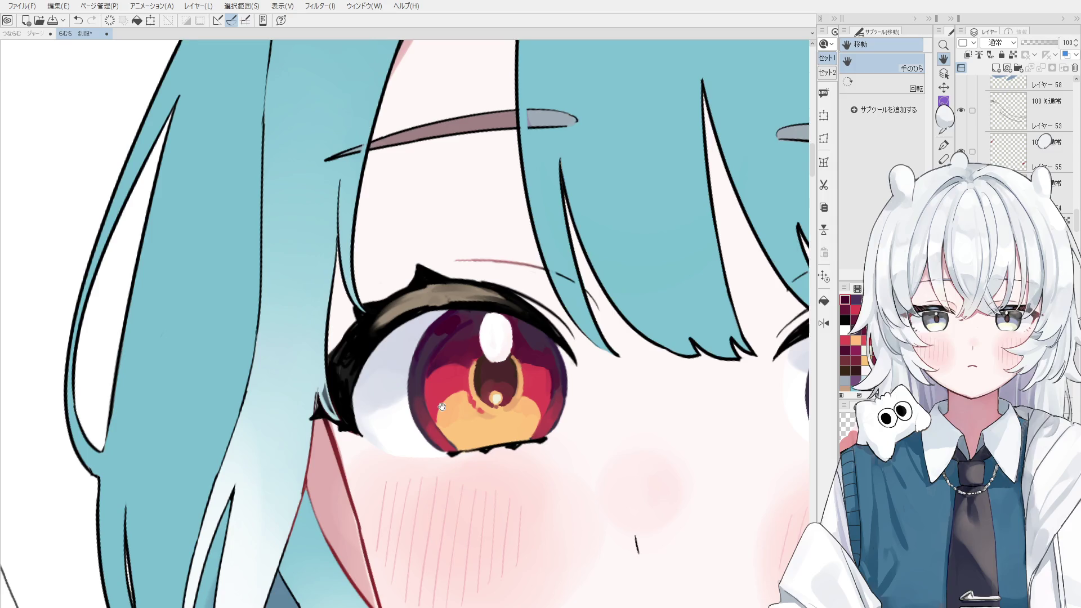
- Shrink the brush, select the painted layer, and touch up the right eye's outer edge
{"action": "left_click_drag", "start_coordinate": [428, 343], "coordinate": [438, 354]}
{"action": "key", "text": "b"}
{"action": "key", "text": "bracketleft"}
{"action": "key", "text": "bracketleft"}
{"action": "key", "text": "ctrl+minus"}
{"action": "key", "text": "ctrl+minus"}
{"action": "key", "text": "ctrl+minus"}
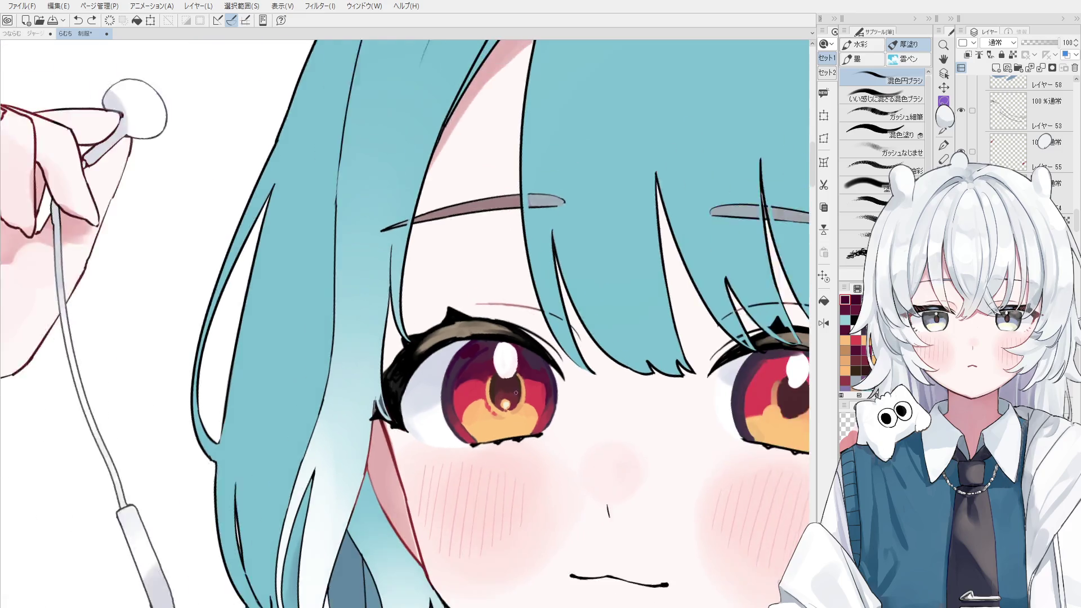
{"action": "key", "text": "o"}
{"action": "left_click", "coordinate": [617, 489]}
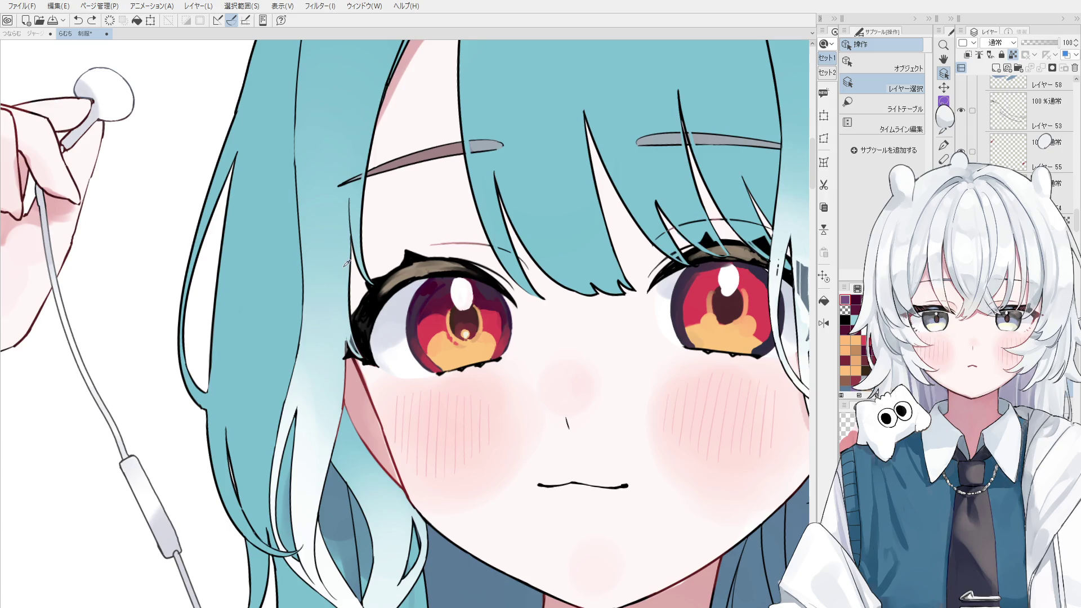
{"action": "key", "text": "b"}
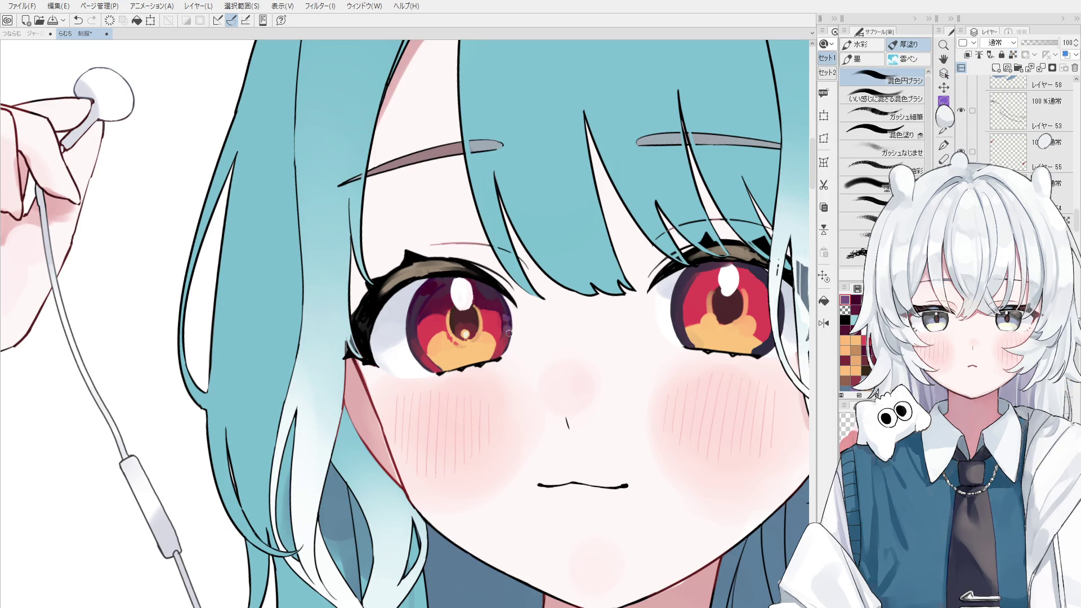
{"action": "left_click_drag", "start_coordinate": [506, 336], "coordinate": [504, 346]}
- Sample a reddish pink and dab it along the lower-left edge of the left iris
{"action": "left_click", "coordinate": [429, 360], "text": "alt"}
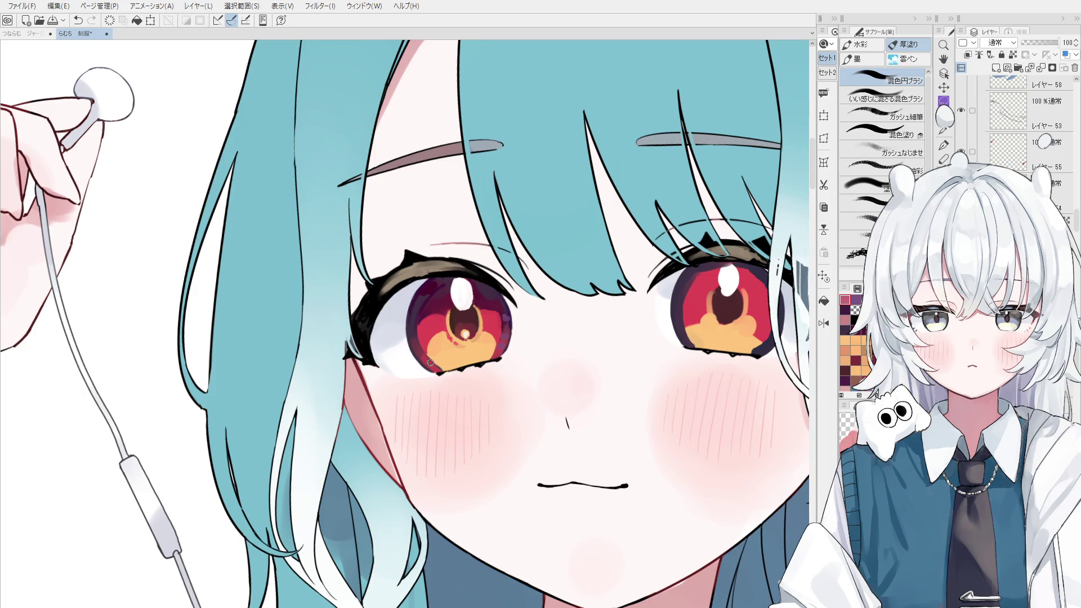
{"action": "scroll", "coordinate": [428, 363], "scroll_direction": "up", "scroll_amount": 1}
{"action": "key", "text": "ctrl+z"}
{"action": "left_click_drag", "start_coordinate": [422, 352], "coordinate": [414, 329]}
{"action": "key", "text": "ctrl+z"}
- Brush sampled lavender-grey over the upper-left iris, toggling undo/redo to compare
{"action": "left_click", "coordinate": [369, 334], "text": "alt"}
{"action": "key", "text": "ctrl+z"}
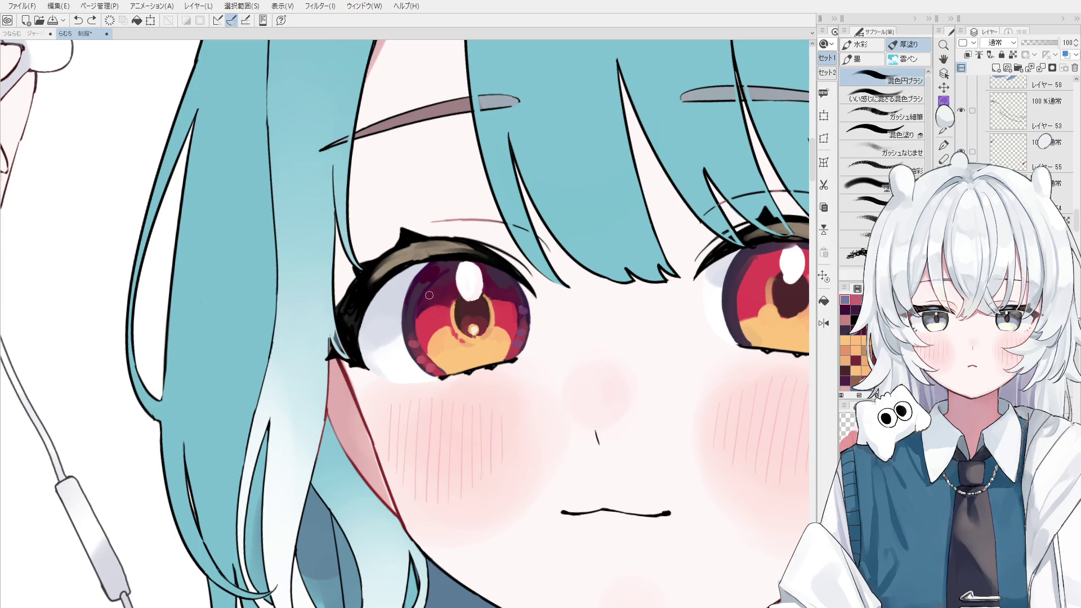
{"action": "mouse_move", "coordinate": [419, 301]}
{"action": "left_mouse_down"}
{"action": "mouse_move", "coordinate": [440, 293]}
{"action": "mouse_move", "coordinate": [441, 270]}
{"action": "left_mouse_up"}
{"action": "key", "text": "ctrl+z"}
{"action": "key", "text": "ctrl+y"}
{"action": "key", "text": "ctrl+z"}
{"action": "key", "text": "ctrl+z"}
{"action": "key", "text": "ctrl+y"}
{"action": "key", "text": "ctrl+z"}
{"action": "key", "text": "ctrl+y"}
{"action": "key", "text": "ctrl+z"}
{"action": "key", "text": "ctrl+y"}
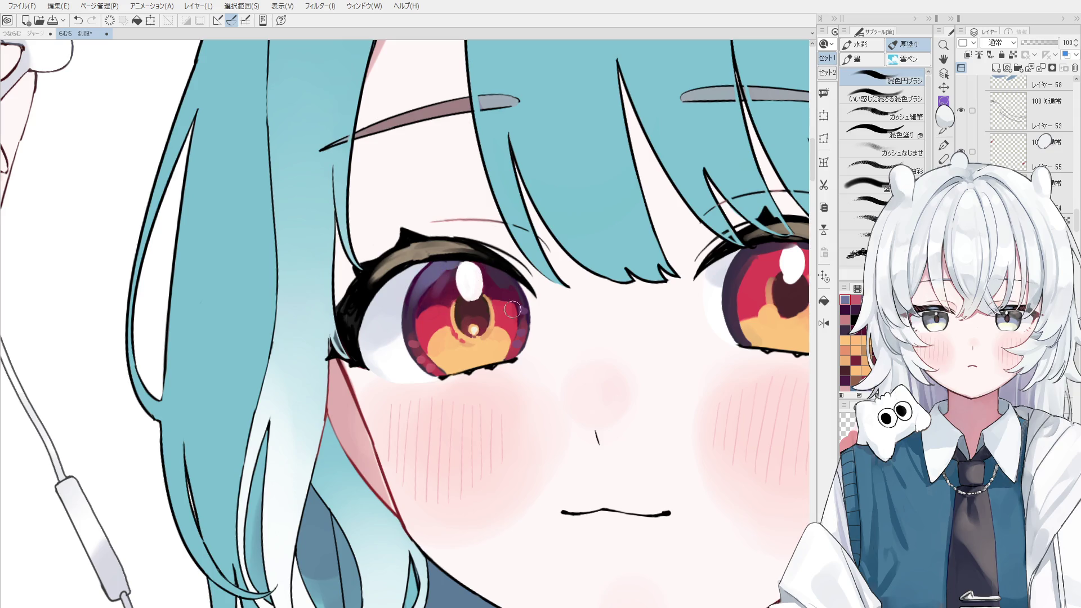
{"action": "scroll", "coordinate": [493, 293], "scroll_direction": "up", "scroll_amount": 1}
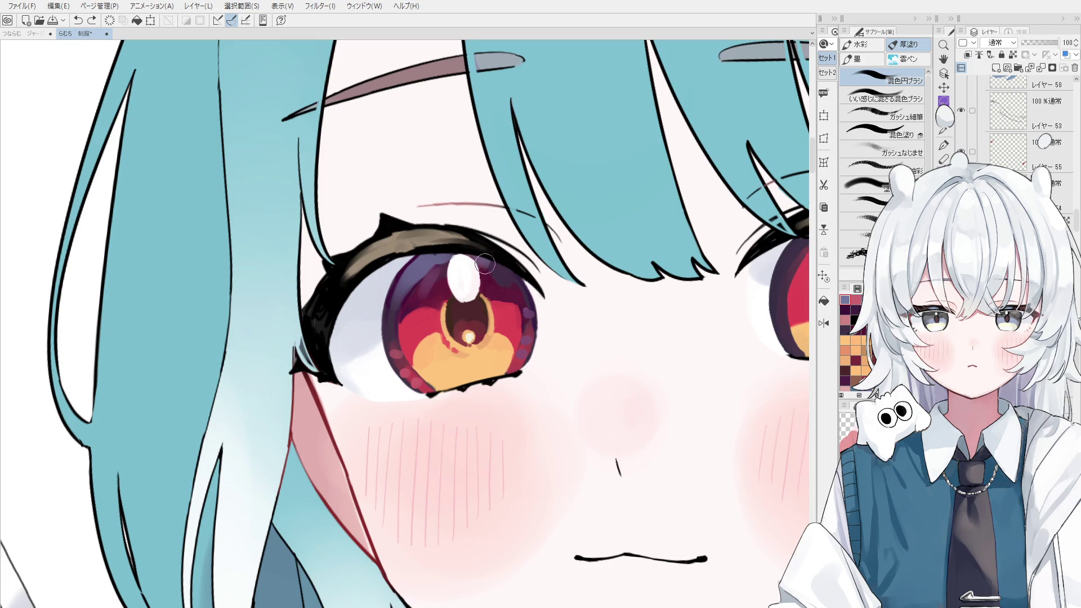
{"action": "scroll", "coordinate": [502, 282], "scroll_direction": "down", "scroll_amount": 2}
{"action": "key", "text": "ctrl+z"}
{"action": "key", "text": "ctrl+y"}
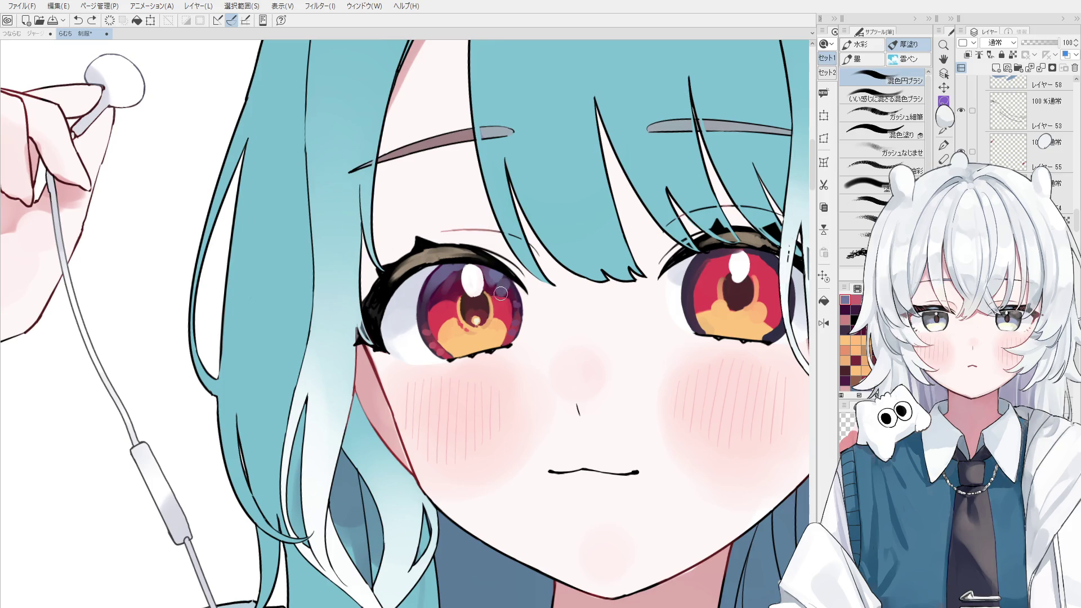
- Repaint the purple shading on the upper left iris slightly darker, comparing before and after
{"action": "left_click_drag", "start_coordinate": [508, 289], "coordinate": [489, 290]}
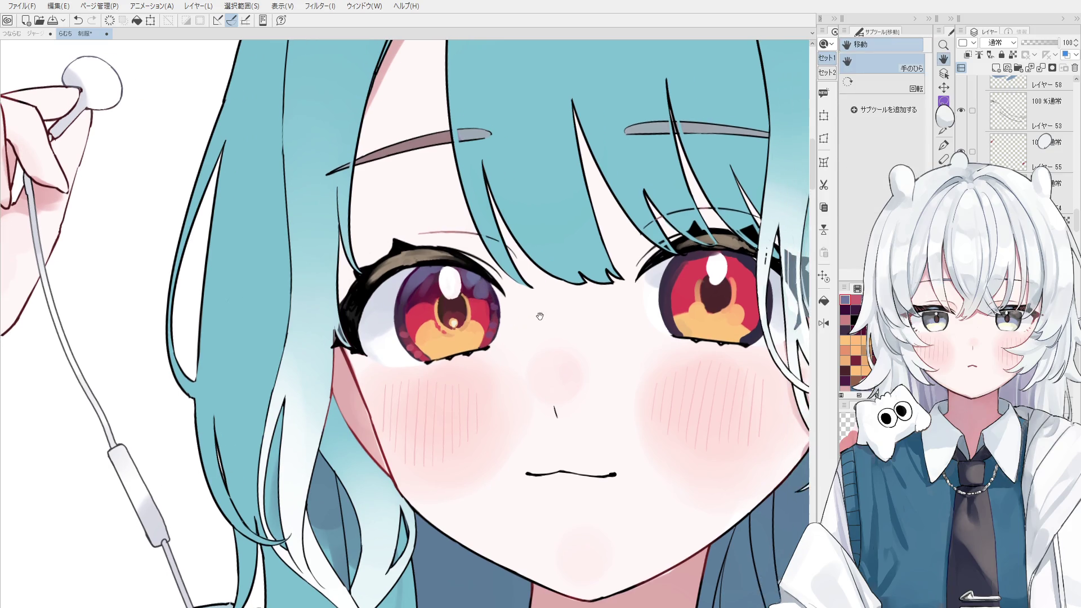
{"action": "key", "text": "ctrl+z"}
{"action": "key", "text": "ctrl+y"}
{"action": "key", "text": "ctrl+z"}
{"action": "left_click_drag", "start_coordinate": [436, 278], "coordinate": [433, 284]}
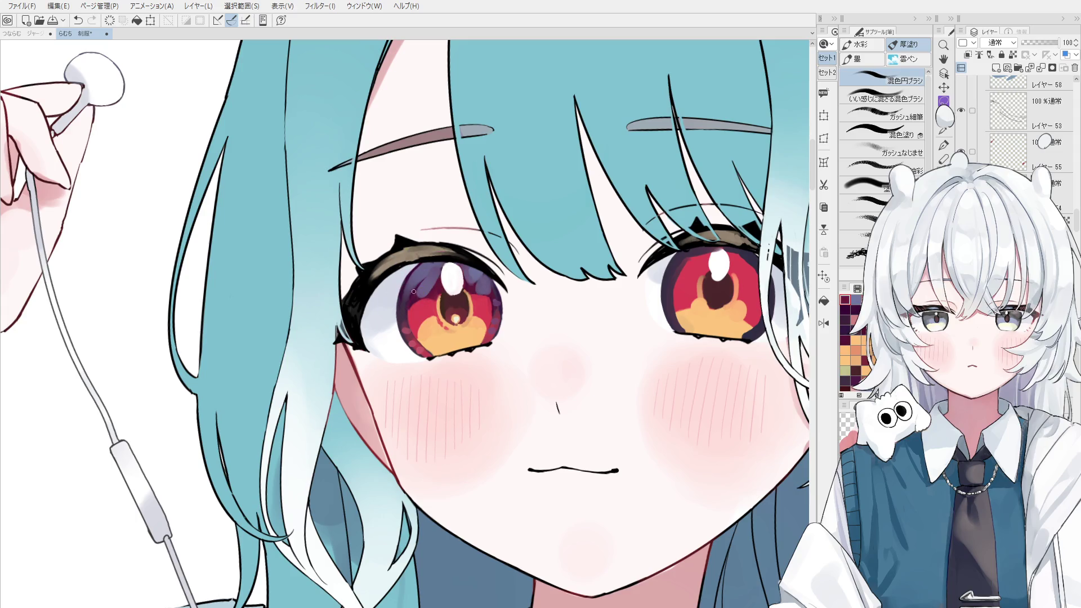
{"action": "key", "text": "ctrl+z"}
{"action": "key", "text": "ctrl+y"}
{"action": "key", "text": "ctrl+z"}
{"action": "left_click_drag", "start_coordinate": [428, 275], "coordinate": [432, 279]}
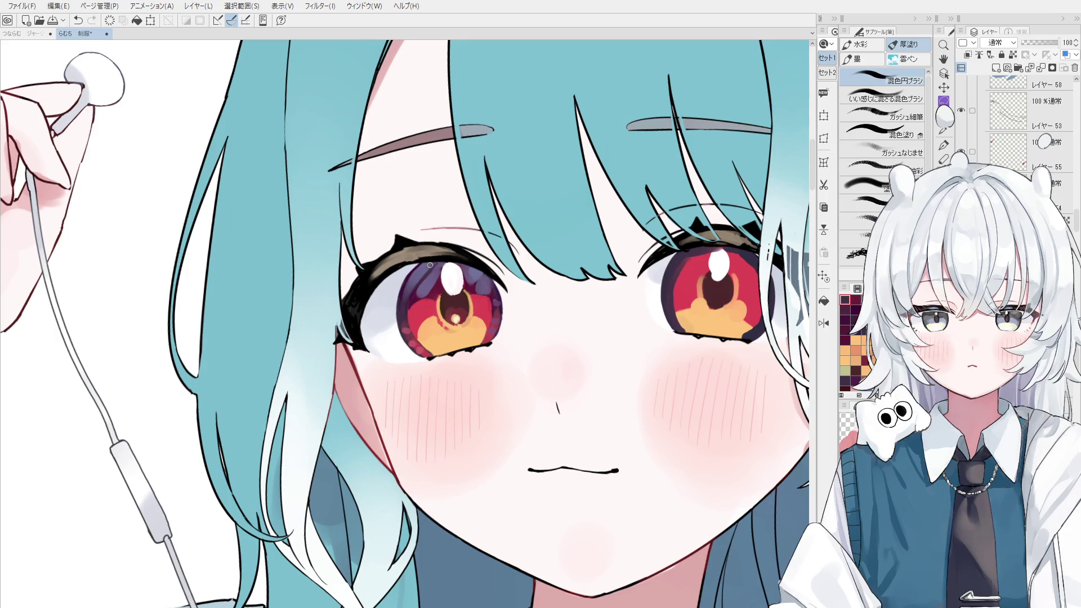
{"action": "key", "text": "ctrl+z"}
{"action": "key", "text": "ctrl+y"}
{"action": "key", "text": "ctrl+z"}
{"action": "key", "text": "ctrl+y"}
{"action": "scroll", "coordinate": [451, 276], "scroll_direction": "down", "scroll_amount": 1}
- Zoom and pan the view onto the left eye, then select the Pen tool for inking
{"action": "key", "text": "o"}
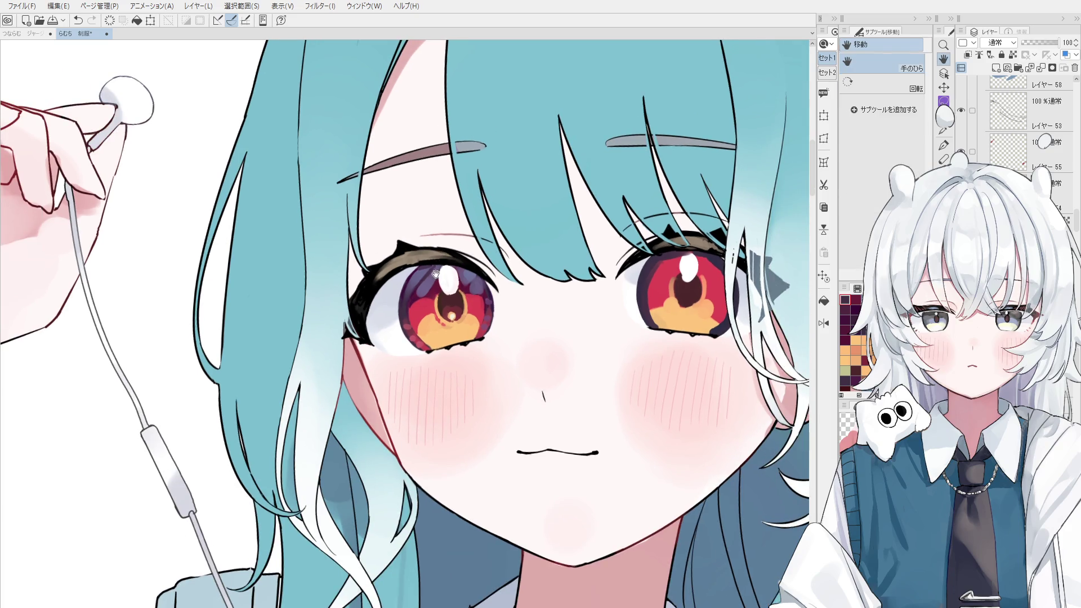
{"action": "scroll", "coordinate": [426, 276], "scroll_direction": "up", "scroll_amount": 3}
{"action": "key", "text": "b"}
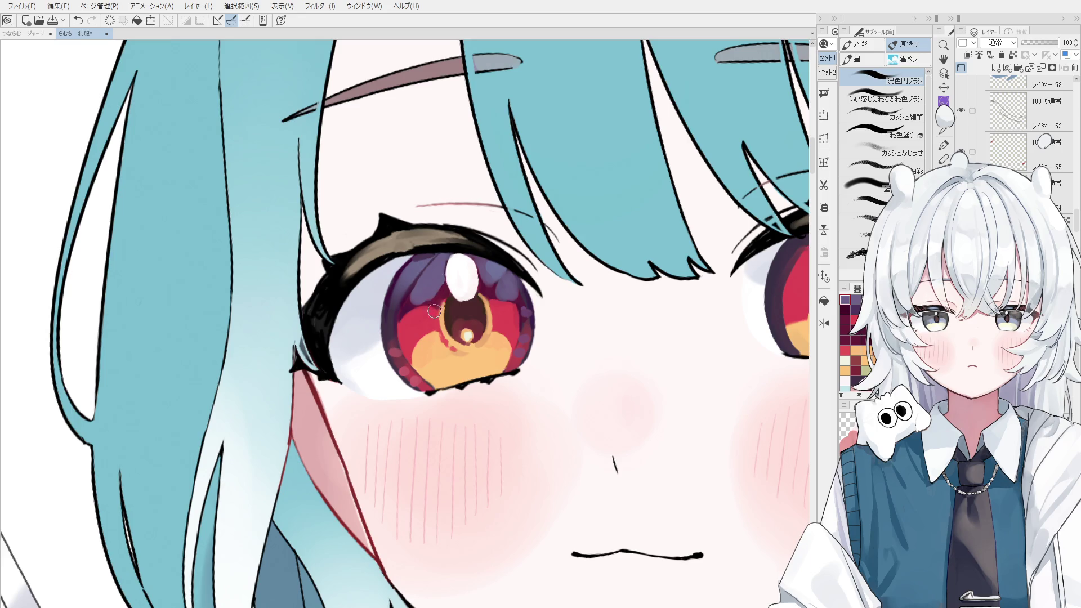
{"action": "left_click_drag", "start_coordinate": [423, 309], "coordinate": [441, 333]}
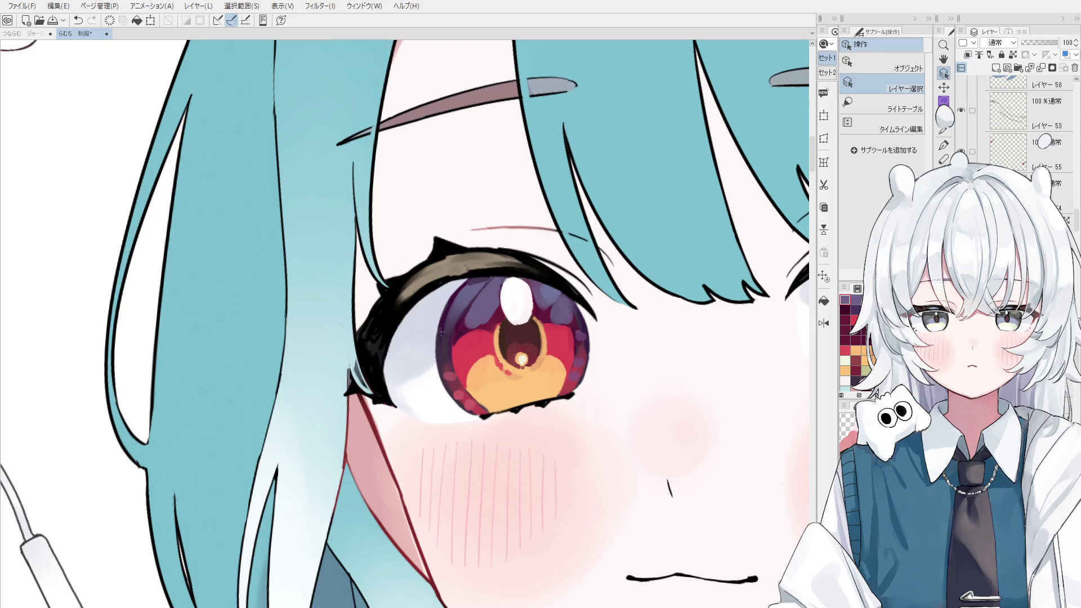
{"action": "left_click_drag", "start_coordinate": [441, 331], "coordinate": [458, 341]}
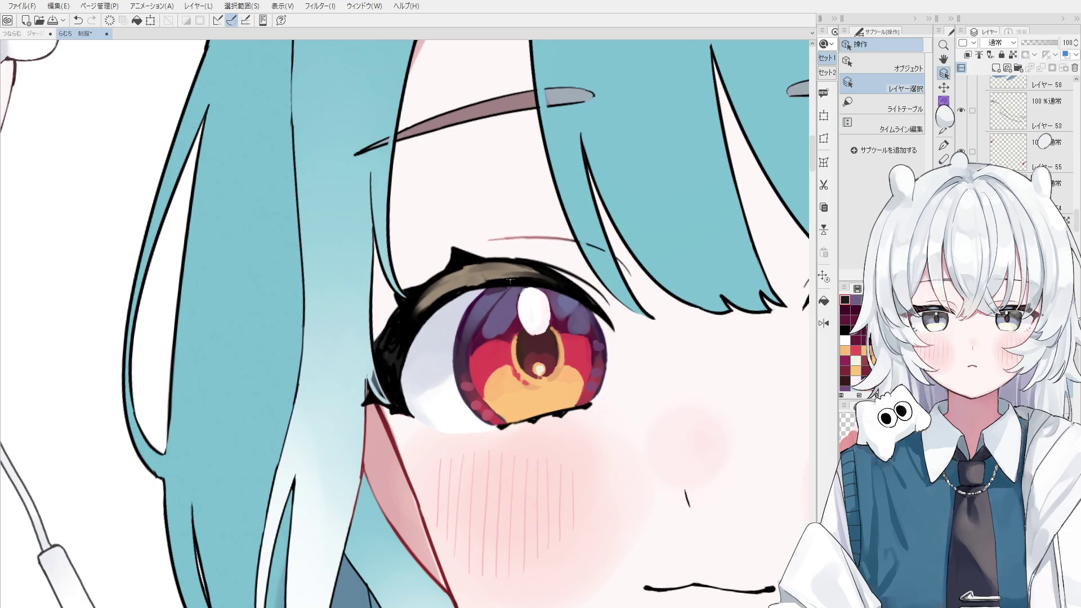
{"action": "key", "text": "p"}
{"action": "scroll", "coordinate": [476, 282], "scroll_direction": "up", "scroll_amount": 1}
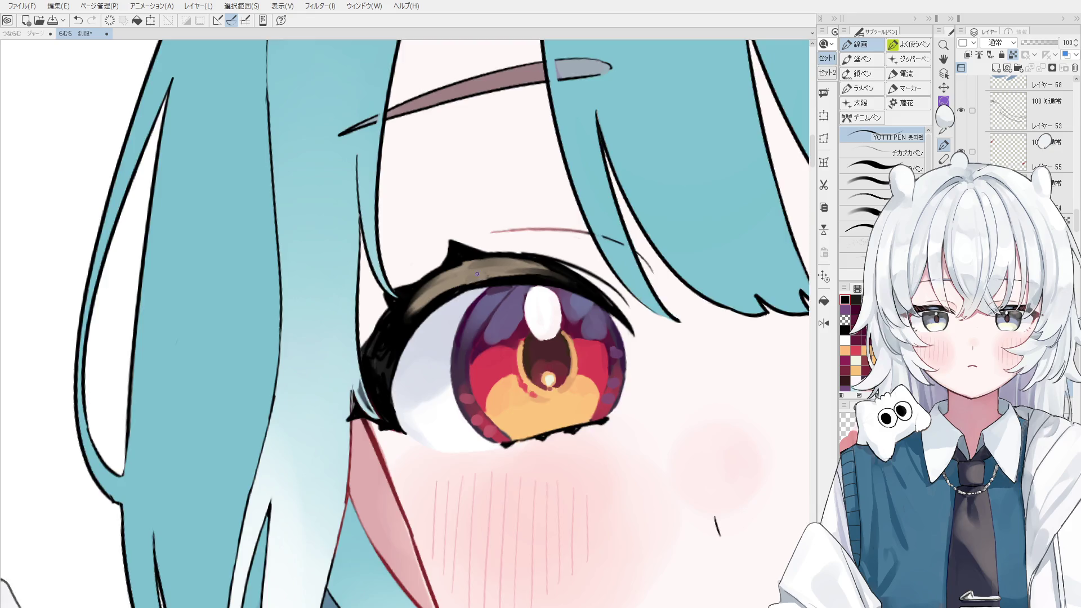
{"action": "scroll", "coordinate": [475, 268], "scroll_direction": "up", "scroll_amount": 1}
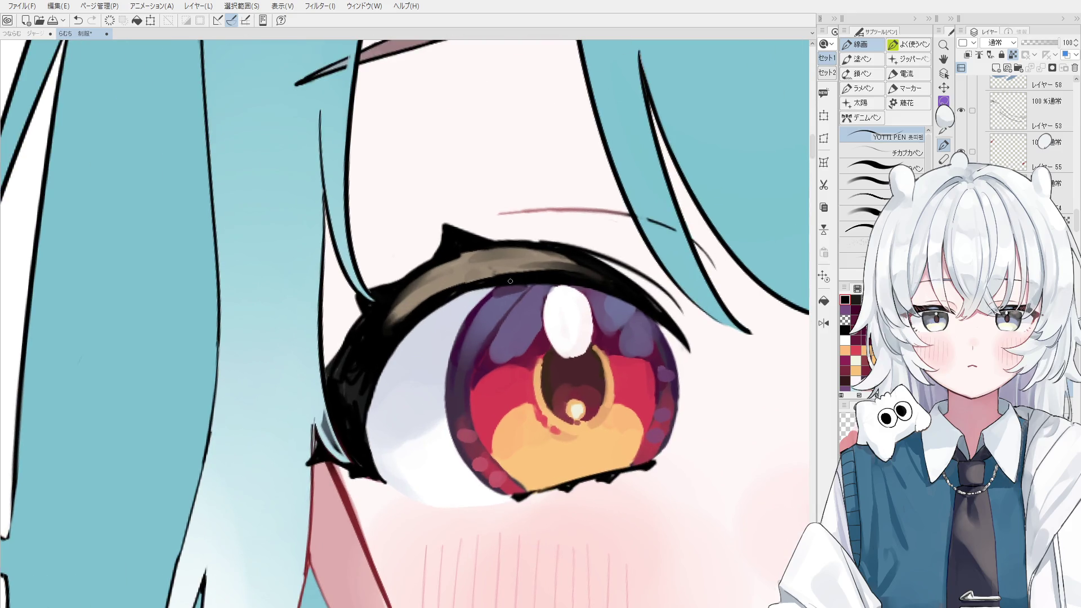
{"action": "left_click", "coordinate": [465, 277], "text": "alt"}
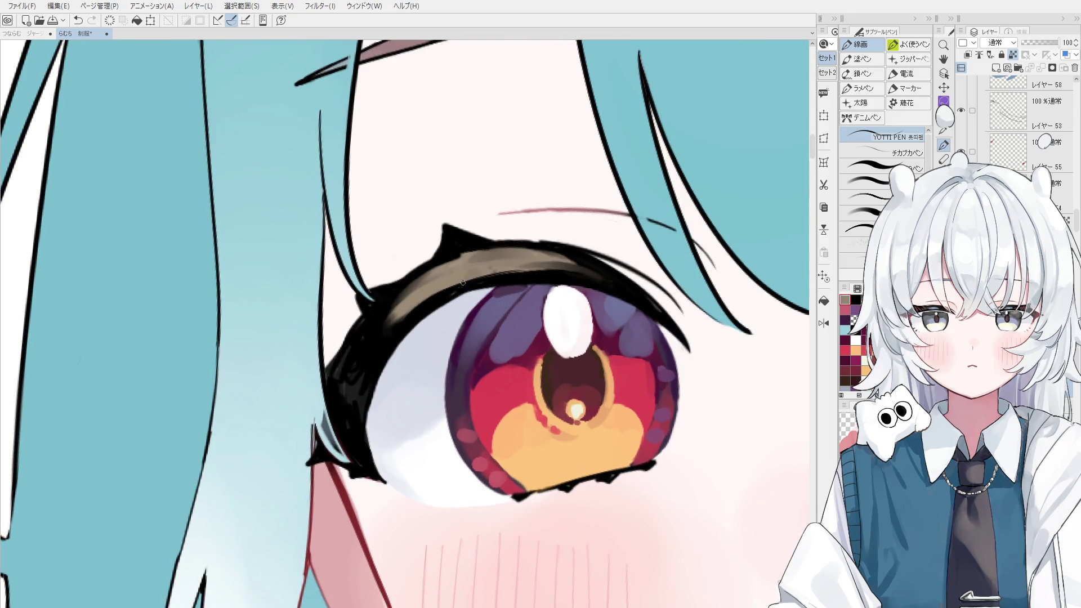
{"action": "scroll", "coordinate": [488, 296], "scroll_direction": "down", "scroll_amount": 1}
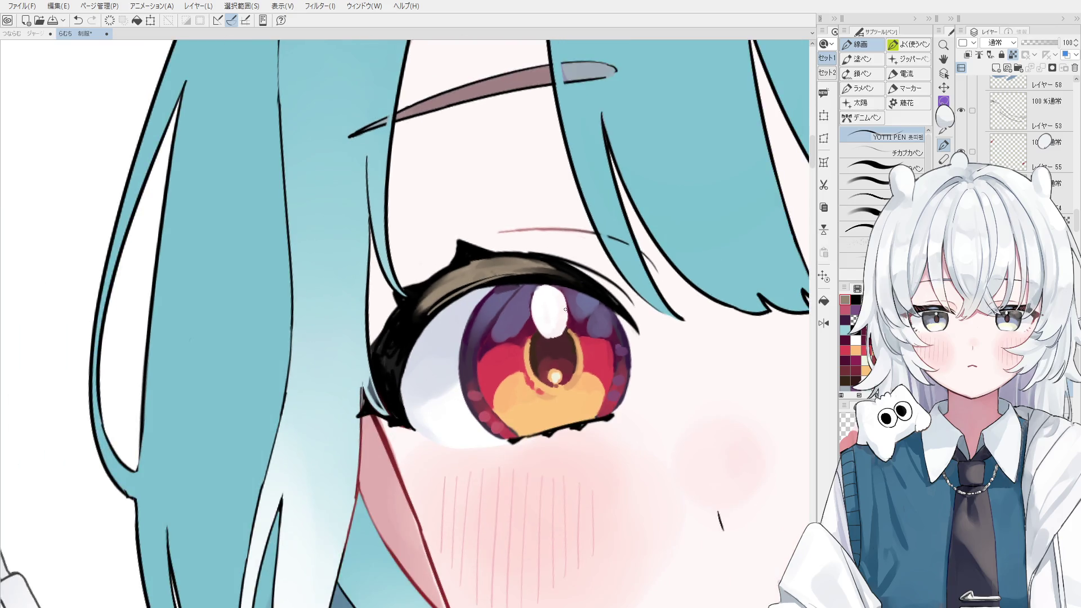
{"action": "scroll", "coordinate": [481, 316], "scroll_direction": "up", "scroll_amount": 1}
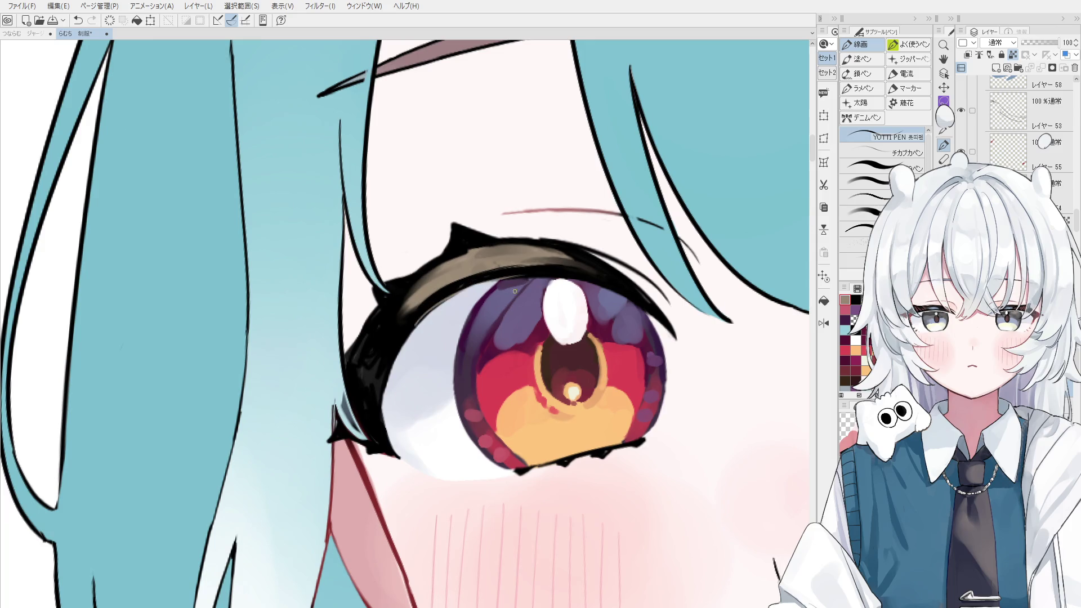
{"action": "scroll", "coordinate": [572, 309], "scroll_direction": "down", "scroll_amount": 1}
{"action": "scroll", "coordinate": [571, 316], "scroll_direction": "down", "scroll_amount": 3}
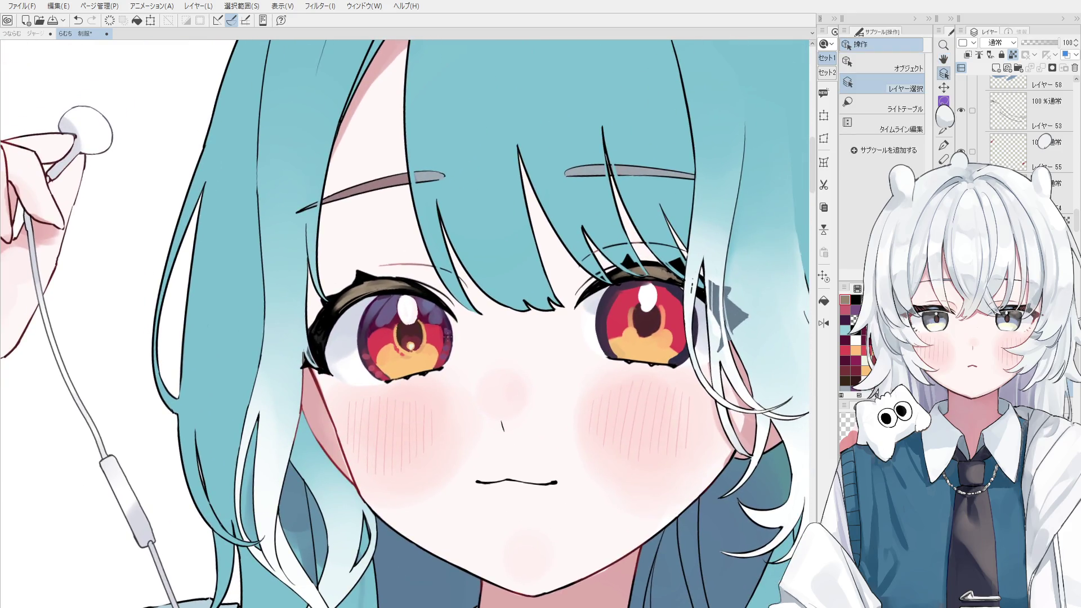
{"action": "left_click_drag", "start_coordinate": [666, 321], "coordinate": [597, 331]}
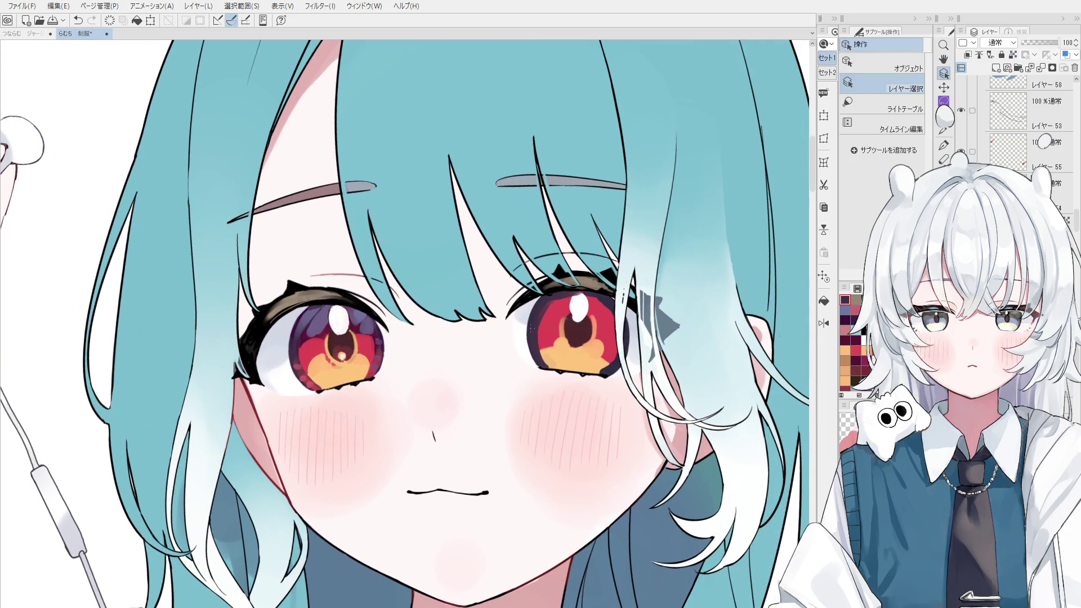
{"action": "scroll", "coordinate": [530, 331], "scroll_direction": "up", "scroll_amount": 1}
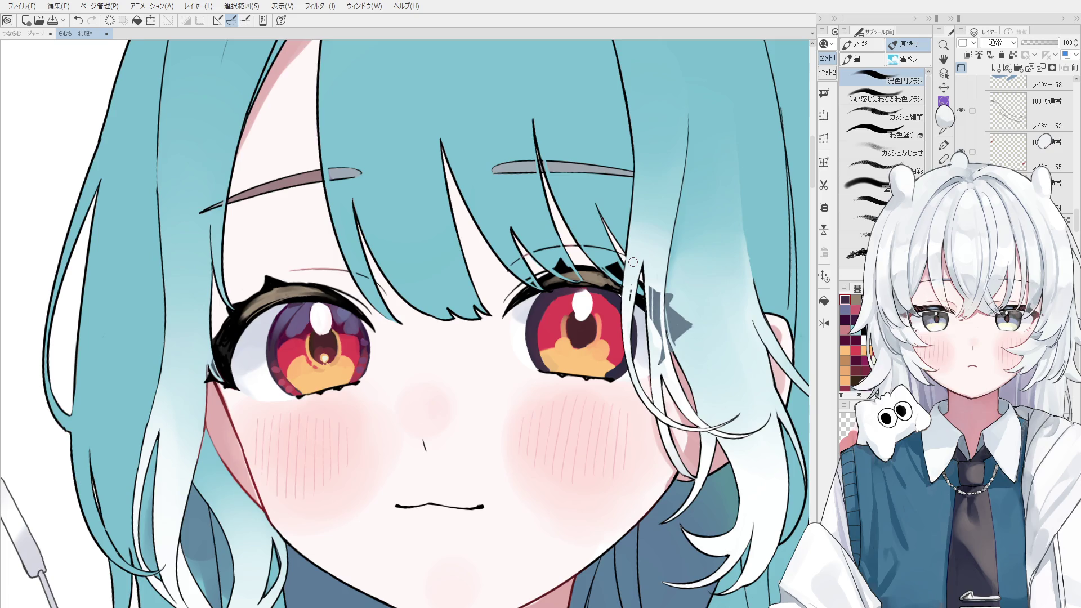
- With the eraser active, pick the bangs line-art layer from the canvas
{"action": "key", "text": "e"}
{"action": "scroll", "coordinate": [633, 262], "scroll_direction": "up", "scroll_amount": 2}
{"action": "left_click", "coordinate": [521, 327], "text": "ctrl+shift"}
{"action": "scroll", "coordinate": [521, 326], "scroll_direction": "up", "scroll_amount": 1}
{"action": "scroll", "coordinate": [527, 332], "scroll_direction": "up", "scroll_amount": 1}
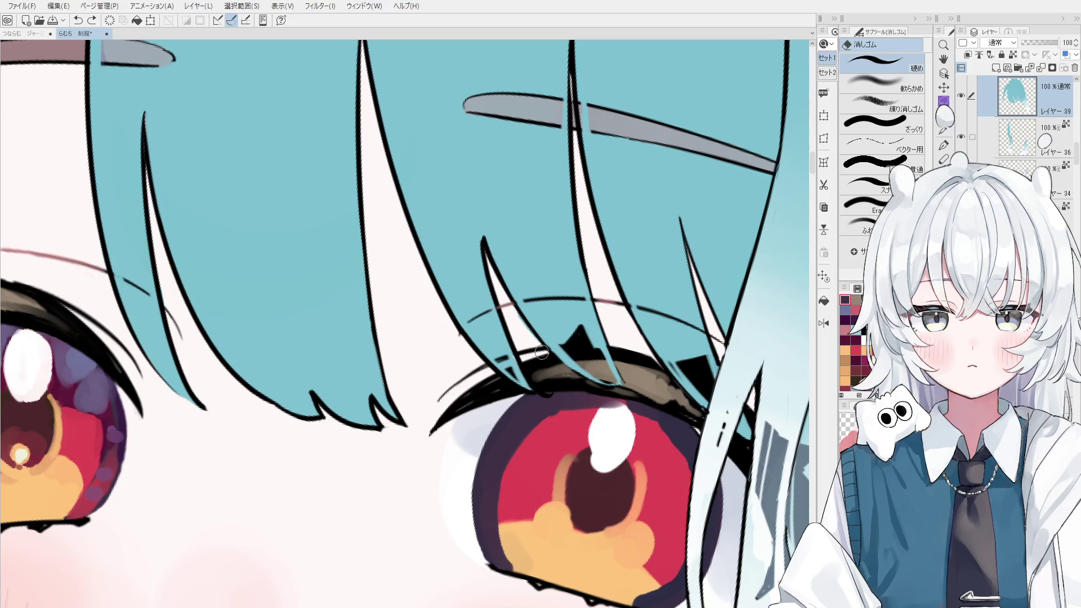
{"action": "left_click", "coordinate": [540, 311], "text": "ctrl+shift"}
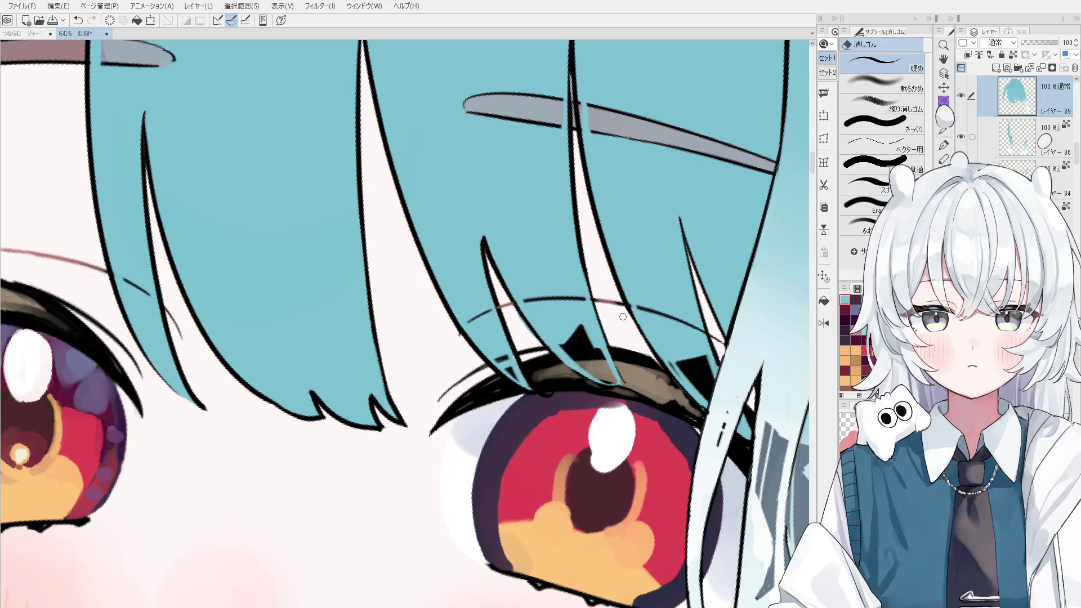
{"action": "scroll", "coordinate": [529, 328], "scroll_direction": "up", "scroll_amount": 3}
{"action": "left_click", "coordinate": [507, 310], "text": "ctrl+shift"}
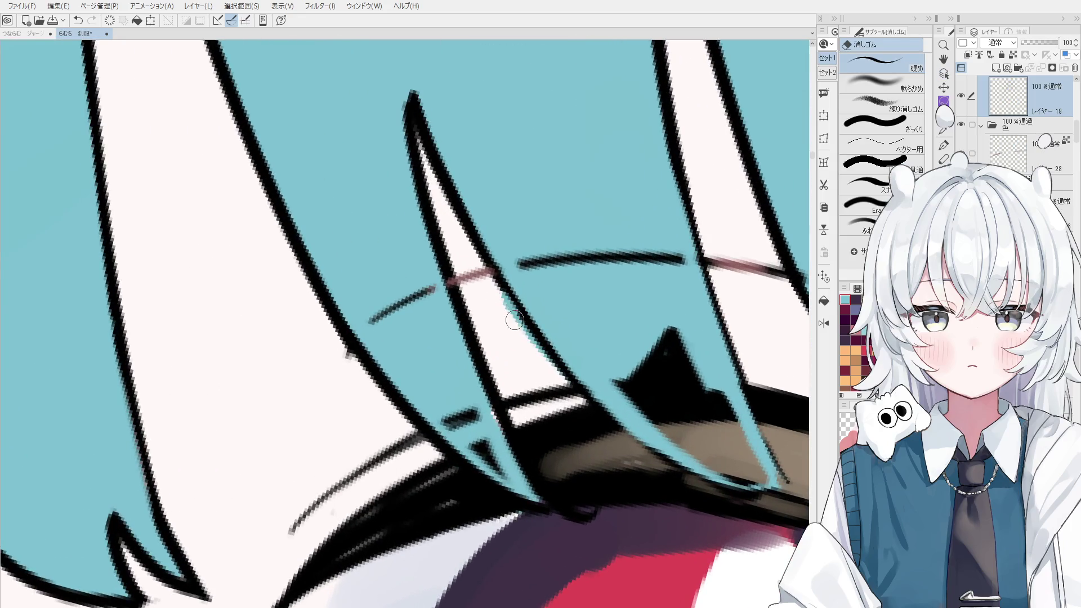
{"action": "key", "text": "ctrl+z"}
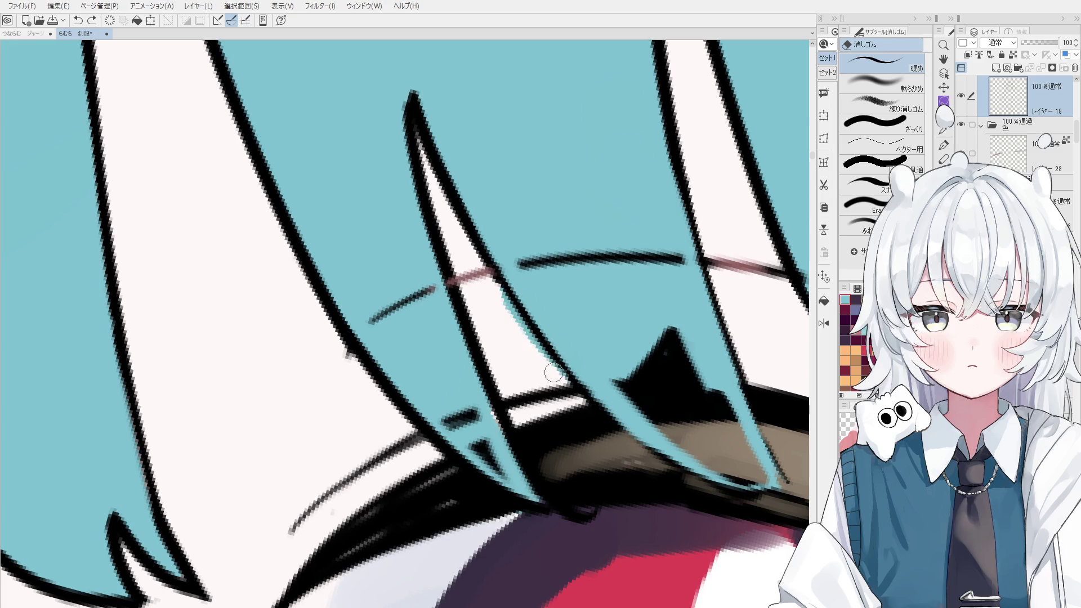
{"action": "key", "text": "ctrl+y"}
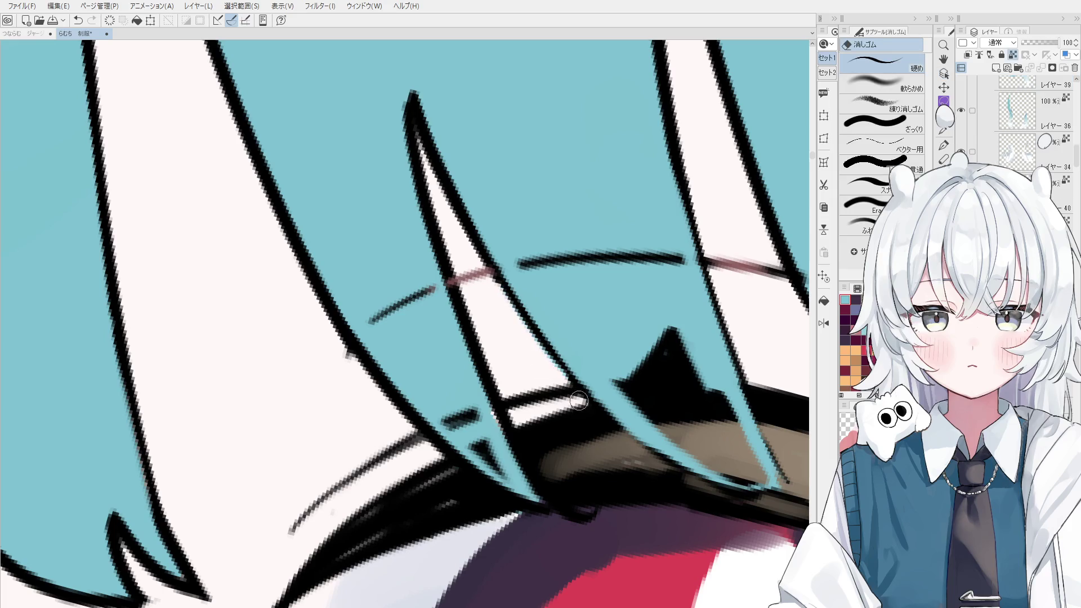
{"action": "scroll", "coordinate": [549, 358], "scroll_direction": "down", "scroll_amount": 2}
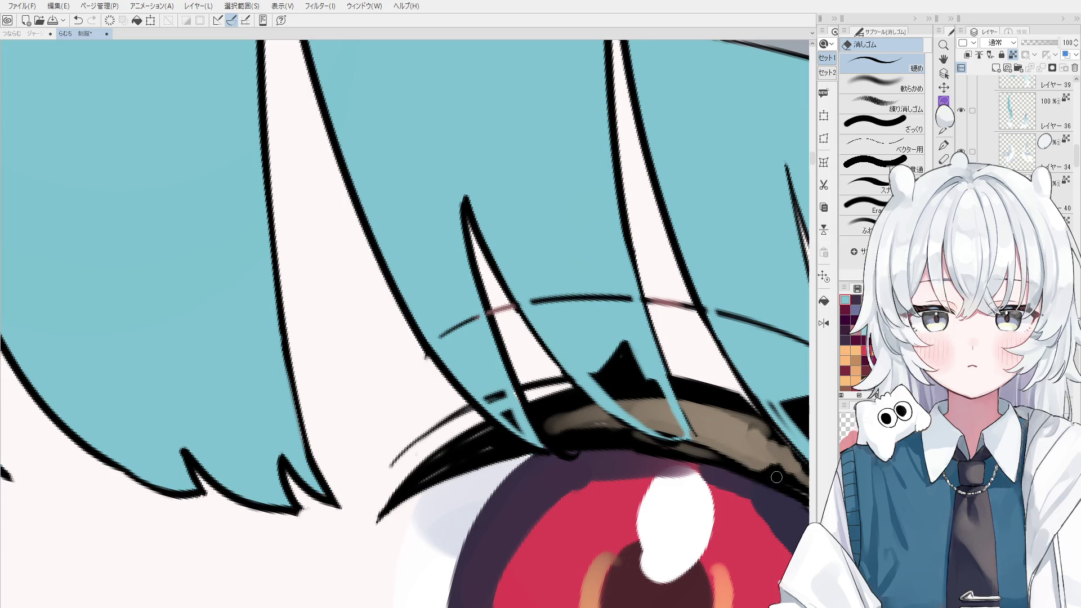
{"action": "scroll", "coordinate": [516, 345], "scroll_direction": "up", "scroll_amount": 3}
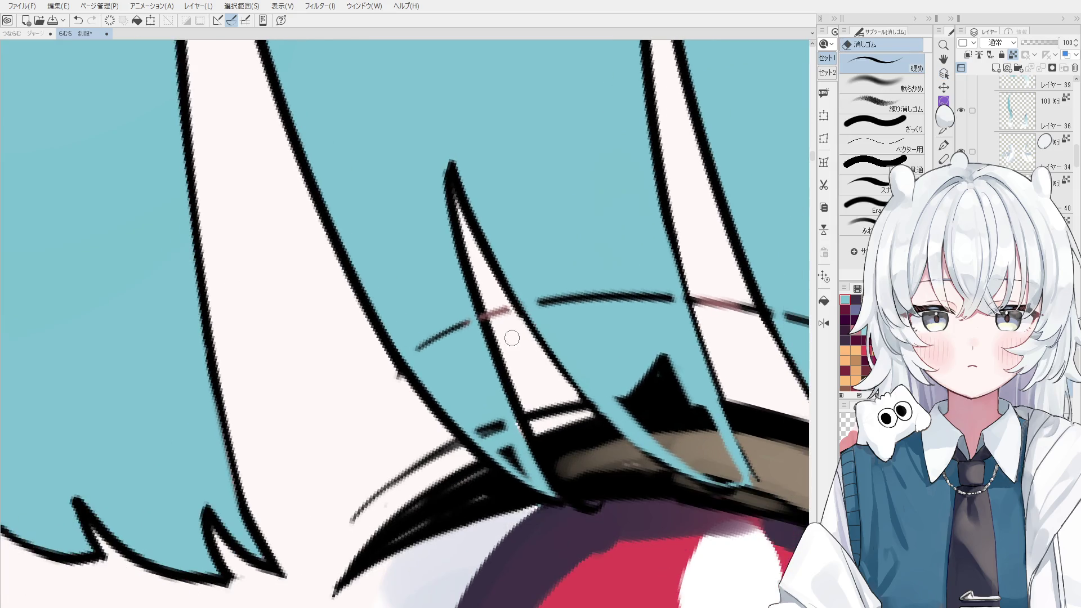
- Erase the pink stroke crossing the strand outline and reselect the bangs line-art layer
{"action": "left_click_drag", "start_coordinate": [477, 313], "coordinate": [484, 324]}
{"action": "scroll", "coordinate": [493, 342], "scroll_direction": "down", "scroll_amount": 2}
{"action": "left_click", "coordinate": [503, 409], "text": "ctrl+shift"}
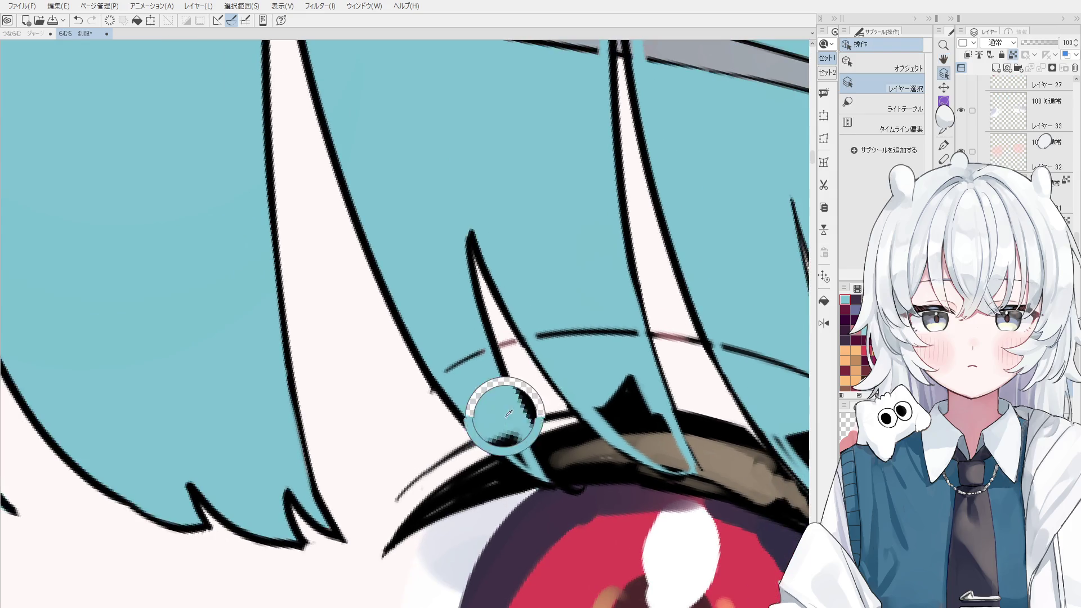
{"action": "left_click", "coordinate": [483, 374], "text": "ctrl+shift"}
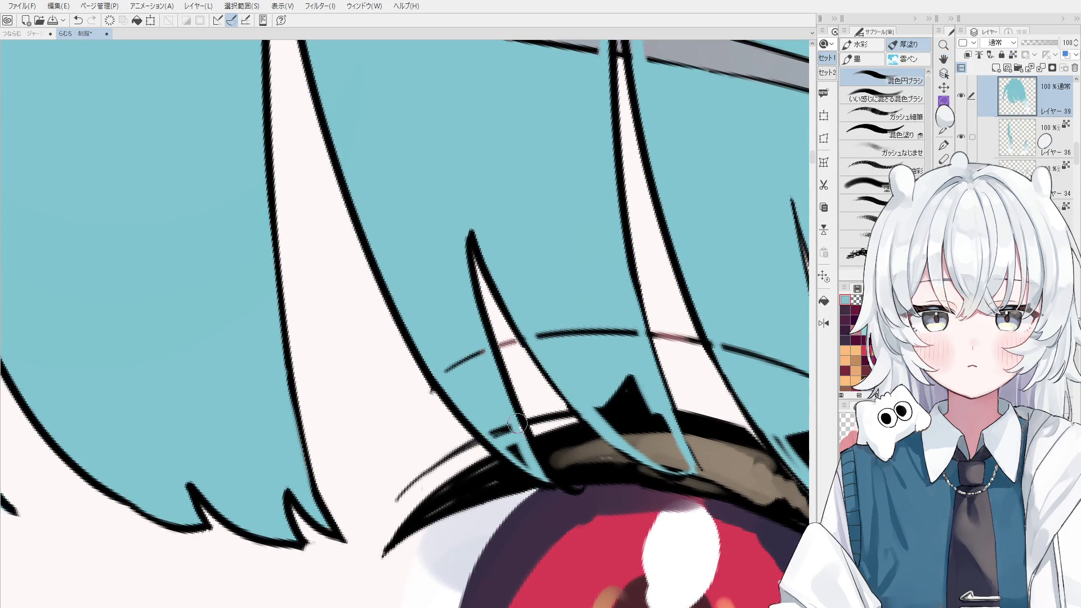
{"action": "scroll", "coordinate": [522, 428], "scroll_direction": "down", "scroll_amount": 2}
{"action": "key", "text": "e"}
{"action": "left_click", "coordinate": [489, 336], "text": "ctrl+shift"}
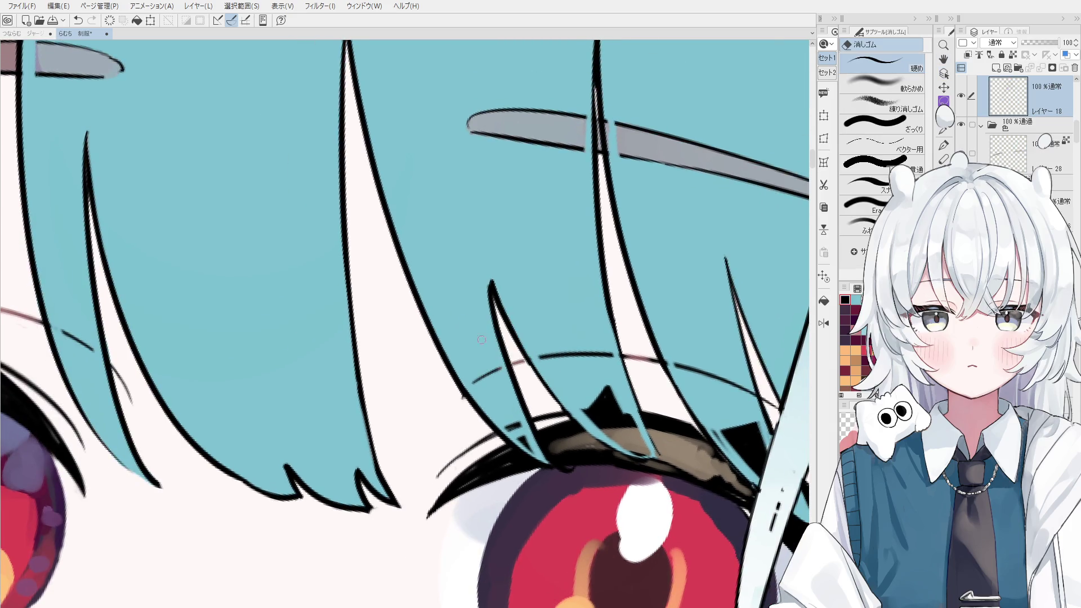
- Draw a thin hair-strand line over the eye with the pen, undoing unsatisfactory strokes
{"action": "key", "text": "p"}
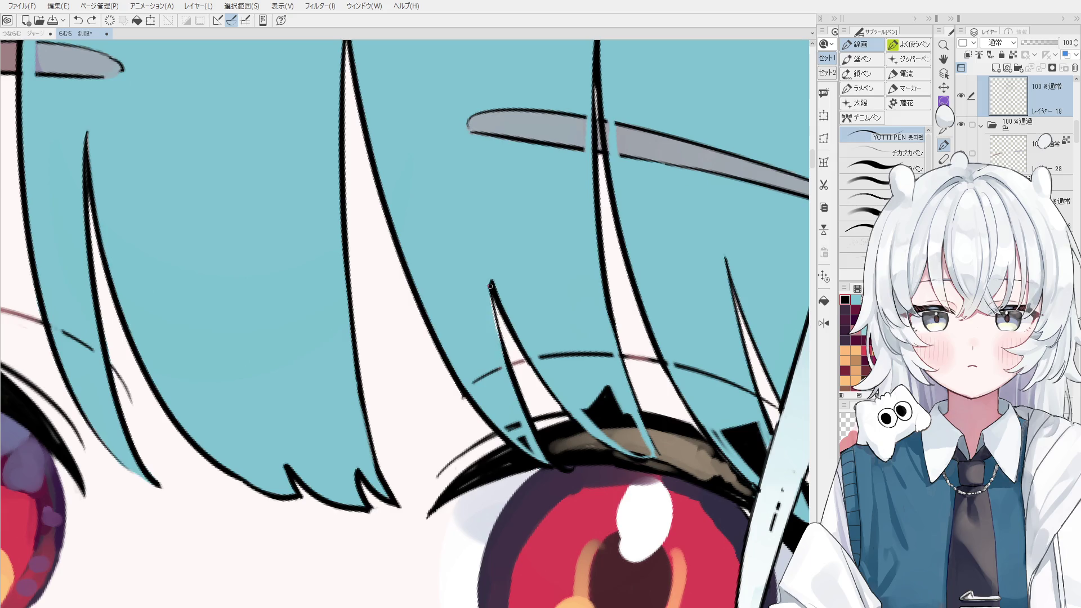
{"action": "scroll", "coordinate": [498, 326], "scroll_direction": "down", "scroll_amount": 2}
{"action": "key", "text": "e"}
{"action": "scroll", "coordinate": [500, 316], "scroll_direction": "up", "scroll_amount": 1}
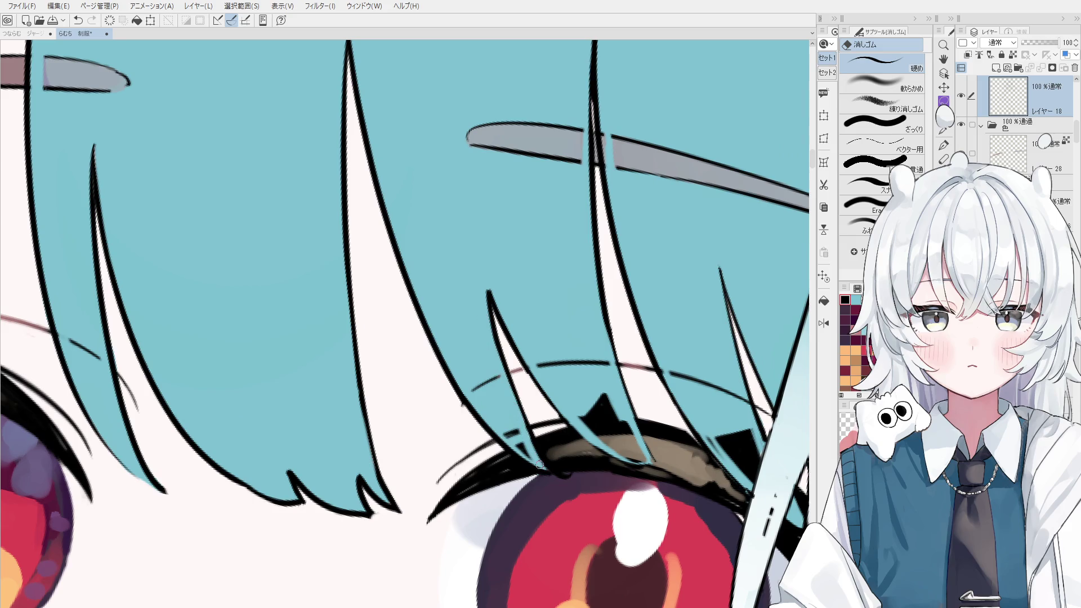
{"action": "key", "text": "p"}
{"action": "mouse_move", "coordinate": [523, 421]}
{"action": "left_mouse_down"}
{"action": "mouse_move", "coordinate": [489, 329]}
{"action": "mouse_move", "coordinate": [504, 378]}
{"action": "left_mouse_up"}
{"action": "scroll", "coordinate": [503, 366], "scroll_direction": "down", "scroll_amount": 1}
{"action": "key", "text": "e"}
{"action": "key", "text": "ctrl+z"}
{"action": "key", "text": "p"}
{"action": "key", "text": "ctrl+z"}
{"action": "key", "text": "ctrl+z"}
{"action": "mouse_move", "coordinate": [489, 290]}
{"action": "left_mouse_down"}
{"action": "mouse_move", "coordinate": [504, 373]}
{"action": "mouse_move", "coordinate": [500, 360]}
{"action": "left_mouse_up"}
{"action": "scroll", "coordinate": [504, 372], "scroll_direction": "down", "scroll_amount": 1}
{"action": "key", "text": "ctrl+z"}
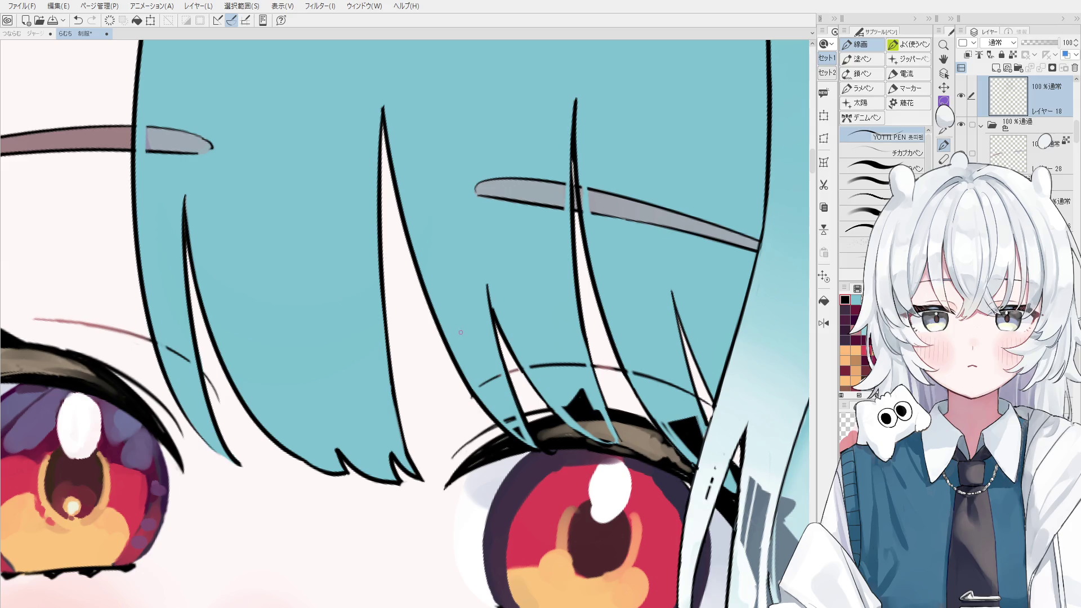
- Erase the stray hair line across the strand near the eye
{"action": "scroll", "coordinate": [506, 362], "scroll_direction": "up", "scroll_amount": 4}
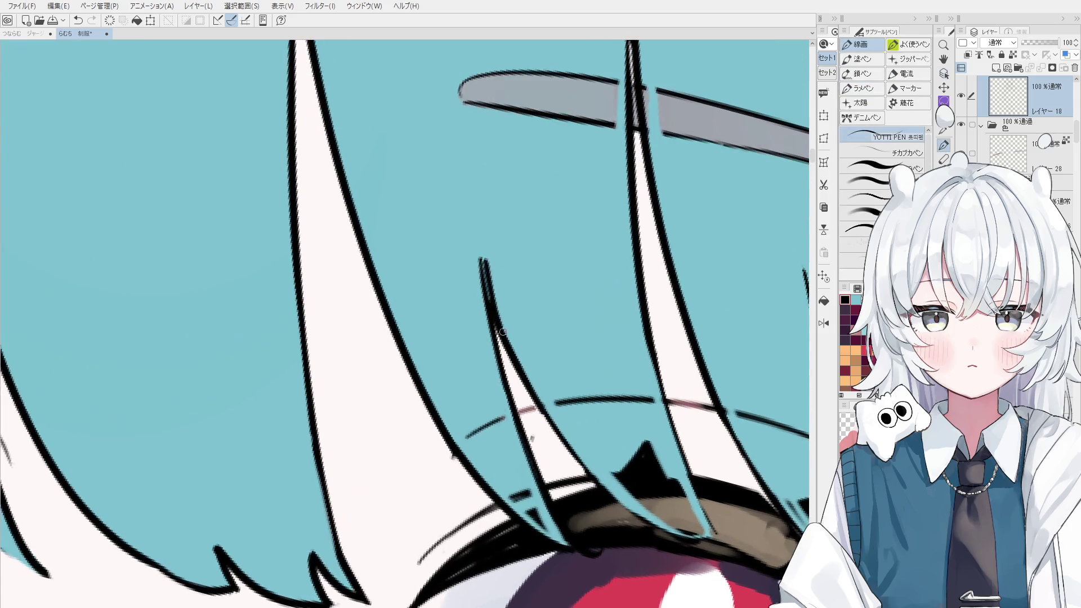
{"action": "key", "text": "e"}
{"action": "left_click_drag", "start_coordinate": [512, 357], "coordinate": [555, 434]}
{"action": "key", "text": "ctrl+z"}
{"action": "scroll", "coordinate": [514, 375], "scroll_direction": "down", "scroll_amount": 1}
{"action": "left_click_drag", "start_coordinate": [509, 363], "coordinate": [568, 433]}
{"action": "key", "text": "p"}
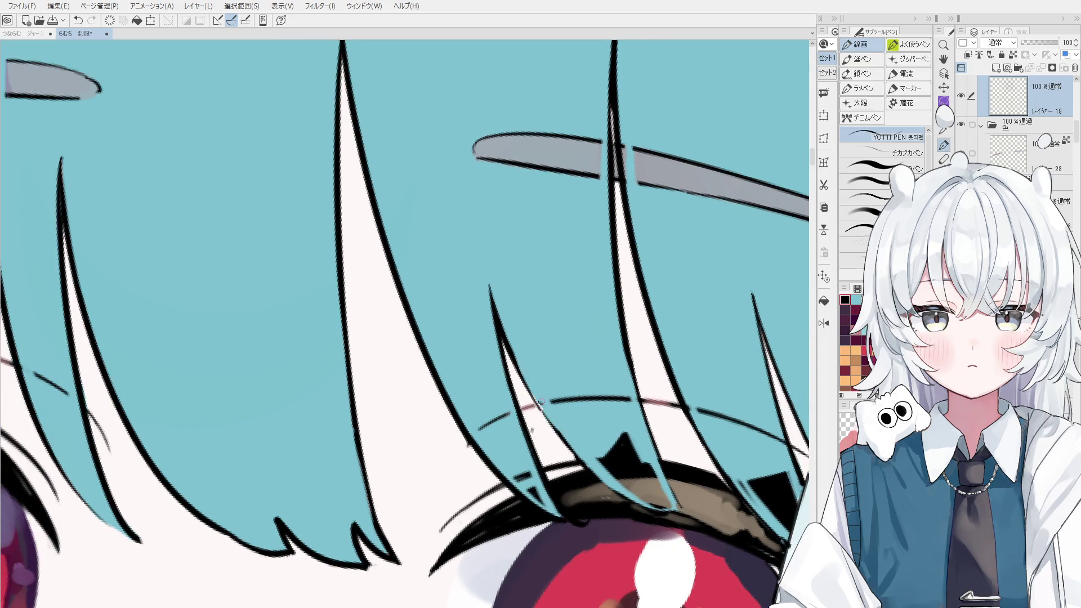
{"action": "scroll", "coordinate": [546, 418], "scroll_direction": "down", "scroll_amount": 2}
{"action": "key", "text": "h"}
{"action": "scroll", "coordinate": [540, 431], "scroll_direction": "up", "scroll_amount": 2}
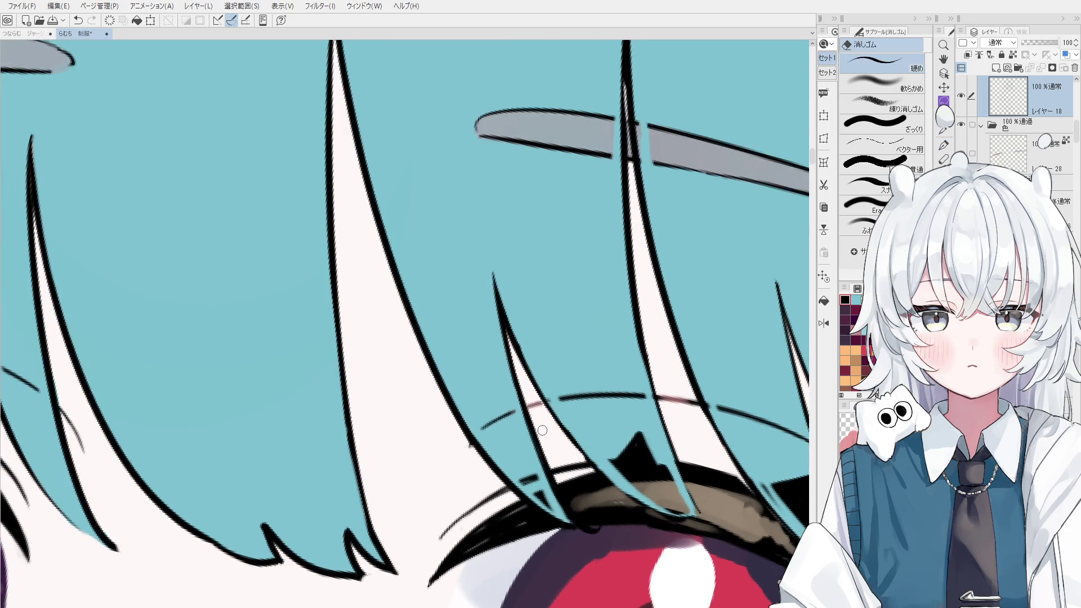
{"action": "scroll", "coordinate": [535, 434], "scroll_direction": "down", "scroll_amount": 2}
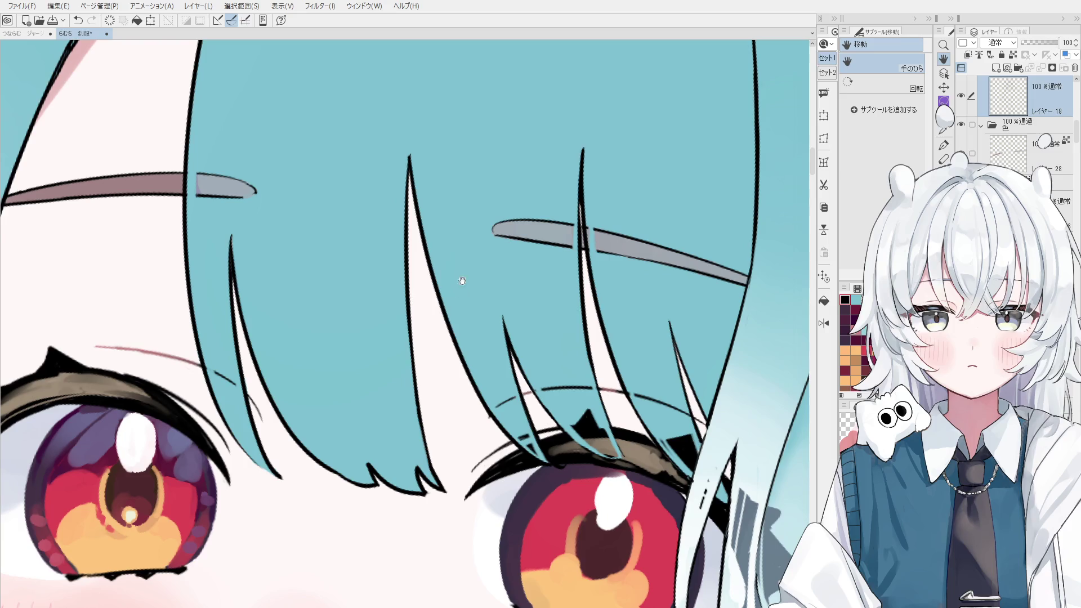
{"action": "scroll", "coordinate": [449, 316], "scroll_direction": "up", "scroll_amount": 4}
{"action": "key", "text": "o"}
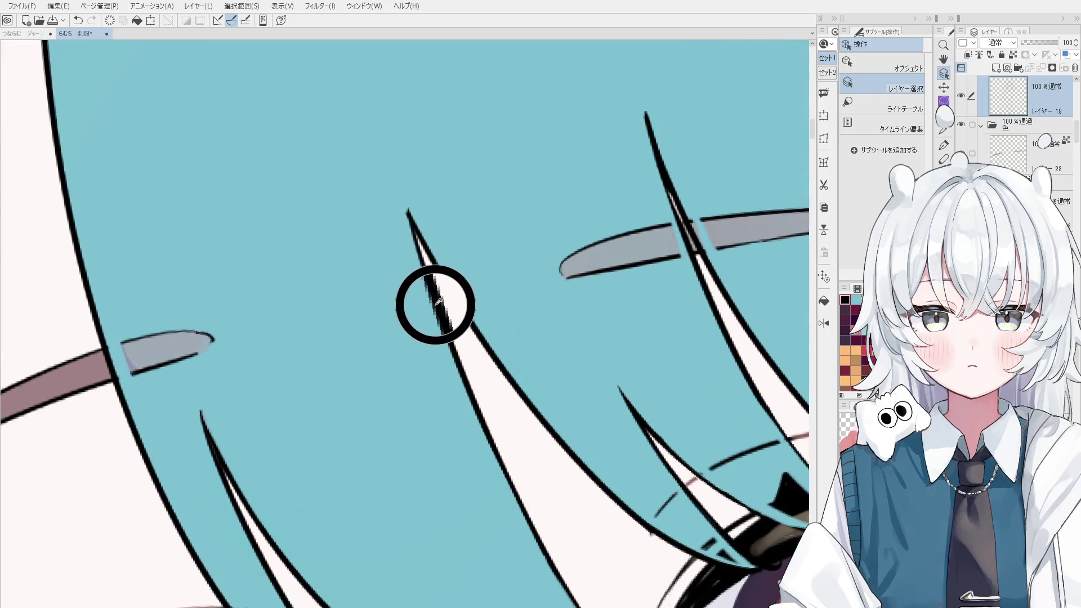
{"action": "key", "text": "p"}
{"action": "scroll", "coordinate": [429, 278], "scroll_direction": "down", "scroll_amount": 1}
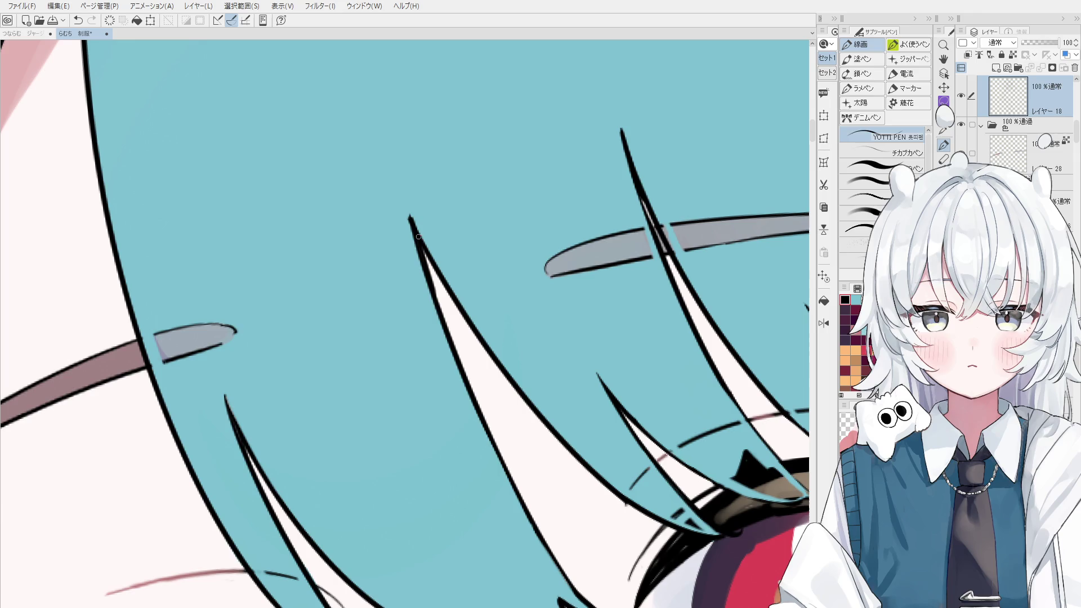
{"action": "key", "text": "e"}
{"action": "scroll", "coordinate": [431, 276], "scroll_direction": "down", "scroll_amount": 1}
{"action": "scroll", "coordinate": [413, 218], "scroll_direction": "down", "scroll_amount": 1}
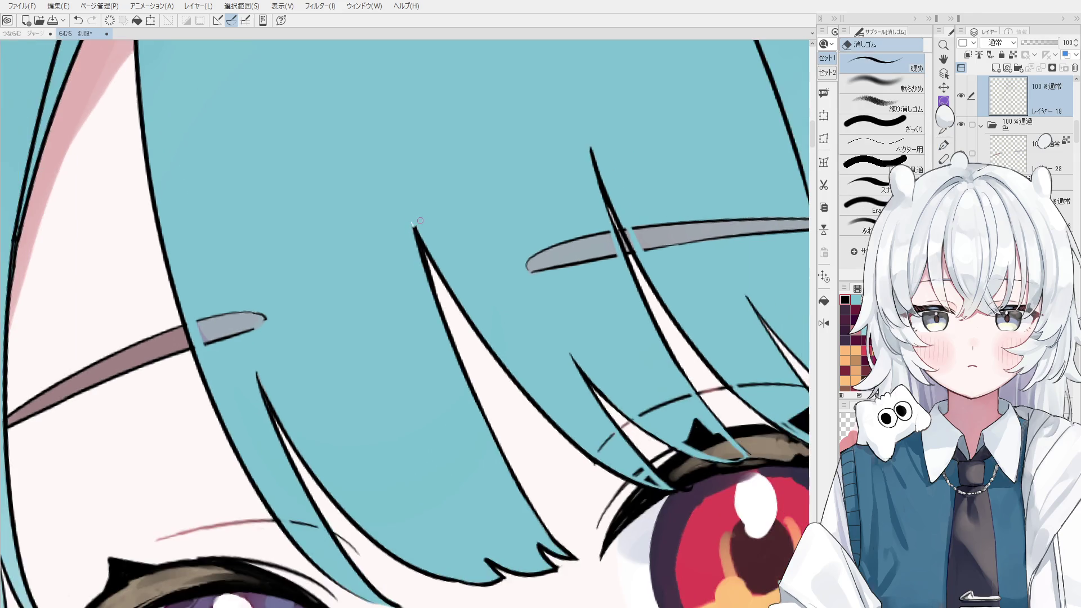
{"action": "key", "text": "h"}
{"action": "scroll", "coordinate": [484, 344], "scroll_direction": "down", "scroll_amount": 2}
{"action": "scroll", "coordinate": [485, 344], "scroll_direction": "down", "scroll_amount": 3}
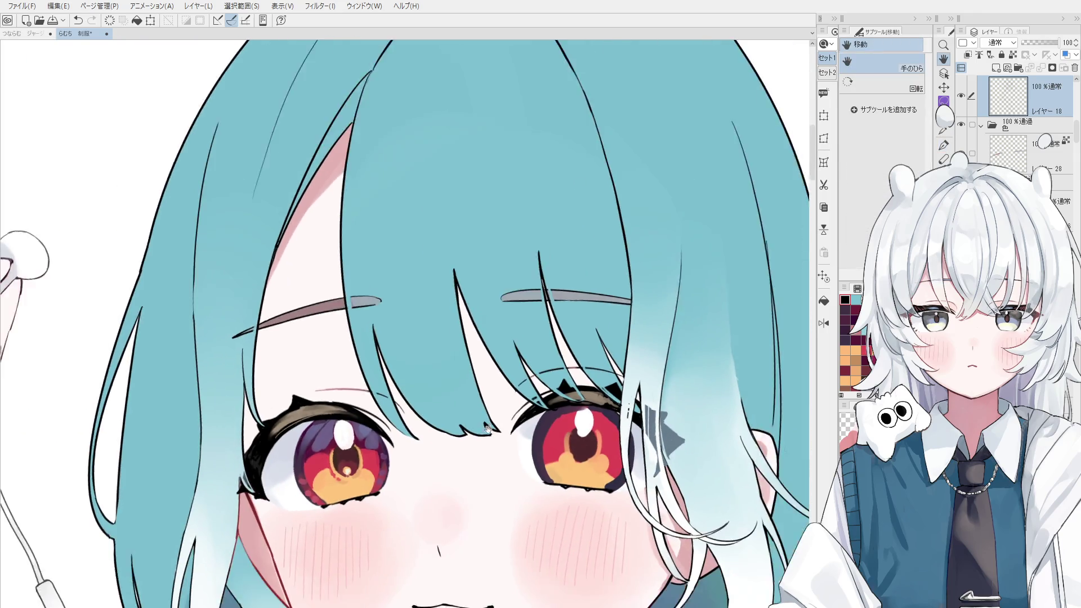
{"action": "key", "text": "e"}
{"action": "scroll", "coordinate": [504, 399], "scroll_direction": "up", "scroll_amount": 5}
{"action": "key", "text": "p"}
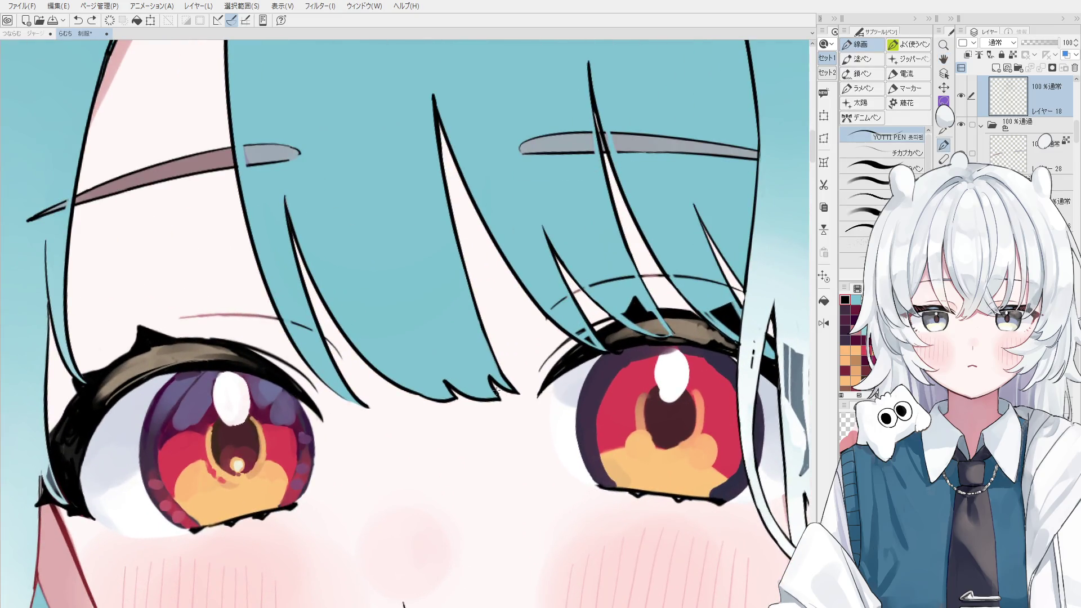
{"action": "scroll", "coordinate": [503, 410], "scroll_direction": "down", "scroll_amount": 1}
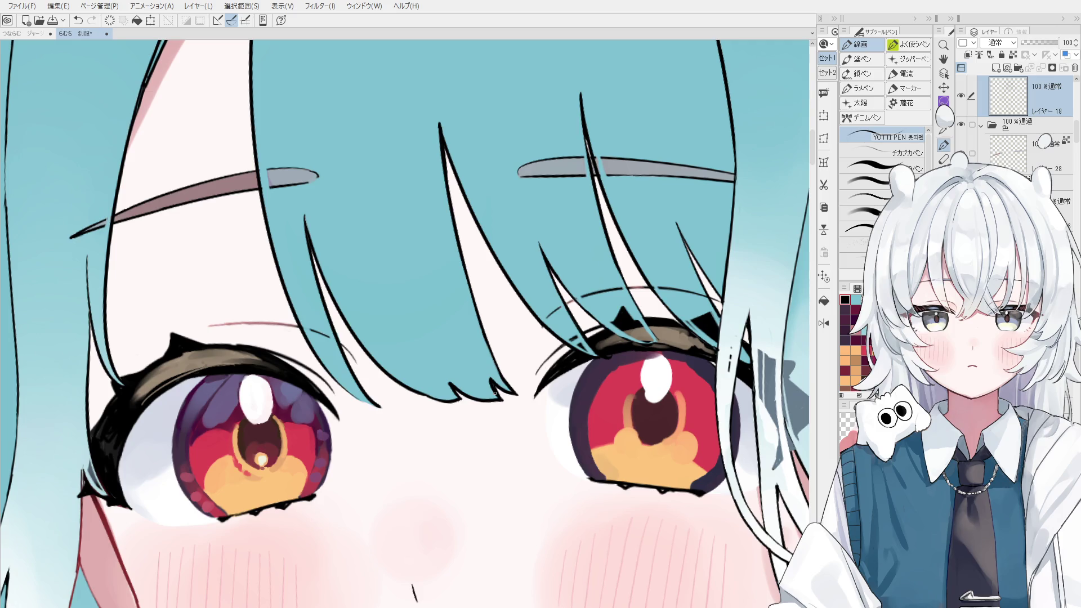
{"action": "scroll", "coordinate": [506, 391], "scroll_direction": "up", "scroll_amount": 3}
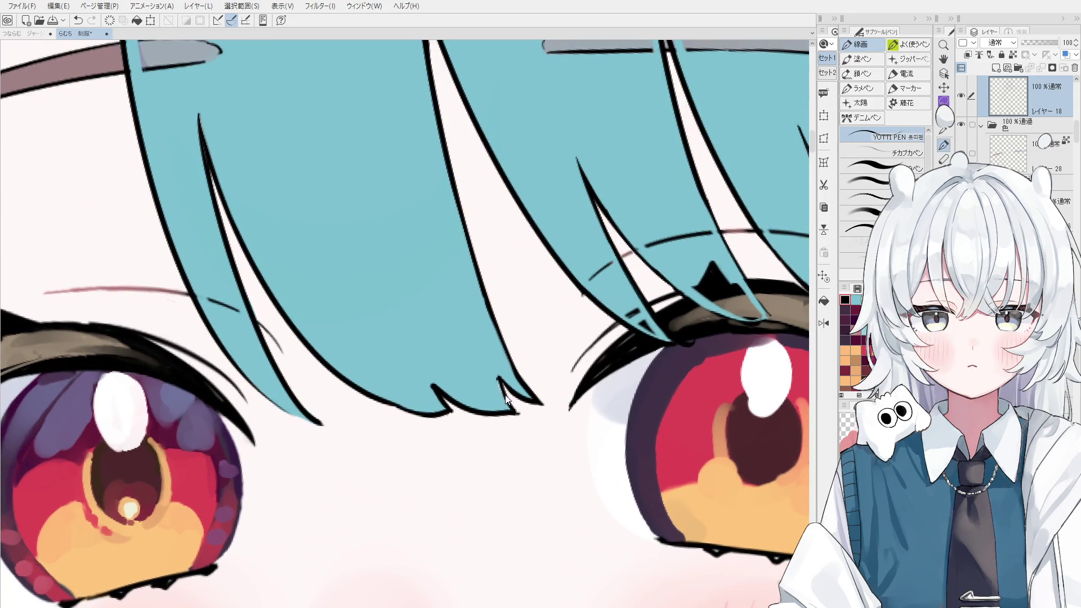
- Trim the hair-tip line between the eyes with the eraser
{"action": "scroll", "coordinate": [514, 413], "scroll_direction": "down", "scroll_amount": 1}
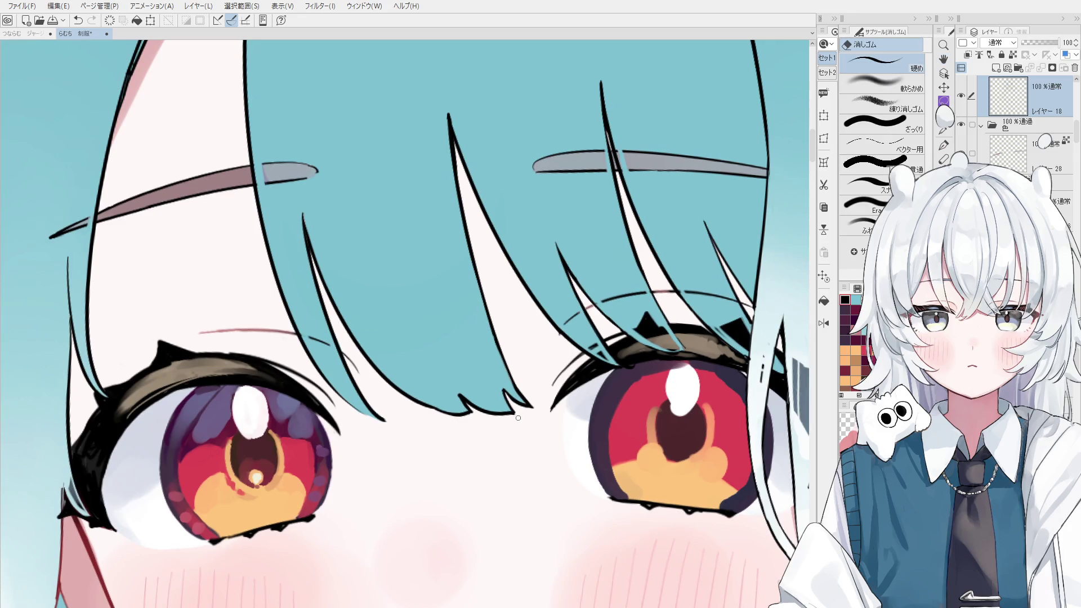
{"action": "scroll", "coordinate": [512, 410], "scroll_direction": "up", "scroll_amount": 2}
{"action": "key", "text": "e"}
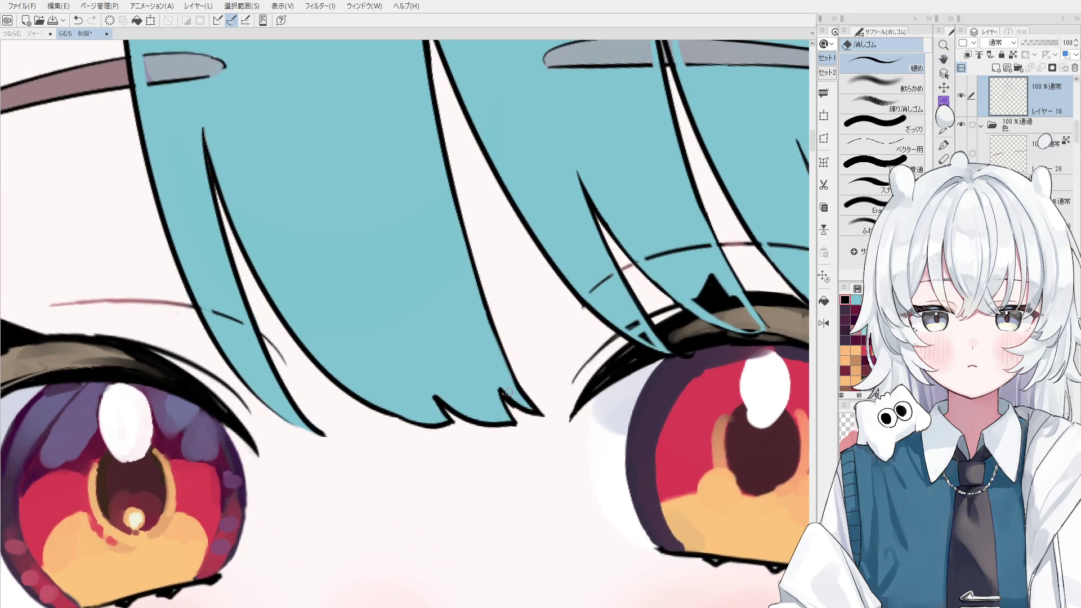
{"action": "left_click_drag", "start_coordinate": [518, 410], "coordinate": [528, 410]}
{"action": "key", "text": "p"}
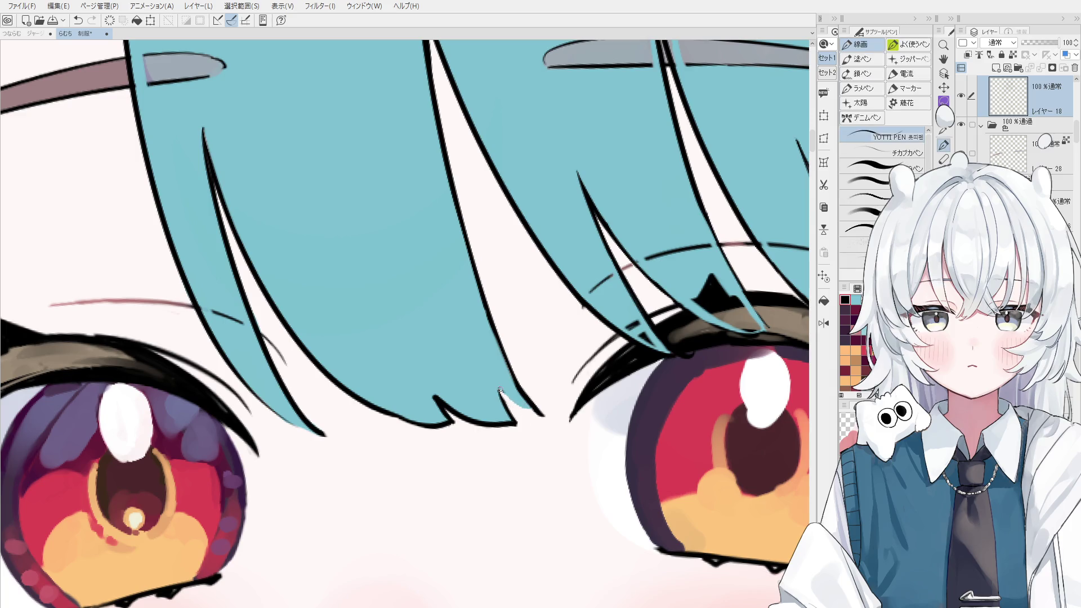
{"action": "scroll", "coordinate": [532, 412], "scroll_direction": "down", "scroll_amount": 1}
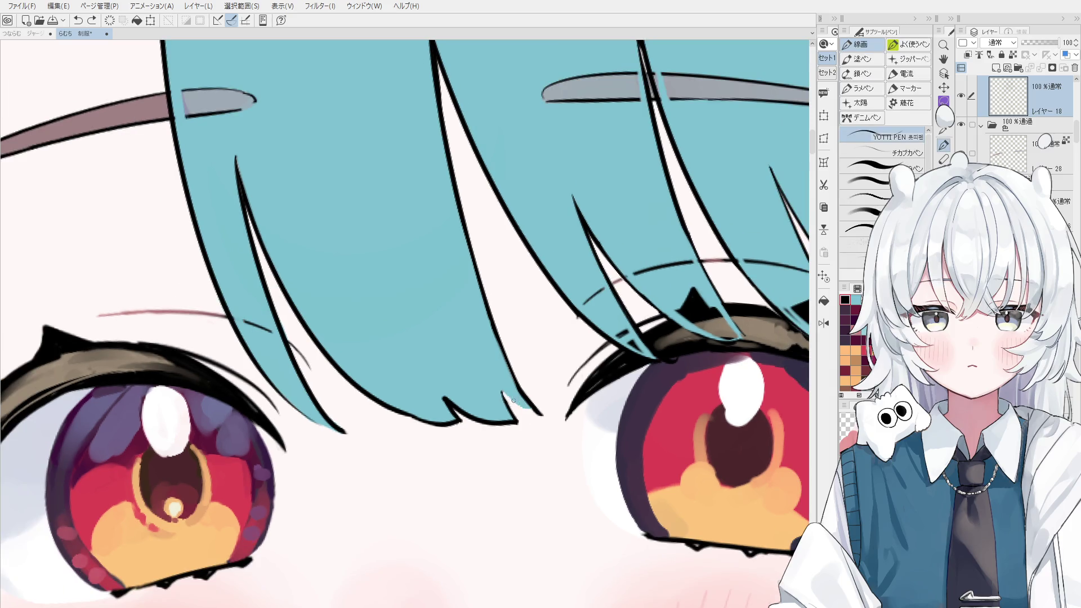
{"action": "scroll", "coordinate": [531, 412], "scroll_direction": "down", "scroll_amount": 1}
- Move the view to the bangs above the left eye and erase the stray line beside the strand
{"action": "key", "text": "e"}
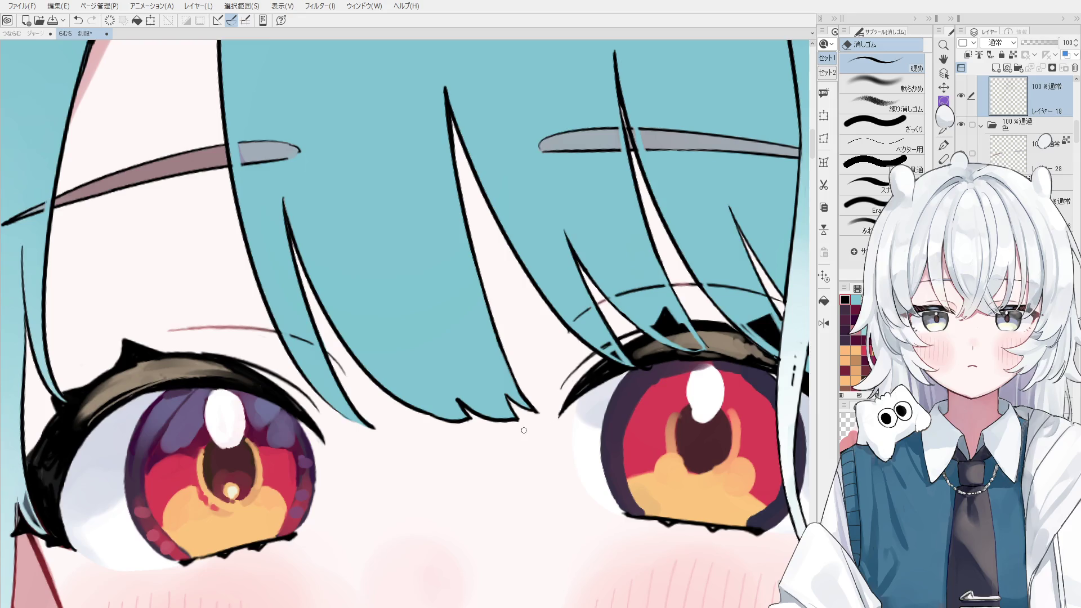
{"action": "scroll", "coordinate": [552, 428], "scroll_direction": "down", "scroll_amount": 1}
{"action": "key", "text": "space"}
{"action": "scroll", "coordinate": [524, 451], "scroll_direction": "up", "scroll_amount": 3}
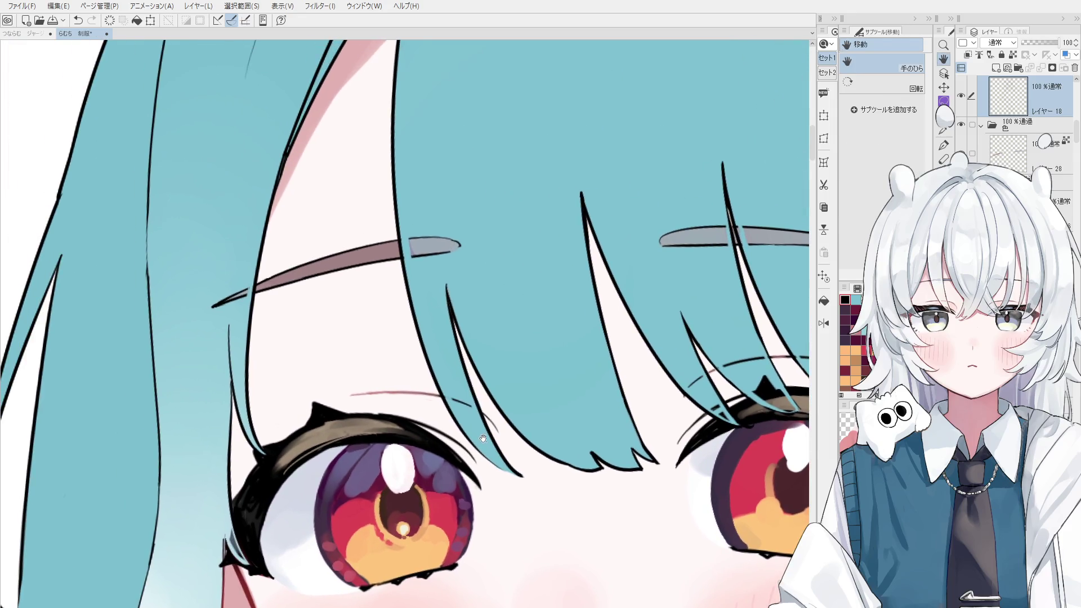
{"action": "left_click_drag", "start_coordinate": [583, 432], "coordinate": [589, 434]}
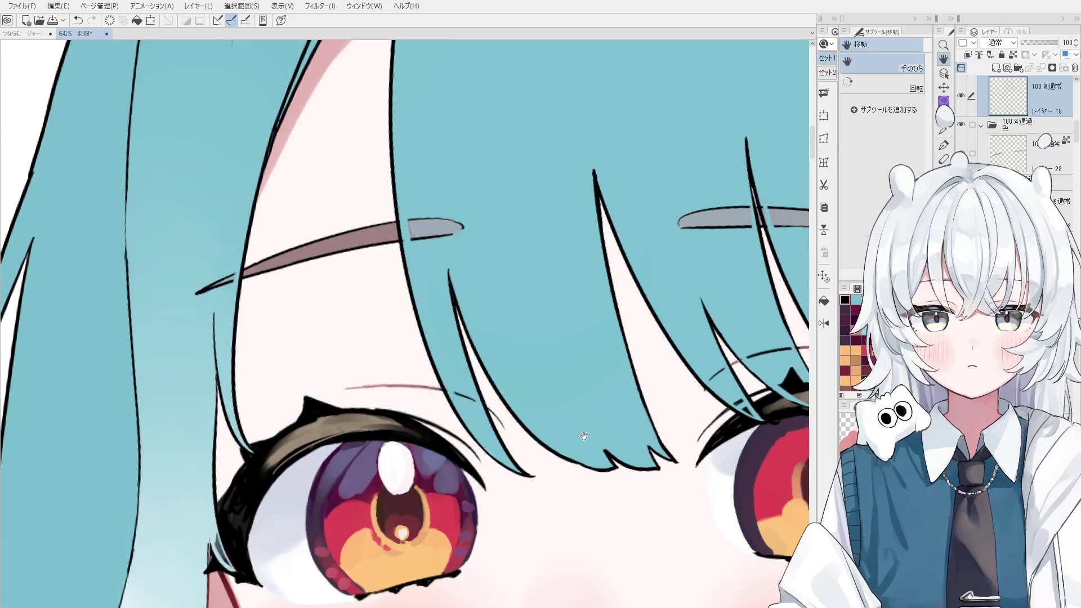
{"action": "key", "text": "e"}
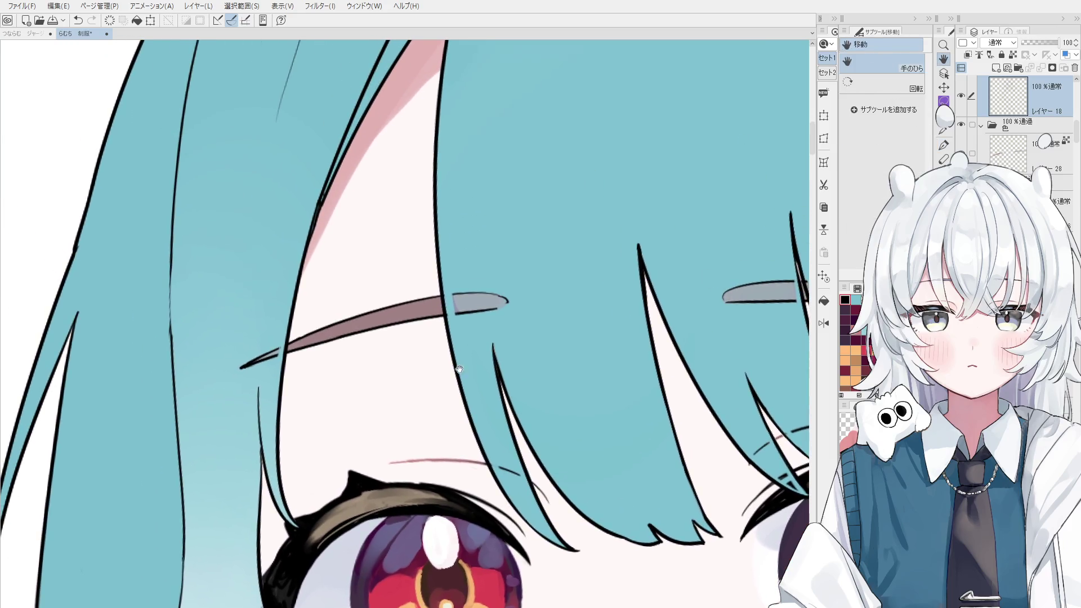
{"action": "left_click_drag", "start_coordinate": [395, 221], "coordinate": [442, 295]}
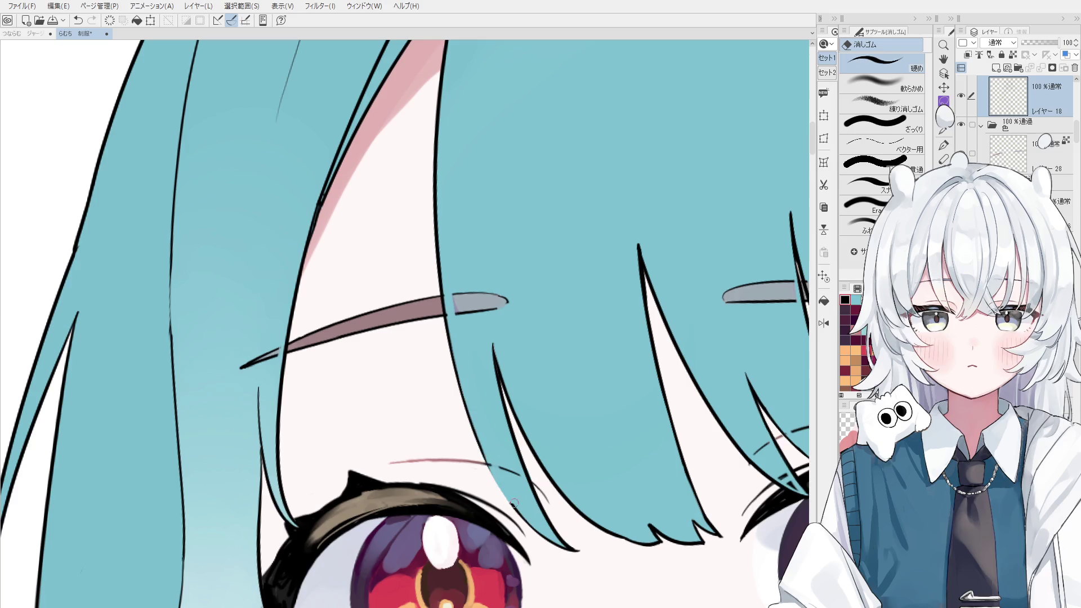
{"action": "left_click_drag", "start_coordinate": [522, 477], "coordinate": [526, 481]}
{"action": "scroll", "coordinate": [528, 508], "scroll_direction": "down", "scroll_amount": 1}
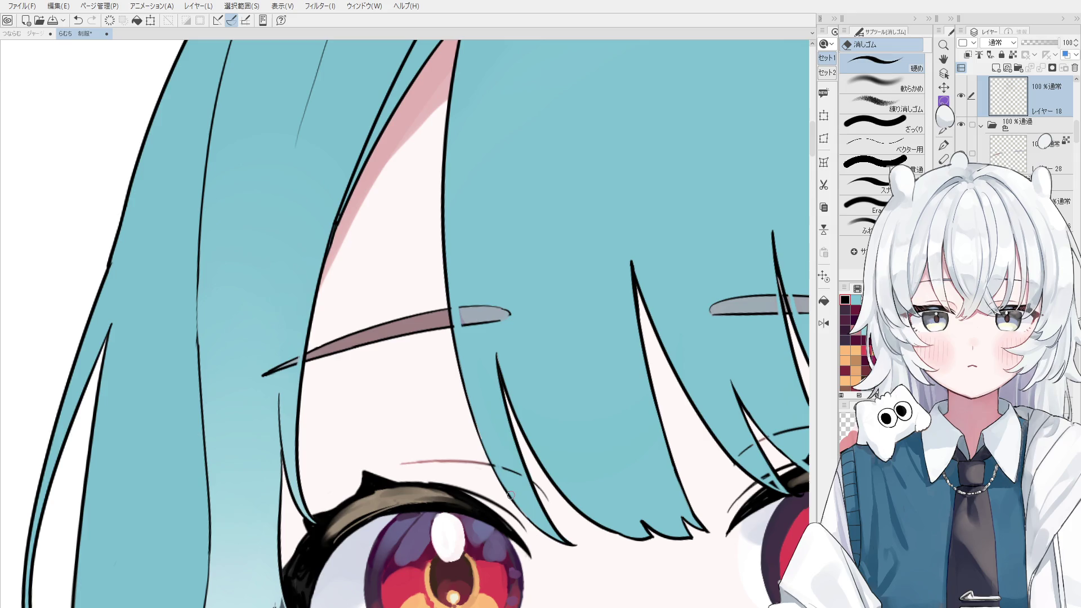
{"action": "left_click_drag", "start_coordinate": [531, 483], "coordinate": [538, 495]}
- Rotate the view to the bangs over the right eye and select the layer holding that line
{"action": "key", "text": "p"}
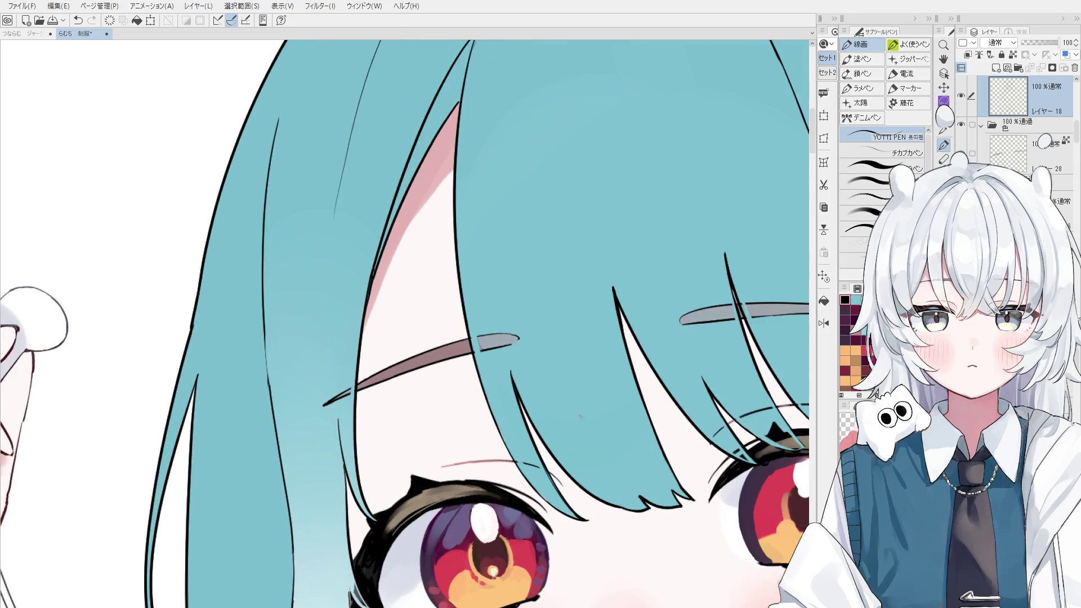
{"action": "key", "text": "h"}
{"action": "left_click_drag", "start_coordinate": [581, 357], "coordinate": [497, 315]}
{"action": "scroll", "coordinate": [496, 316], "scroll_direction": "up", "scroll_amount": 5}
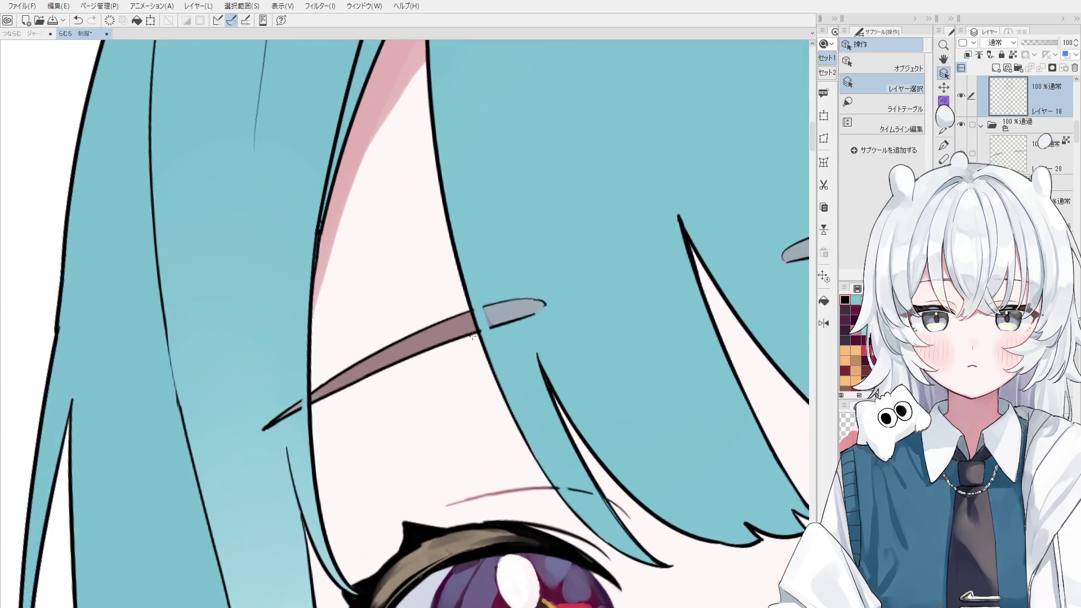
{"action": "key", "text": "e"}
{"action": "scroll", "coordinate": [488, 319], "scroll_direction": "down", "scroll_amount": 5}
{"action": "key", "text": "h"}
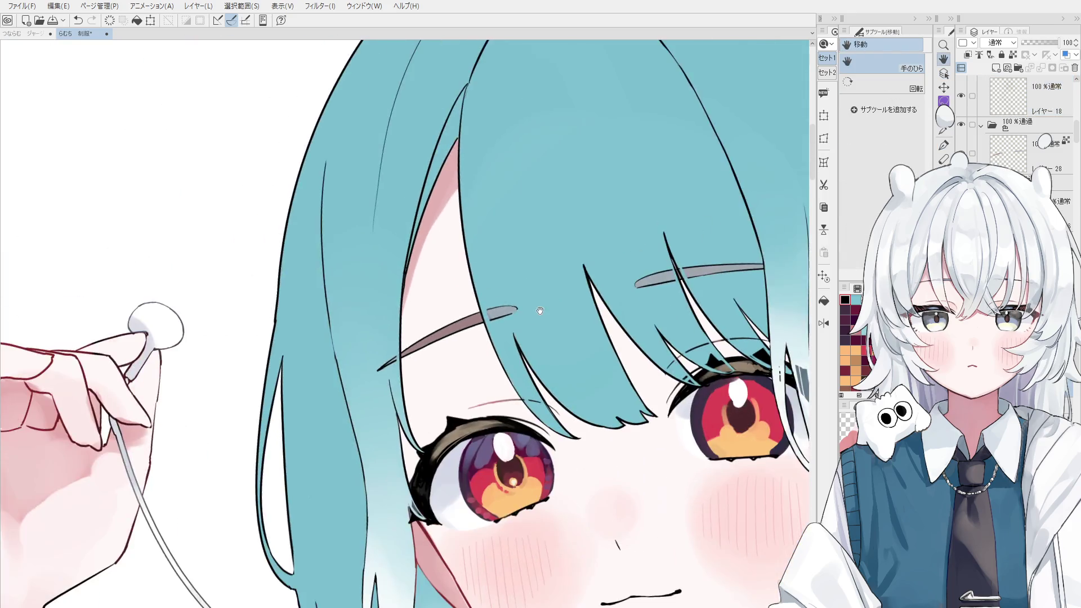
{"action": "mouse_move", "coordinate": [522, 237]}
{"action": "left_mouse_down"}
{"action": "mouse_move", "coordinate": [429, 321]}
{"action": "mouse_move", "coordinate": [379, 394]}
{"action": "left_mouse_up"}
{"action": "key", "text": "o"}
{"action": "scroll", "coordinate": [547, 354], "scroll_direction": "up", "scroll_amount": 4}
{"action": "key", "text": "e"}
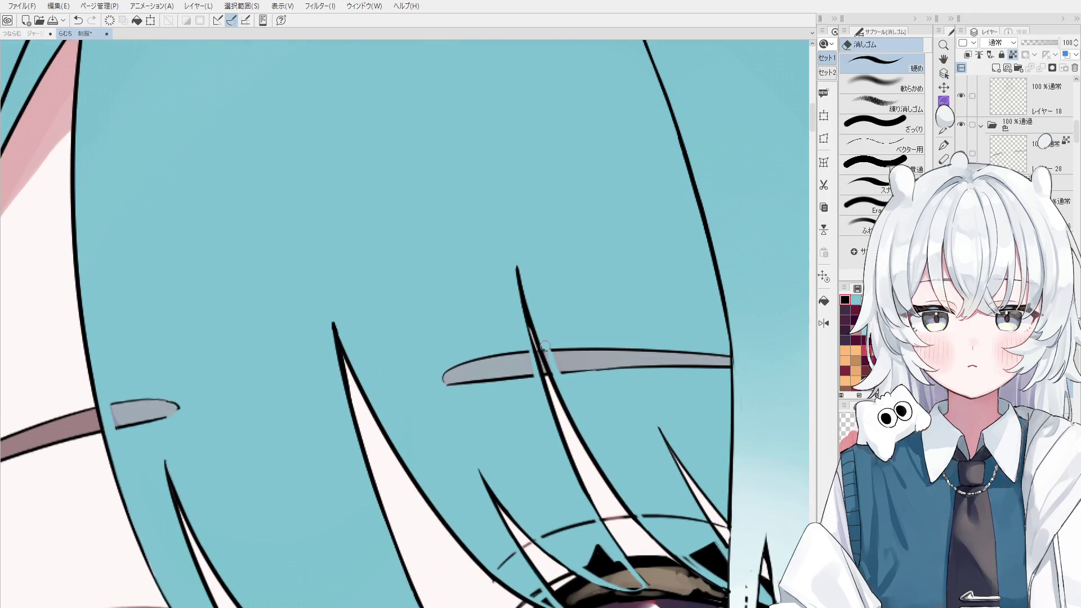
{"action": "left_click", "coordinate": [550, 359], "text": "ctrl+shift"}
{"action": "scroll", "coordinate": [547, 355], "scroll_direction": "down", "scroll_amount": 4}
{"action": "key", "text": "h"}
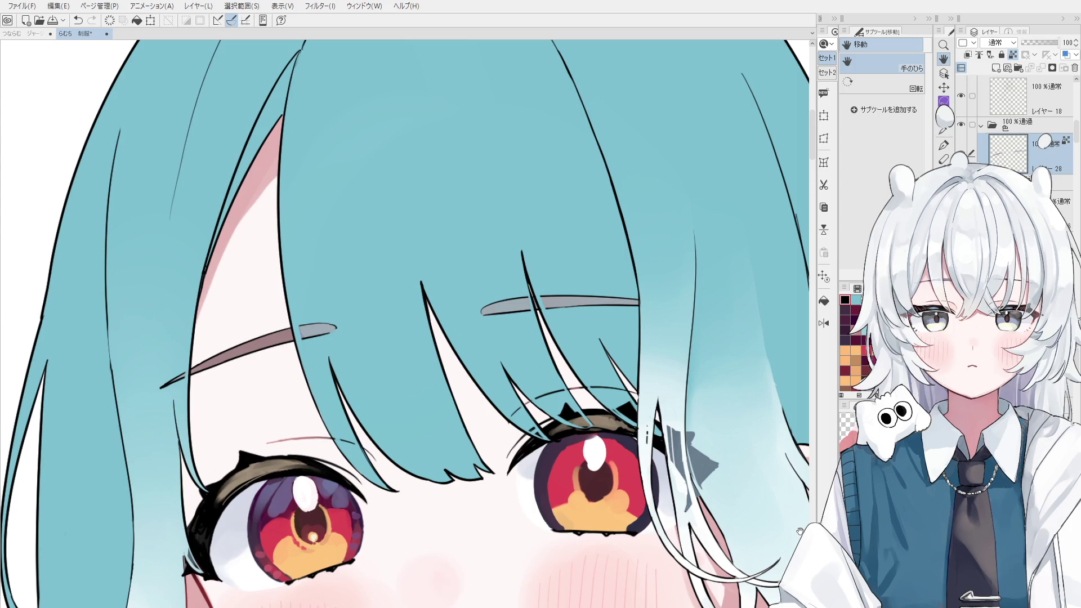
- Return to the top line-art layer with the pen and undo the stray stroke near the hair tip
{"action": "left_click_drag", "start_coordinate": [457, 352], "coordinate": [462, 358]}
{"action": "key", "text": "e"}
{"action": "key", "text": "alt+bracketright"}
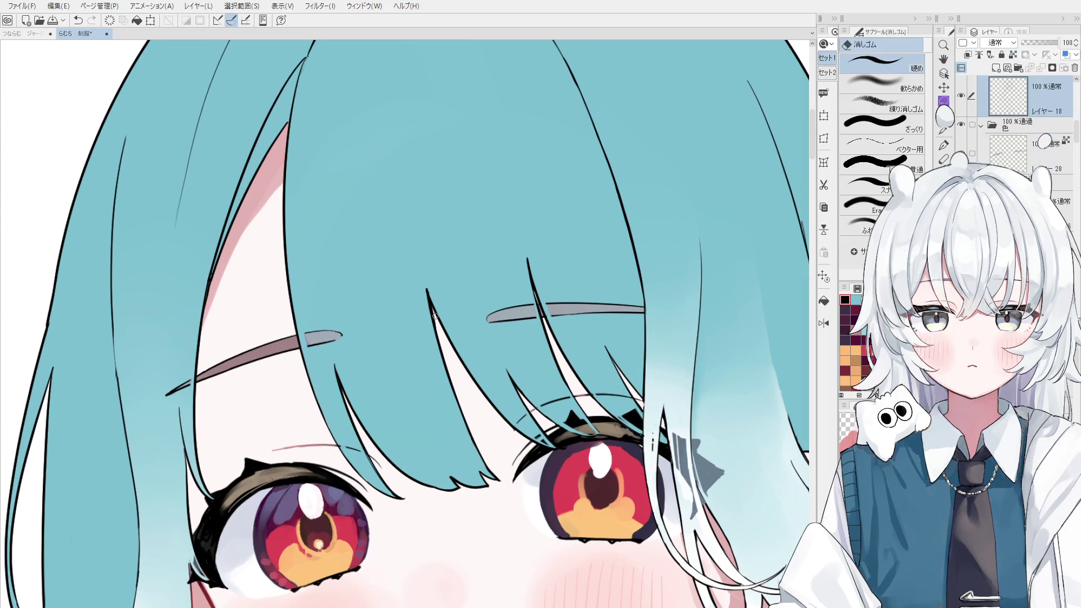
{"action": "scroll", "coordinate": [441, 339], "scroll_direction": "up", "scroll_amount": 1}
{"action": "key", "text": "p"}
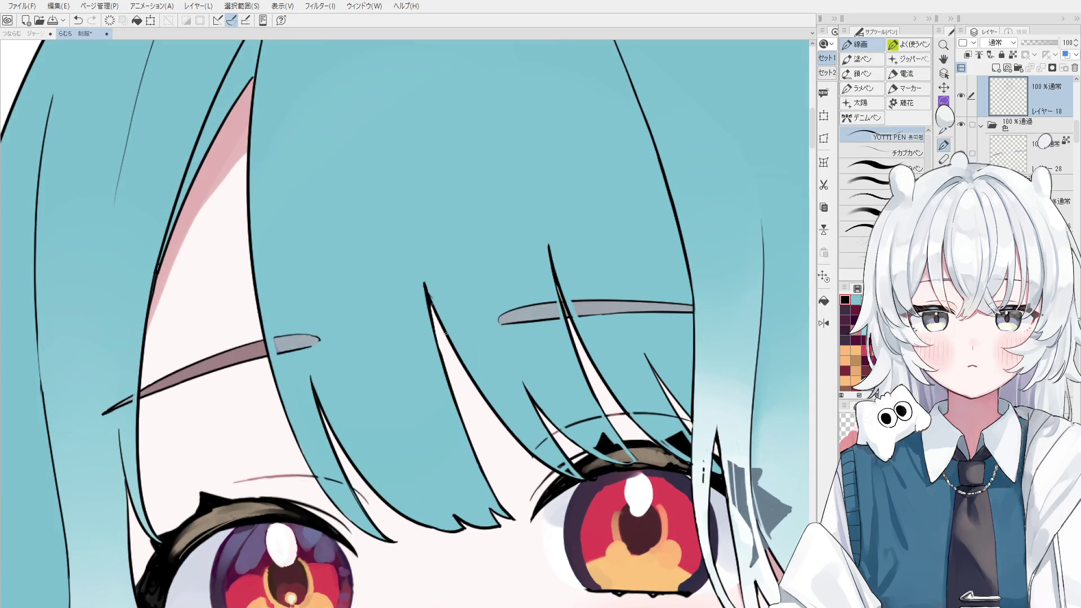
{"action": "scroll", "coordinate": [440, 320], "scroll_direction": "up", "scroll_amount": 1}
{"action": "scroll", "coordinate": [441, 324], "scroll_direction": "down", "scroll_amount": 1}
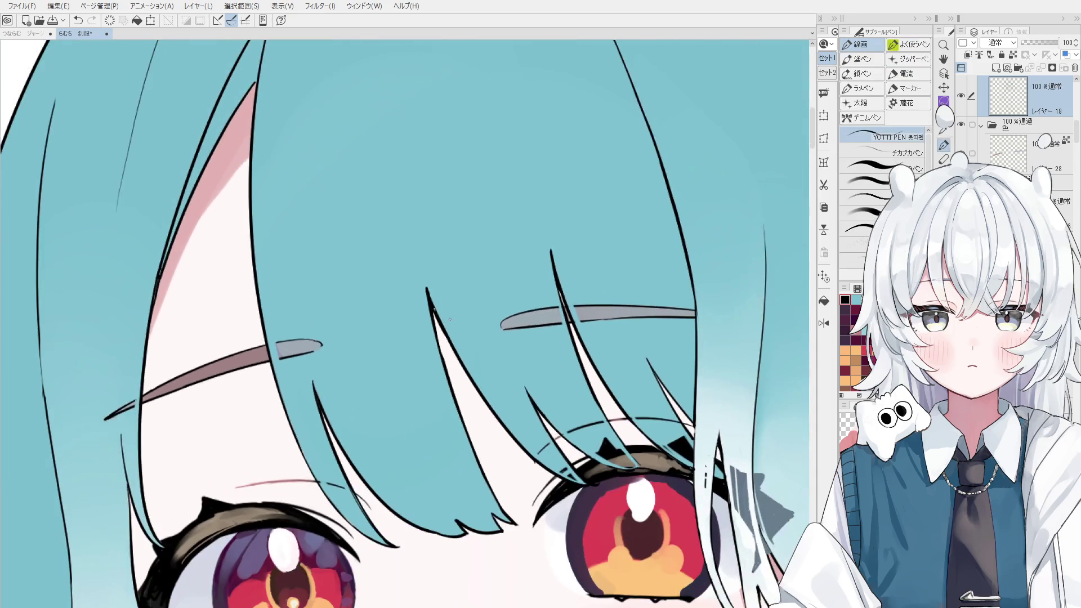
{"action": "key", "text": "ctrl+z"}
{"action": "key", "text": "e"}
{"action": "scroll", "coordinate": [454, 305], "scroll_direction": "down", "scroll_amount": 3}
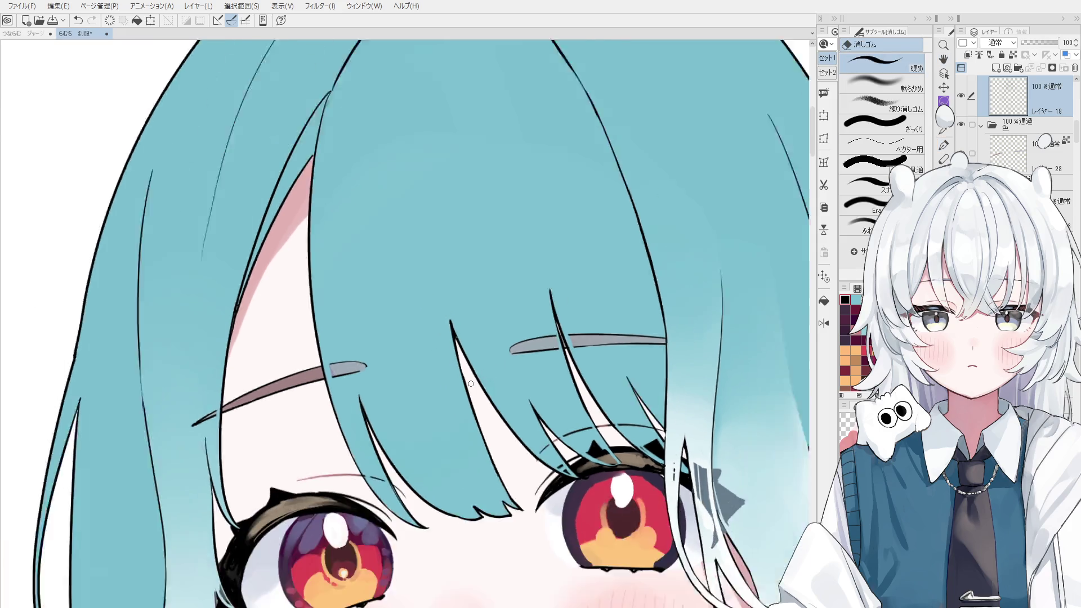
- Redraw thin line art along the hair strand edge, undoing strokes that miss
{"action": "left_click_drag", "start_coordinate": [461, 373], "coordinate": [487, 371]}
{"action": "scroll", "coordinate": [490, 144], "scroll_direction": "up", "scroll_amount": 3}
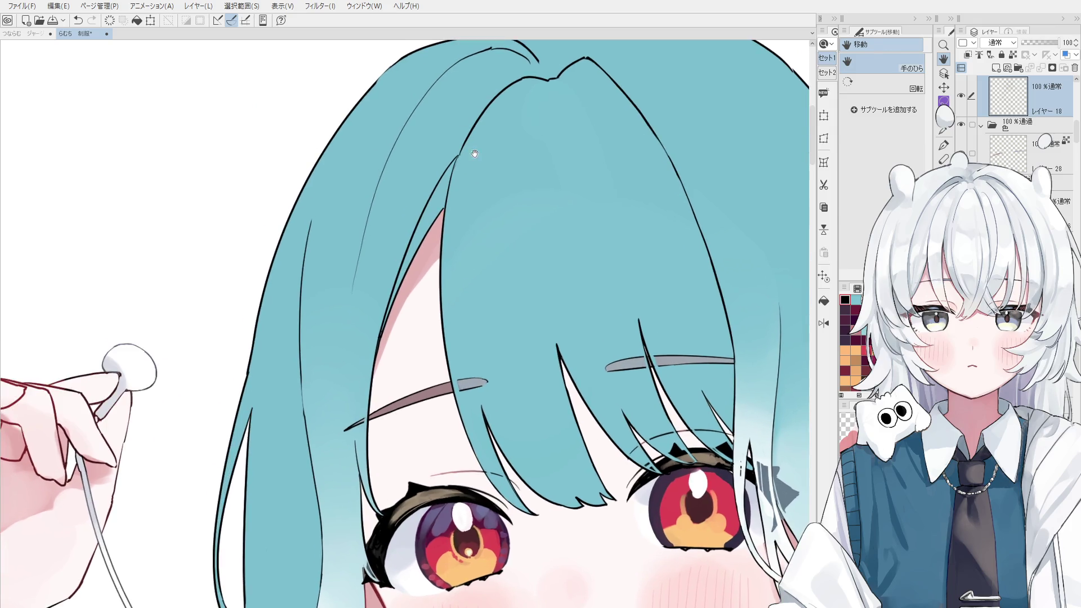
{"action": "scroll", "coordinate": [485, 127], "scroll_direction": "down", "scroll_amount": 1}
{"action": "key", "text": "p"}
{"action": "scroll", "coordinate": [485, 126], "scroll_direction": "up", "scroll_amount": 1}
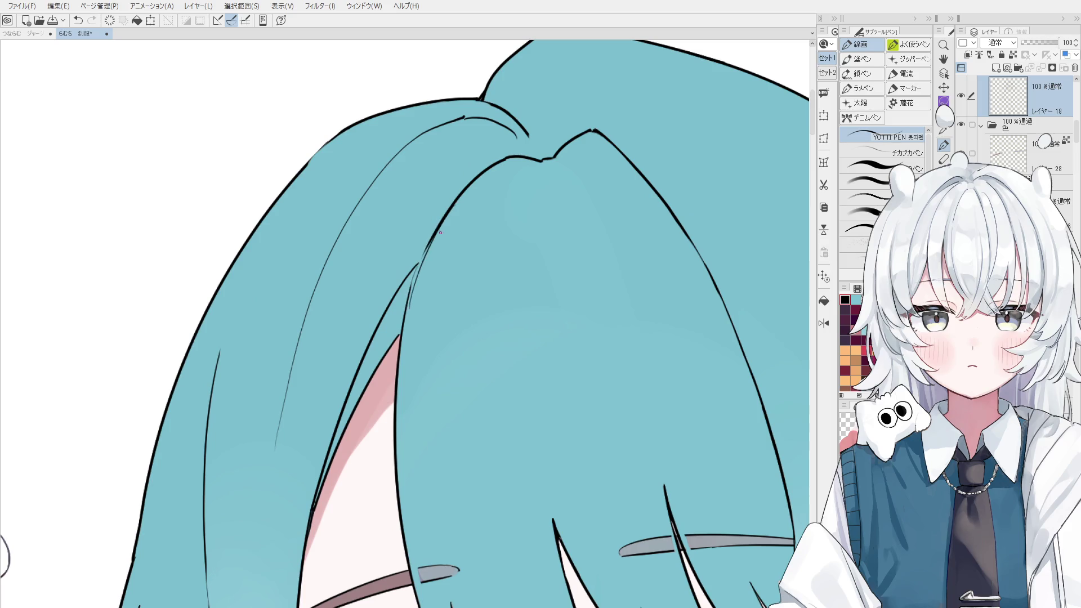
{"action": "mouse_move", "coordinate": [412, 290]}
{"action": "left_mouse_down"}
{"action": "mouse_move", "coordinate": [430, 244]}
{"action": "mouse_move", "coordinate": [415, 280]}
{"action": "left_mouse_up"}
{"action": "key", "text": "ctrl+z"}
{"action": "key", "text": "ctrl+z"}
{"action": "mouse_move", "coordinate": [433, 233]}
{"action": "left_mouse_down"}
{"action": "mouse_move", "coordinate": [406, 296]}
{"action": "mouse_move", "coordinate": [414, 288]}
{"action": "left_mouse_up"}
{"action": "scroll", "coordinate": [451, 224], "scroll_direction": "down", "scroll_amount": 1}
{"action": "key", "text": "ctrl+z"}
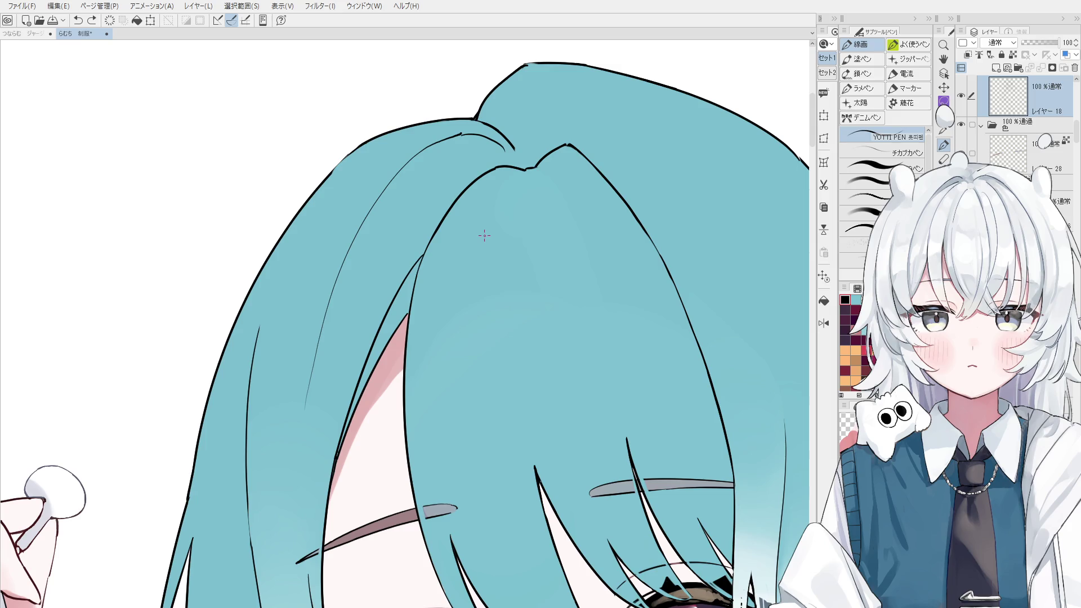
- Zoom out and mirror the canvas horizontally to check the drawing
{"action": "scroll", "coordinate": [485, 236], "scroll_direction": "down", "scroll_amount": 5}
{"action": "scroll", "coordinate": [465, 232], "scroll_direction": "up", "scroll_amount": 5}
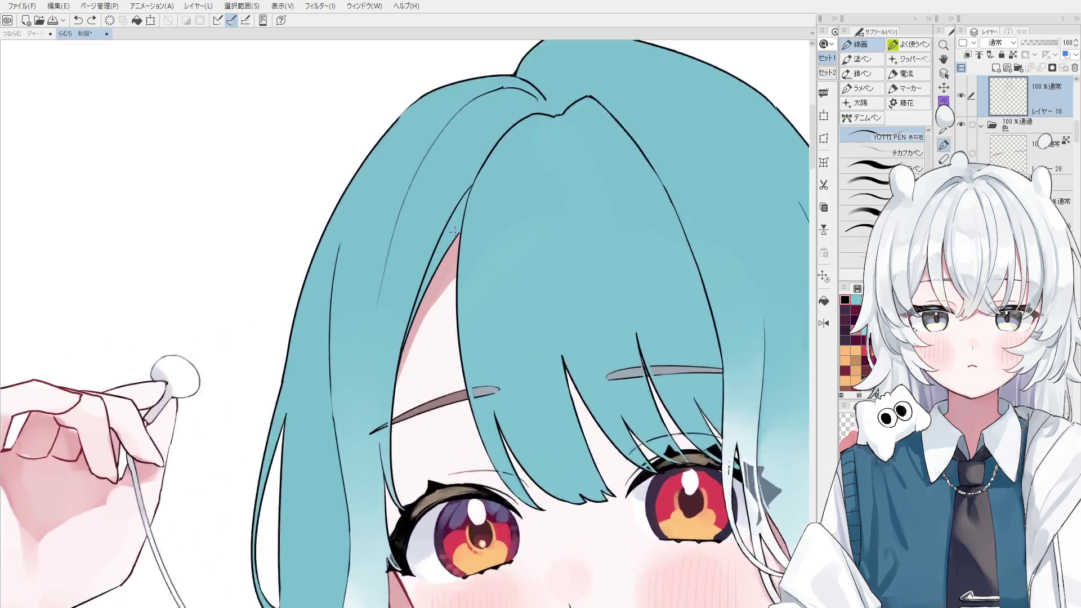
{"action": "key", "text": "h"}
{"action": "scroll", "coordinate": [467, 217], "scroll_direction": "down", "scroll_amount": 2}
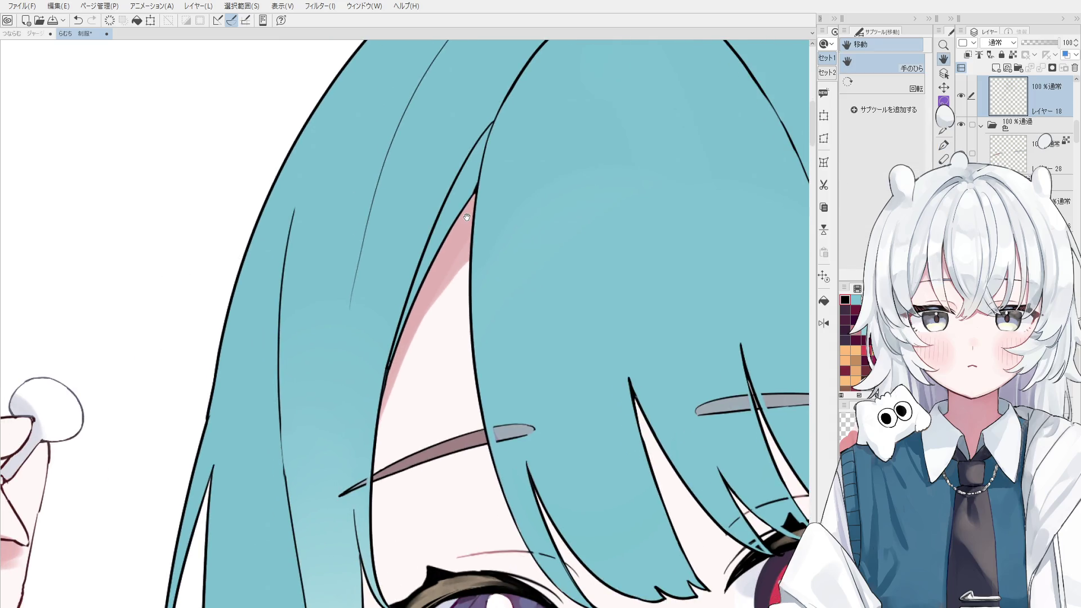
{"action": "scroll", "coordinate": [484, 265], "scroll_direction": "down", "scroll_amount": 4}
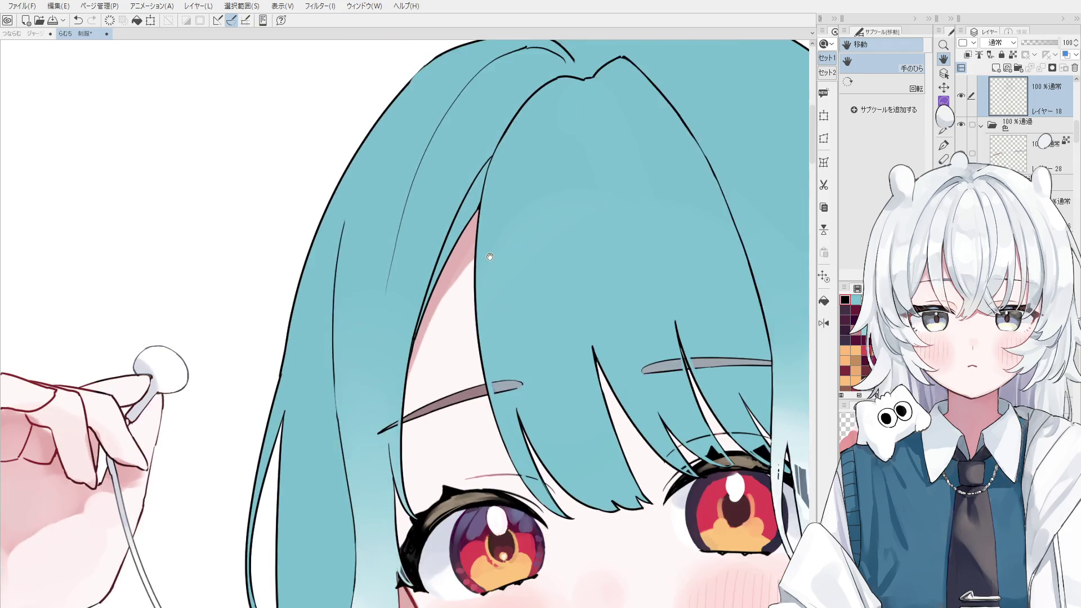
{"action": "scroll", "coordinate": [579, 184], "scroll_direction": "up", "scroll_amount": 3}
{"action": "key", "text": "ctrl+h"}
{"action": "scroll", "coordinate": [551, 261], "scroll_direction": "down", "scroll_amount": 2}
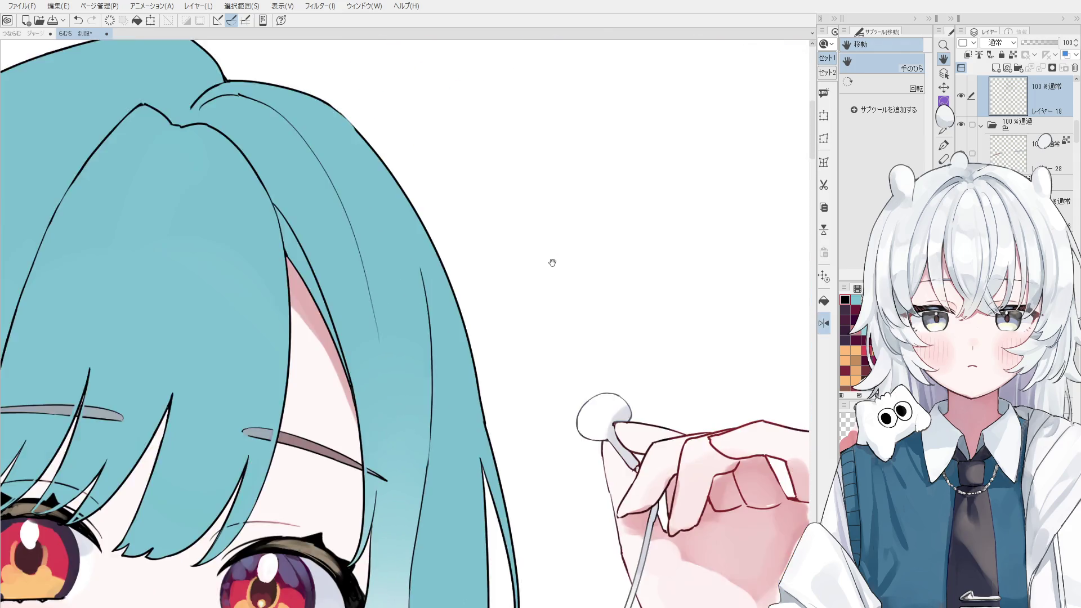
{"action": "key", "text": "e"}
{"action": "scroll", "coordinate": [536, 332], "scroll_direction": "up", "scroll_amount": 1}
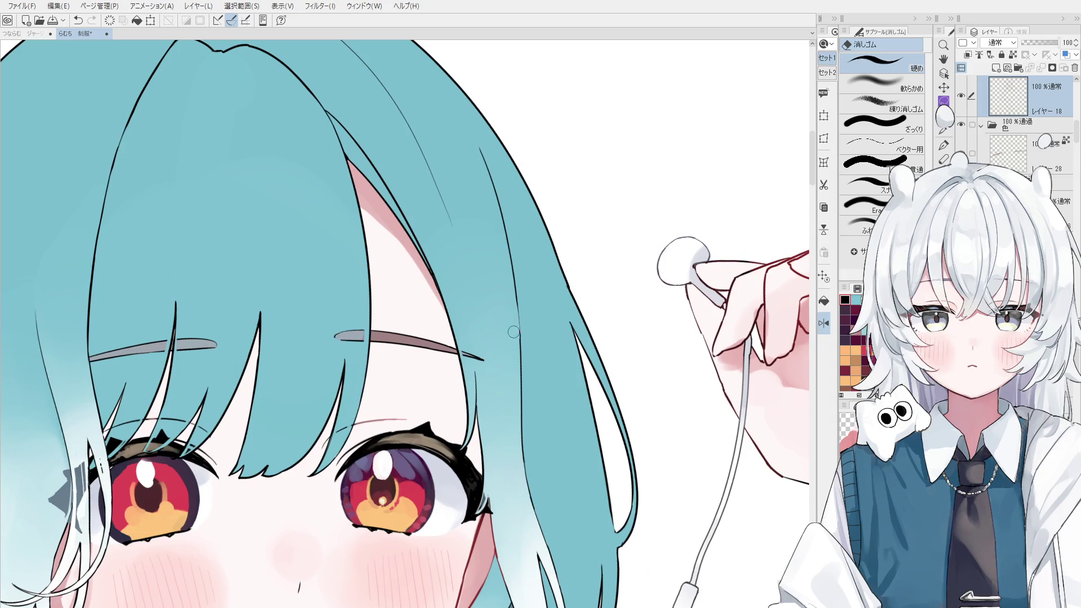
- Try a small mark above the left eye, undo it, and rotate the view so the girl stands upright
{"action": "key", "text": "p"}
{"action": "key", "text": "h"}
{"action": "scroll", "coordinate": [530, 372], "scroll_direction": "down", "scroll_amount": 3}
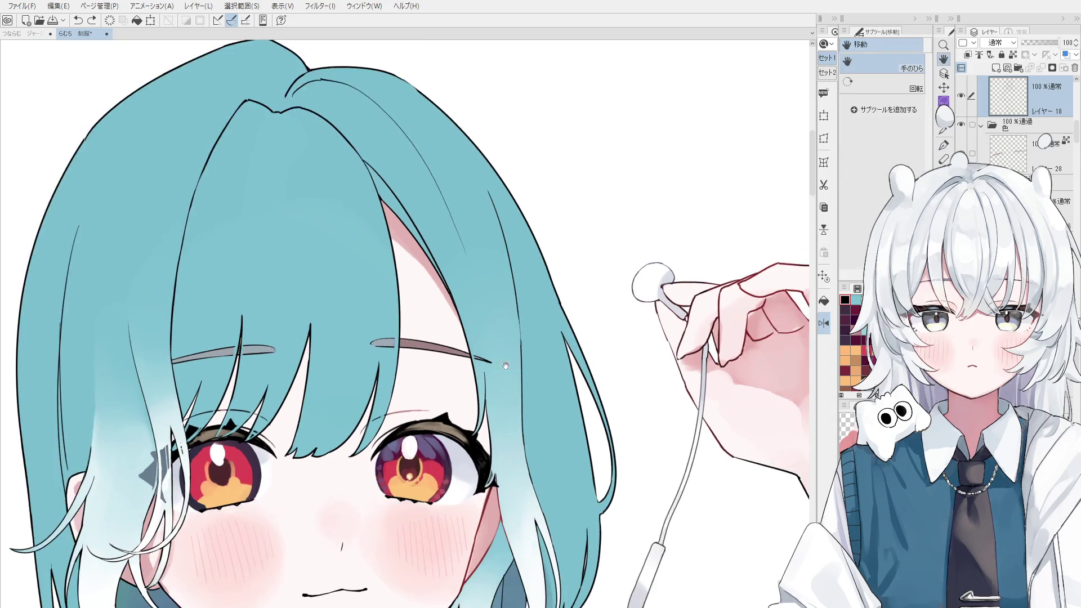
{"action": "scroll", "coordinate": [617, 376], "scroll_direction": "down", "scroll_amount": 2}
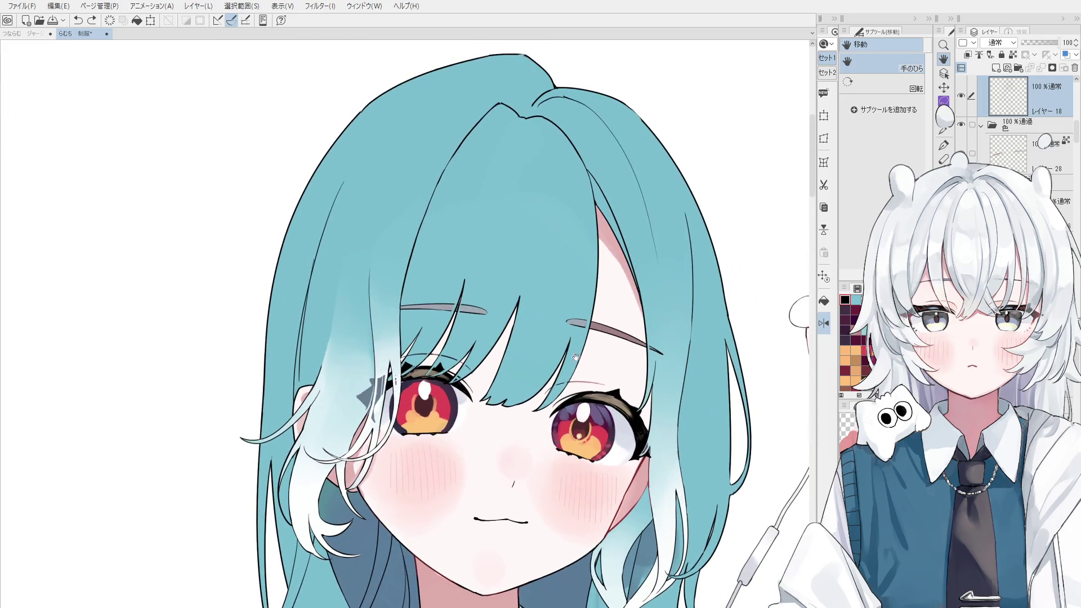
{"action": "scroll", "coordinate": [496, 299], "scroll_direction": "up", "scroll_amount": 2}
{"action": "key", "text": "p"}
{"action": "scroll", "coordinate": [498, 298], "scroll_direction": "up", "scroll_amount": 1}
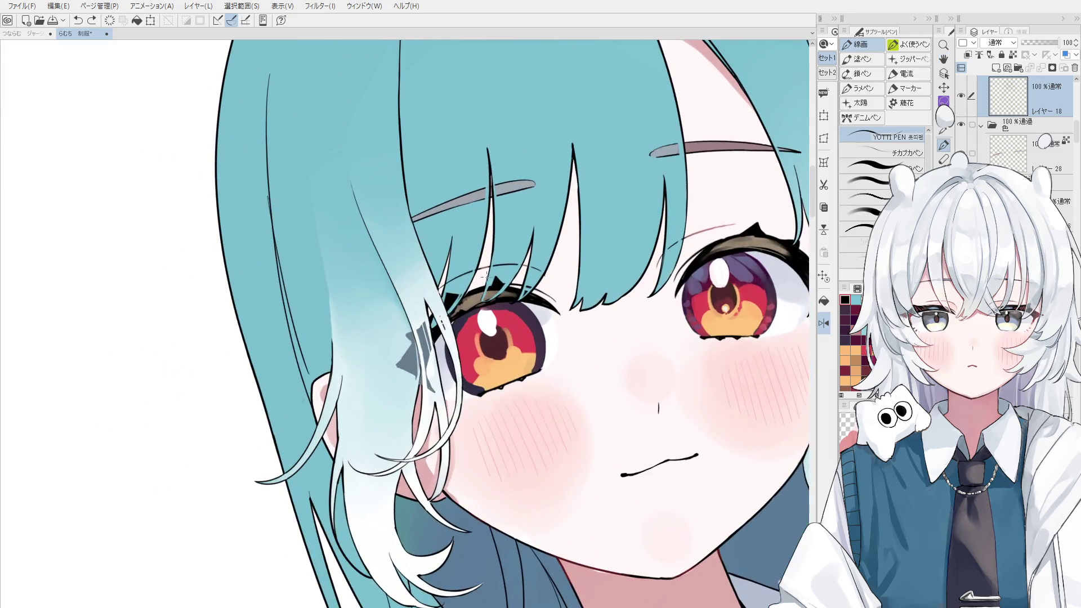
{"action": "left_click_drag", "start_coordinate": [488, 274], "coordinate": [487, 282]}
{"action": "key", "text": "ctrl+z"}
{"action": "scroll", "coordinate": [511, 466], "scroll_direction": "down", "scroll_amount": 4}
{"action": "key", "text": "h"}
{"action": "mouse_move", "coordinate": [511, 466]}
{"action": "left_mouse_down"}
{"action": "mouse_move", "coordinate": [462, 526]}
{"action": "mouse_move", "coordinate": [455, 448]}
{"action": "left_mouse_up"}
{"action": "key", "text": "o"}
{"action": "key", "text": "h"}
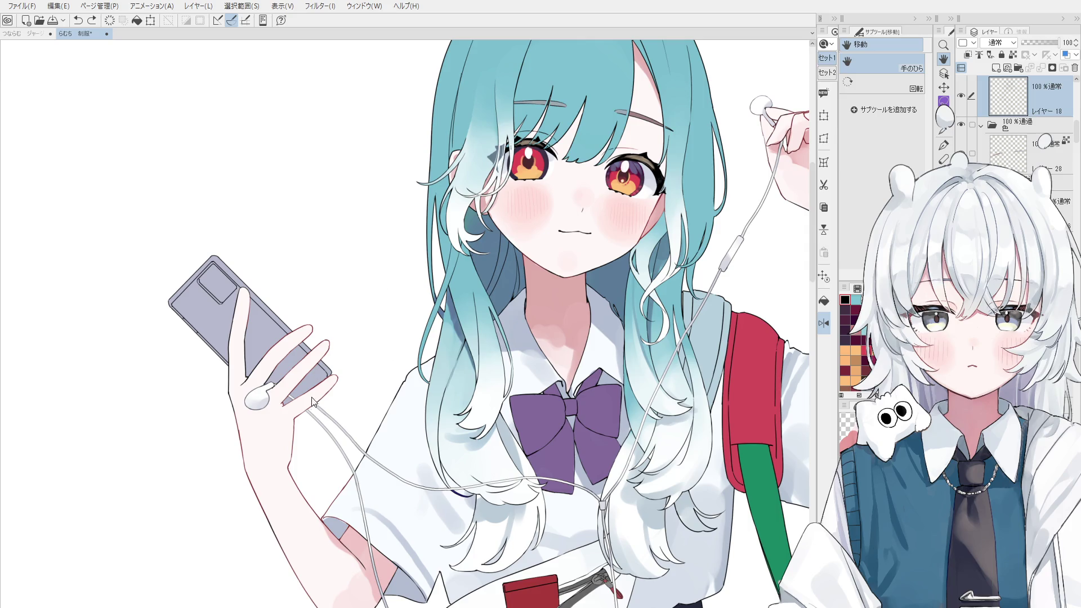
- Sample the teal hair colour and paint darker teal shading on the forehead bangs
{"action": "left_click", "coordinate": [355, 302], "text": "alt"}
{"action": "left_click", "coordinate": [610, 107], "text": "alt"}
{"action": "mouse_move", "coordinate": [606, 103]}
{"action": "left_mouse_down"}
{"action": "mouse_move", "coordinate": [575, 187]}
{"action": "mouse_move", "coordinate": [513, 238]}
{"action": "left_mouse_up"}
{"action": "mouse_move", "coordinate": [503, 291]}
{"action": "left_mouse_down"}
{"action": "mouse_move", "coordinate": [512, 259]}
{"action": "mouse_move", "coordinate": [509, 299]}
{"action": "mouse_move", "coordinate": [500, 267]}
{"action": "mouse_move", "coordinate": [505, 284]}
{"action": "mouse_move", "coordinate": [546, 299]}
{"action": "left_mouse_up"}
{"action": "scroll", "coordinate": [504, 284], "scroll_direction": "up", "scroll_amount": 5}
{"action": "key", "text": "e"}
{"action": "key", "text": "space"}
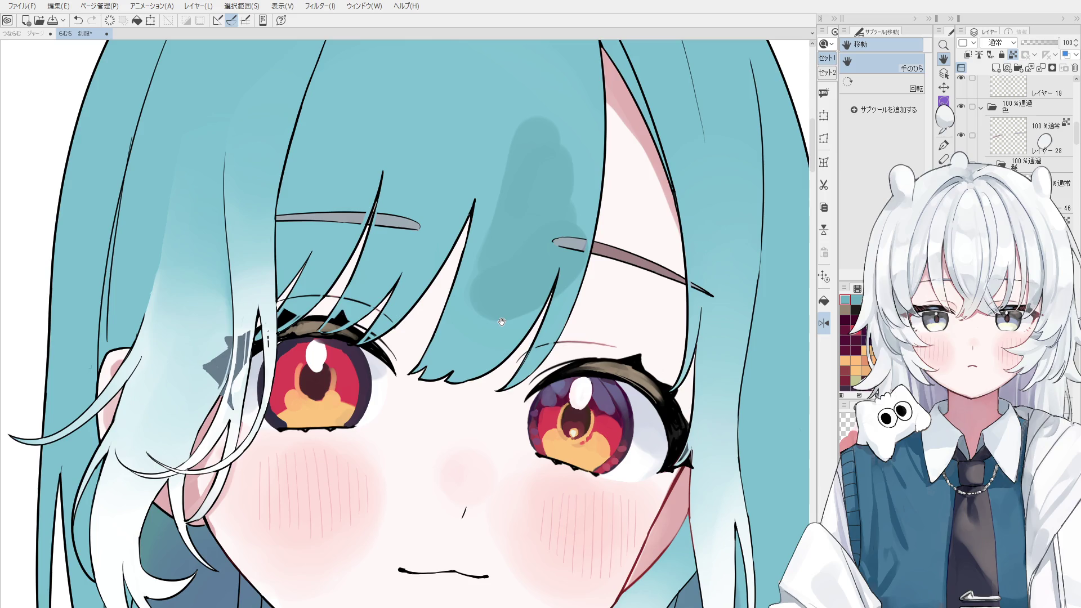
{"action": "left_click_drag", "start_coordinate": [500, 188], "coordinate": [506, 226]}
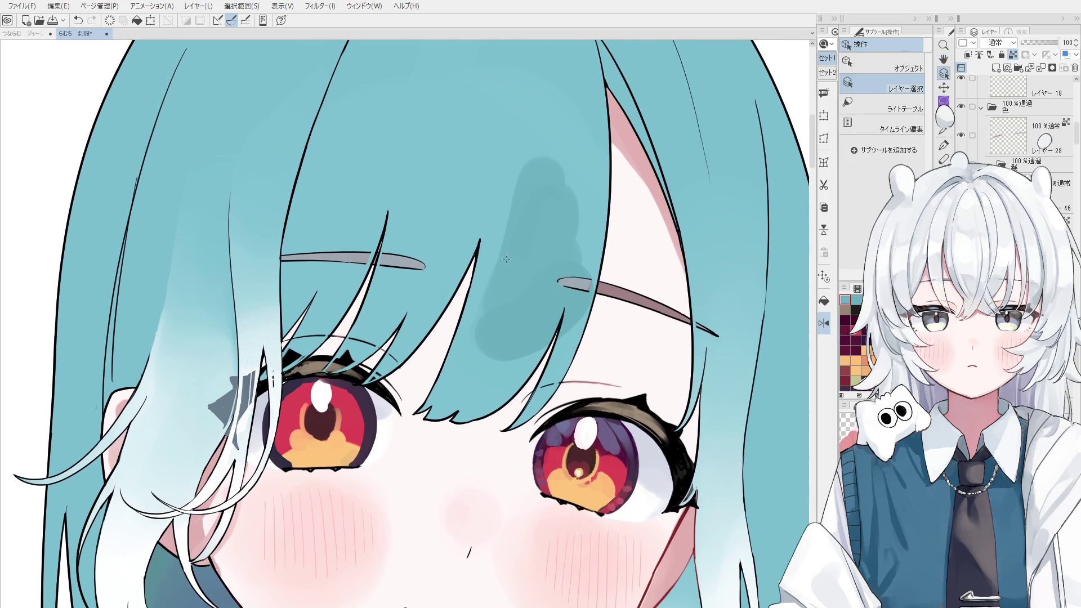
{"action": "key", "text": "ctrl+minus"}
{"action": "key", "text": "ctrl+z"}
{"action": "key", "text": "ctrl+y"}
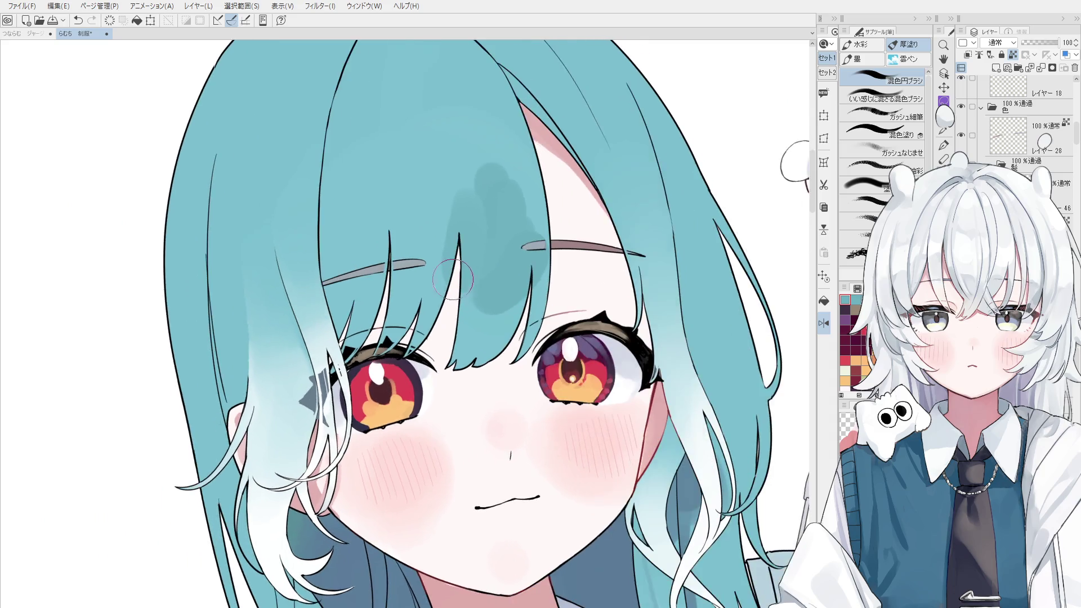
{"action": "left_click_drag", "start_coordinate": [223, 384], "coordinate": [294, 405]}
- Pick a darker teal and extend the shadow left across the bangs toward the eyebrow
{"action": "key", "text": "b"}
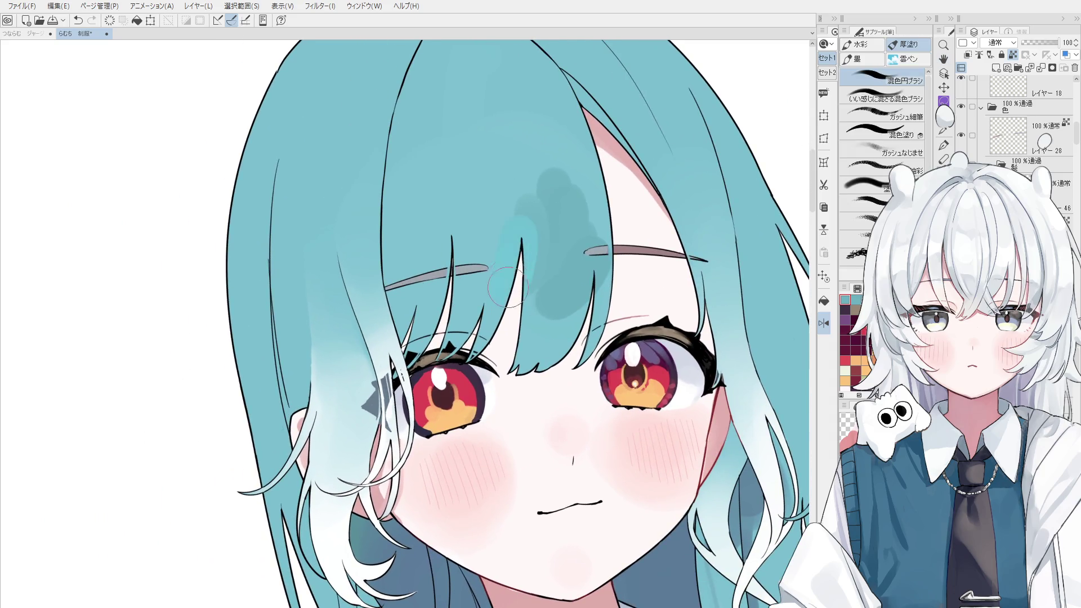
{"action": "key", "text": "ctrl+z"}
{"action": "left_click", "coordinate": [548, 250], "text": "alt"}
{"action": "key", "text": "o"}
{"action": "scroll", "coordinate": [563, 264], "scroll_direction": "up", "scroll_amount": 1}
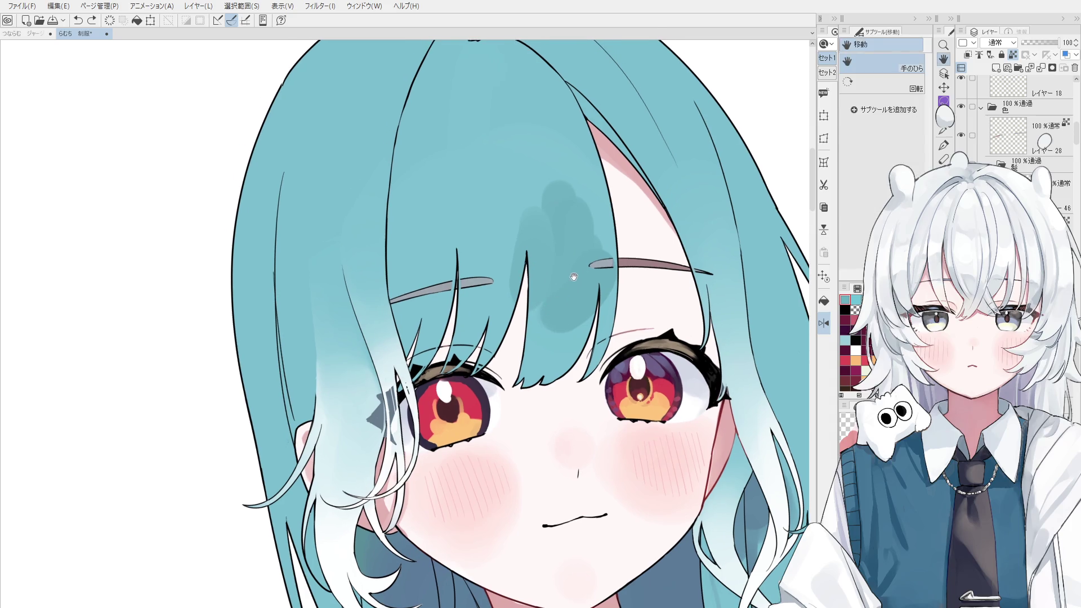
{"action": "key", "text": "b"}
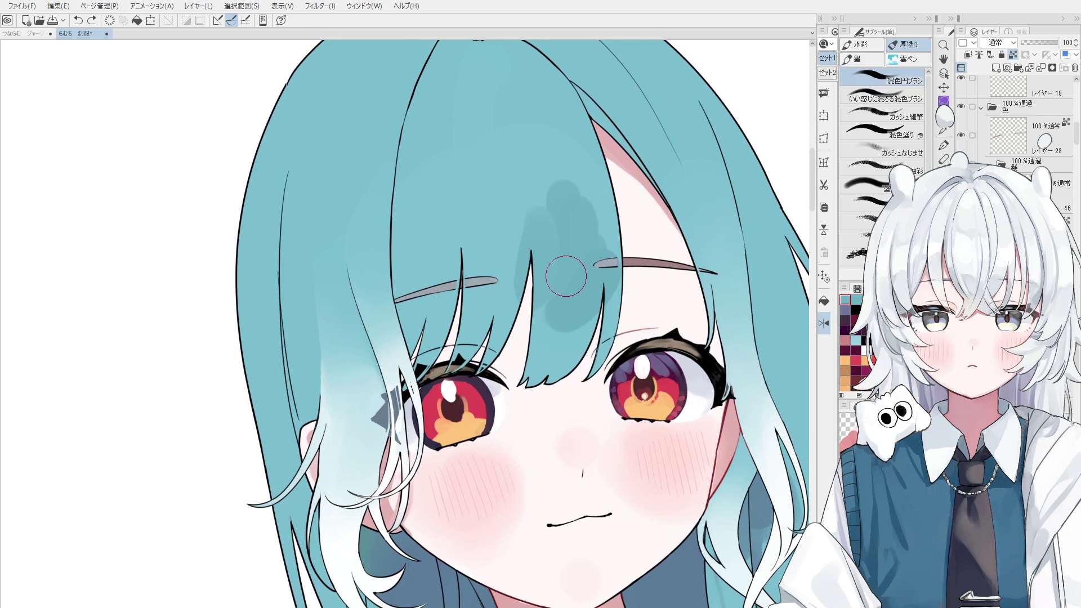
{"action": "left_click", "coordinate": [278, 247], "text": "alt"}
{"action": "left_click_drag", "start_coordinate": [524, 224], "coordinate": [488, 286]}
{"action": "scroll", "coordinate": [489, 286], "scroll_direction": "down", "scroll_amount": 1}
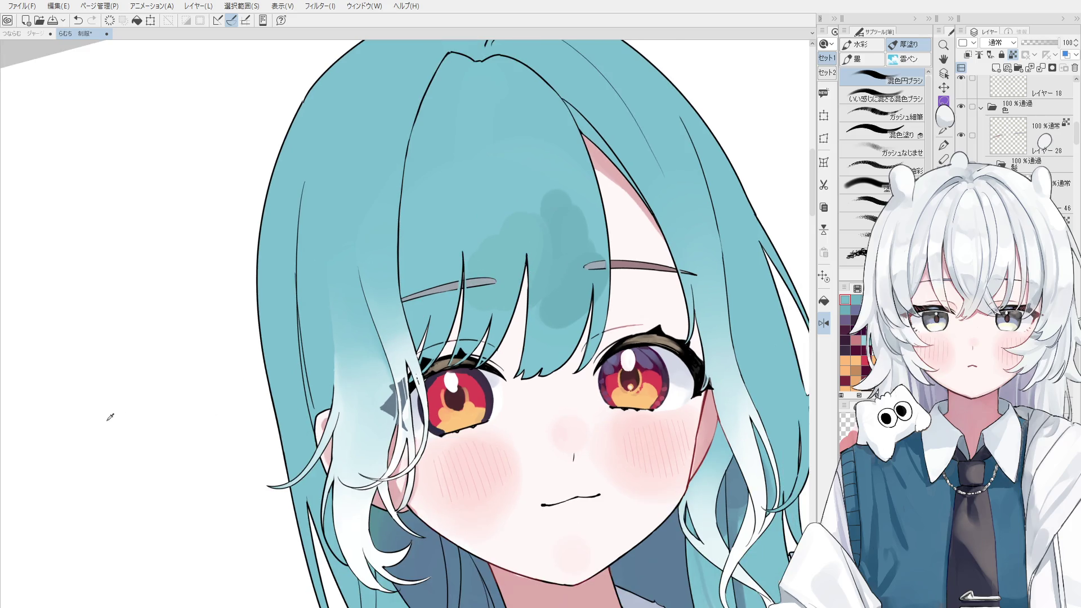
{"action": "mouse_move", "coordinate": [535, 225]}
{"action": "left_mouse_down"}
{"action": "mouse_move", "coordinate": [523, 266]}
{"action": "mouse_move", "coordinate": [467, 271]}
{"action": "left_mouse_up"}
{"action": "scroll", "coordinate": [524, 266], "scroll_direction": "down", "scroll_amount": 1}
{"action": "key", "text": "ctrl+z"}
{"action": "scroll", "coordinate": [479, 253], "scroll_direction": "down", "scroll_amount": 1}
{"action": "scroll", "coordinate": [450, 256], "scroll_direction": "down", "scroll_amount": 1}
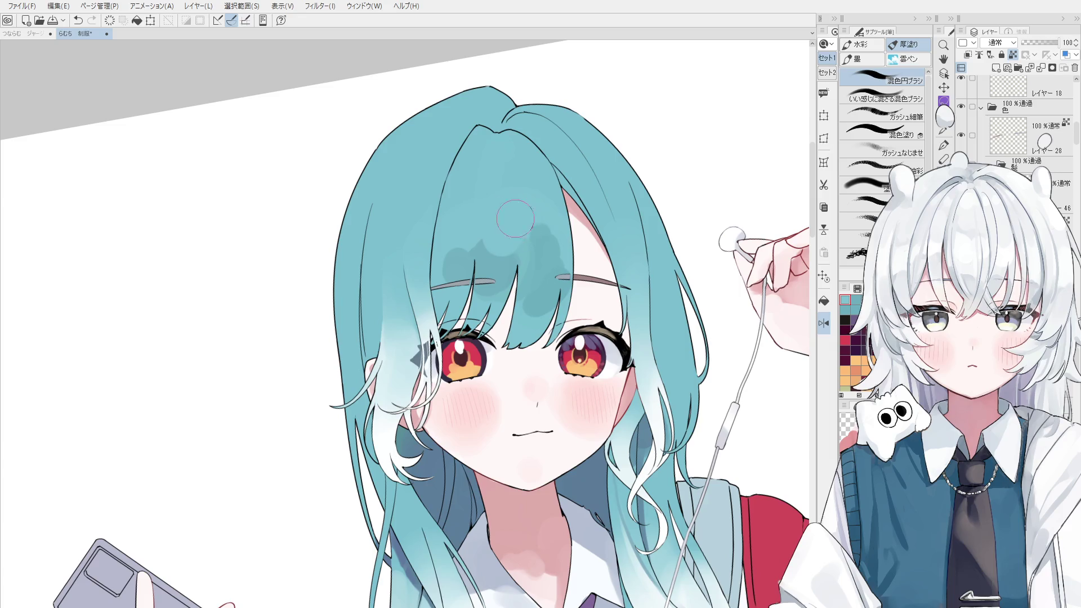
- Straighten the view and blend the dark teal shadow above the left eyebrow with the mixing brush
{"action": "key", "text": "c"}
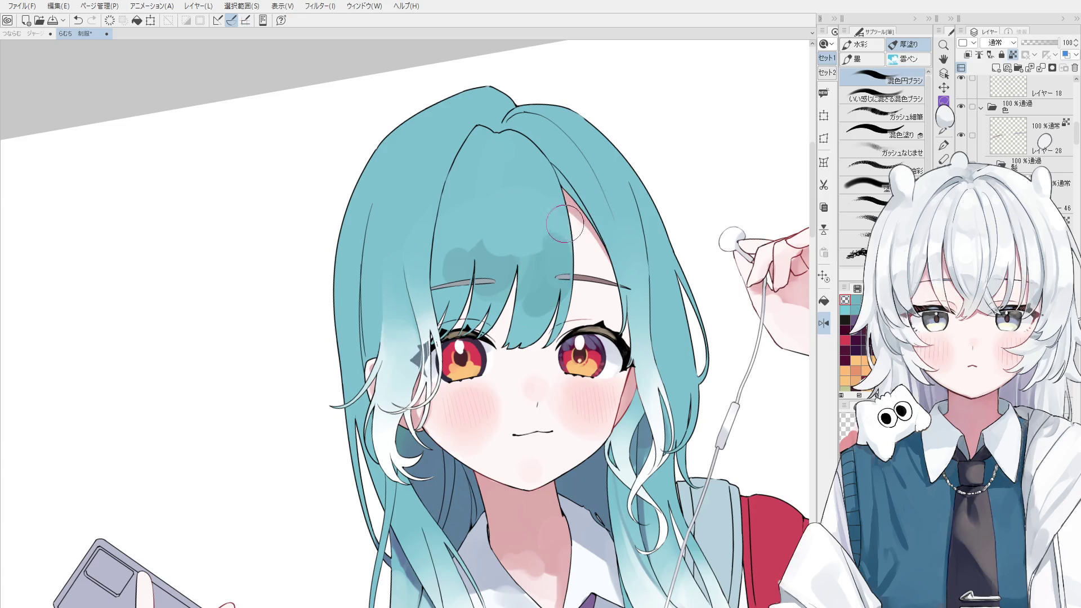
{"action": "key", "text": "ctrl+shift+r"}
{"action": "left_click", "coordinate": [562, 222], "text": "alt"}
{"action": "mouse_move", "coordinate": [562, 221]}
{"action": "left_mouse_down"}
{"action": "mouse_move", "coordinate": [574, 270]}
{"action": "mouse_move", "coordinate": [526, 332]}
{"action": "mouse_move", "coordinate": [531, 298]}
{"action": "mouse_move", "coordinate": [488, 299]}
{"action": "mouse_move", "coordinate": [540, 301]}
{"action": "mouse_move", "coordinate": [553, 279]}
{"action": "mouse_move", "coordinate": [563, 301]}
{"action": "mouse_move", "coordinate": [544, 307]}
{"action": "mouse_move", "coordinate": [558, 265]}
{"action": "mouse_move", "coordinate": [562, 285]}
{"action": "left_mouse_up"}
{"action": "mouse_move", "coordinate": [444, 297]}
{"action": "left_mouse_down"}
{"action": "mouse_move", "coordinate": [495, 289]}
{"action": "mouse_move", "coordinate": [479, 284]}
{"action": "left_mouse_up"}
{"action": "scroll", "coordinate": [468, 310], "scroll_direction": "up", "scroll_amount": 1}
{"action": "scroll", "coordinate": [457, 252], "scroll_direction": "down", "scroll_amount": 1}
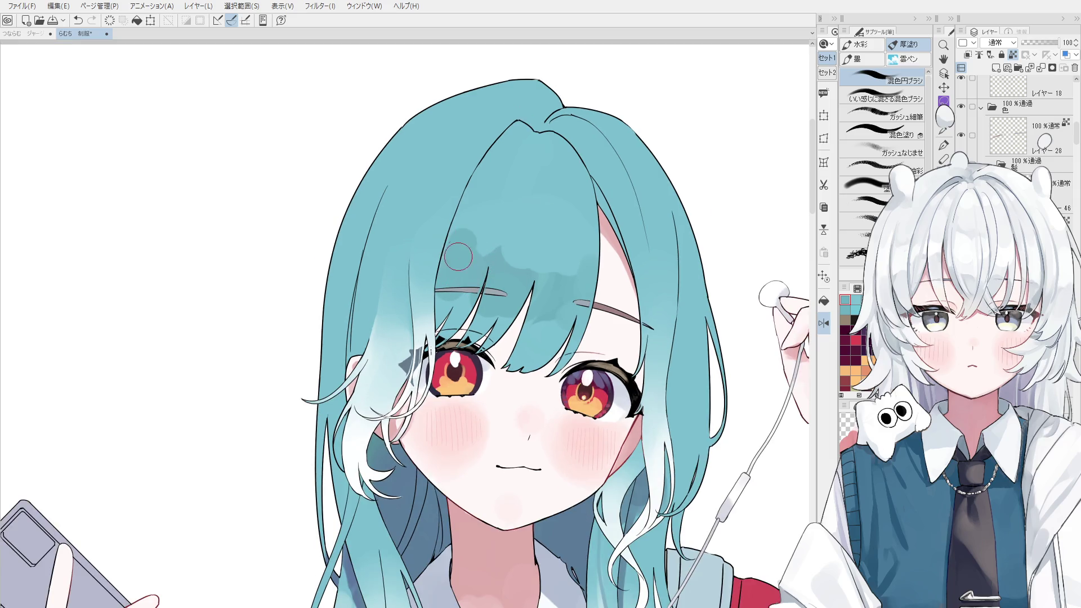
{"action": "mouse_move", "coordinate": [473, 248]}
{"action": "left_mouse_down"}
{"action": "mouse_move", "coordinate": [479, 259]}
{"action": "mouse_move", "coordinate": [467, 222]}
{"action": "mouse_move", "coordinate": [500, 231]}
{"action": "left_mouse_up"}
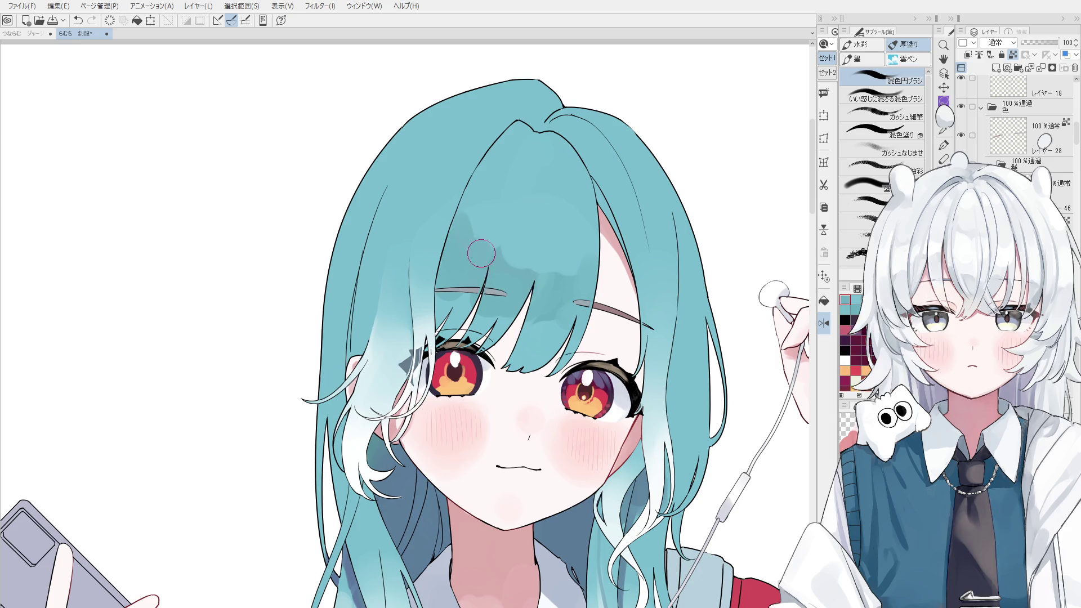
{"action": "scroll", "coordinate": [500, 232], "scroll_direction": "down", "scroll_amount": 2}
- Mirror and pan the canvas to centre the girl's face and hair parting
{"action": "key", "text": "h"}
{"action": "left_click_drag", "start_coordinate": [442, 290], "coordinate": [620, 293]}
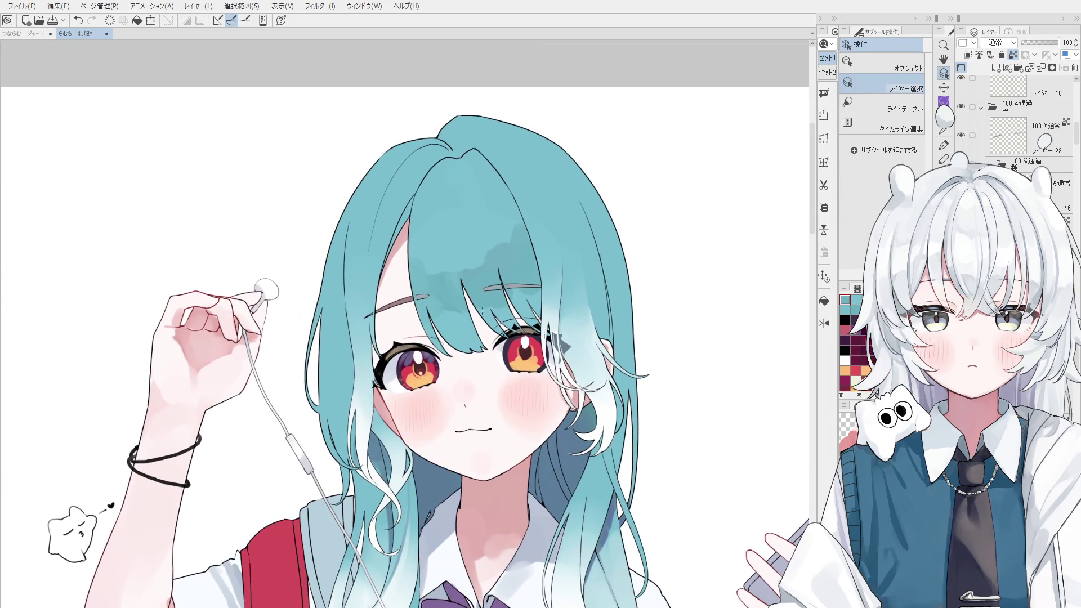
{"action": "key", "text": "b"}
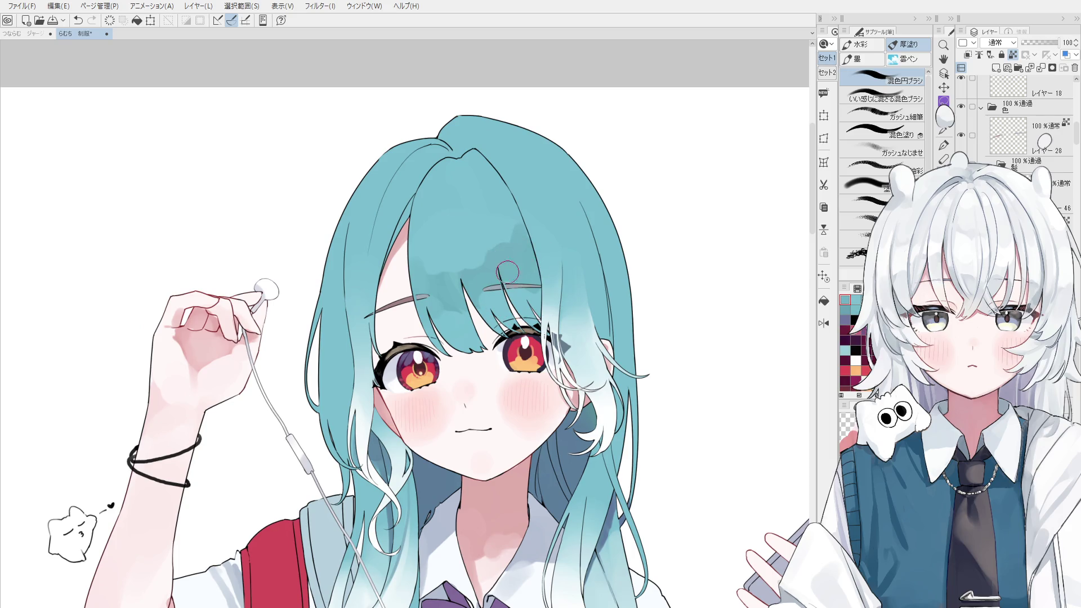
{"action": "key", "text": "h"}
{"action": "left_click_drag", "start_coordinate": [510, 277], "coordinate": [554, 321]}
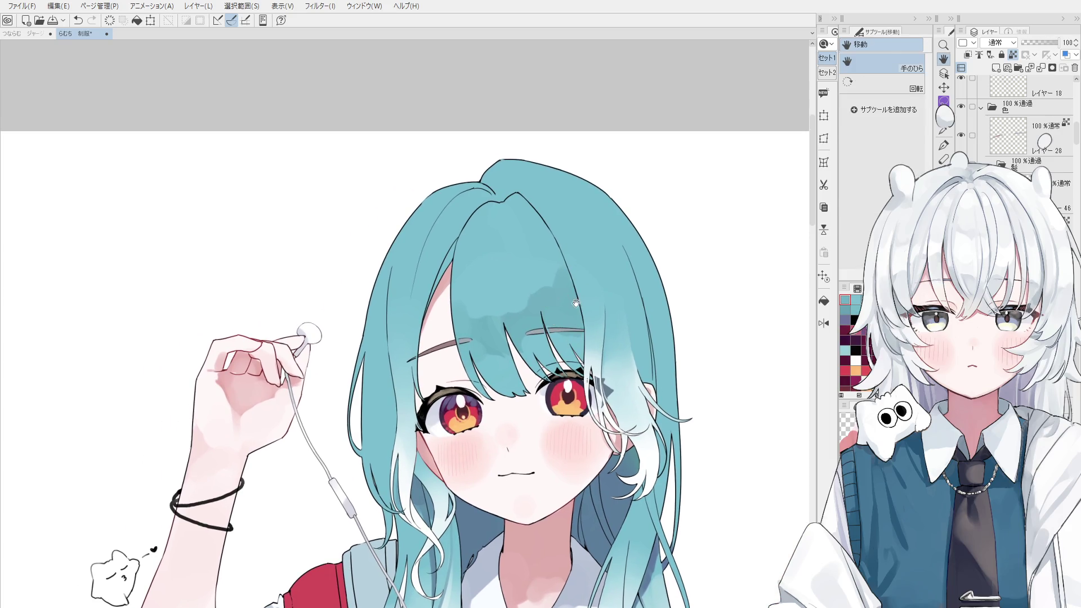
{"action": "key", "text": "b"}
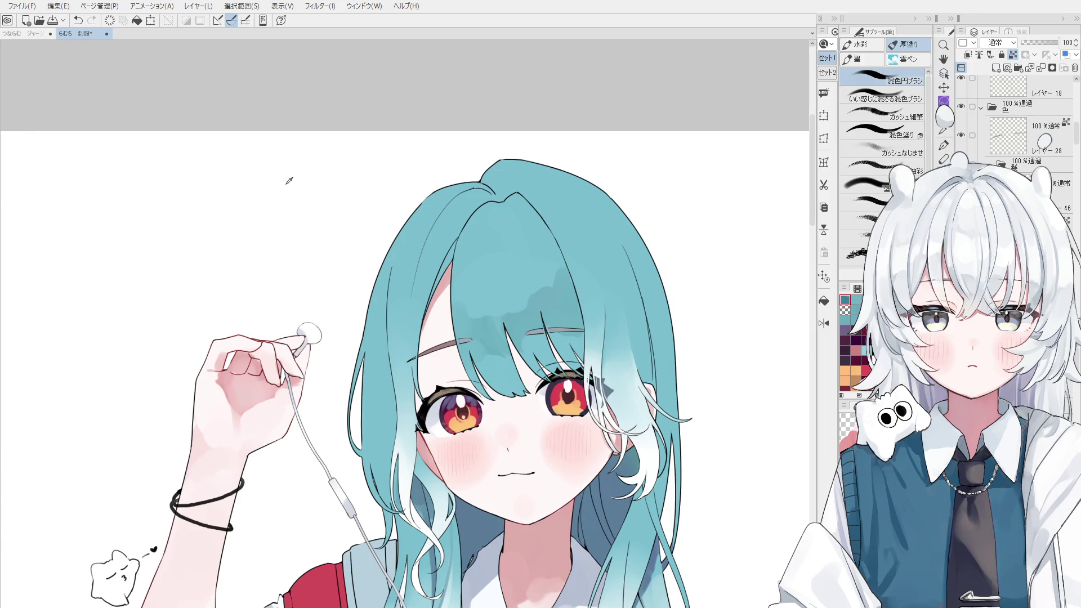
{"action": "key", "text": "o"}
{"action": "key", "text": "b"}
{"action": "key", "text": "h"}
{"action": "key", "text": "-"}
{"action": "left_click_drag", "start_coordinate": [434, 277], "coordinate": [636, 220]}
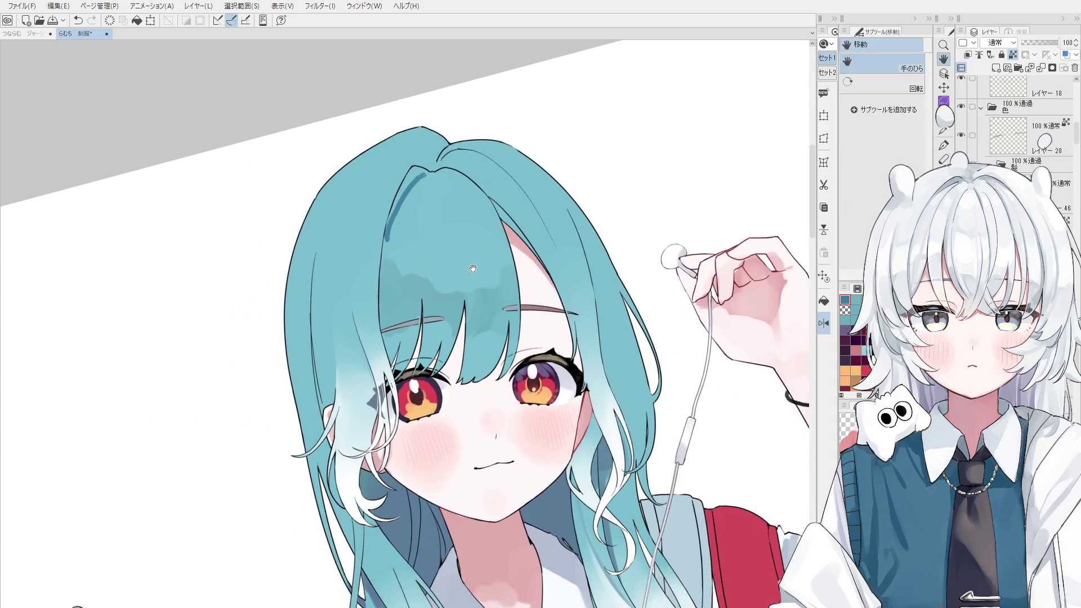
{"action": "scroll", "coordinate": [500, 211], "scroll_direction": "up", "scroll_amount": 2}
{"action": "key", "text": "b"}
- Paint dark teal strokes along the hair parting and soften them with a lighter teal
{"action": "key", "text": "ctrl+z"}
{"action": "mouse_move", "coordinate": [500, 211]}
{"action": "left_mouse_down"}
{"action": "mouse_move", "coordinate": [558, 145]}
{"action": "mouse_move", "coordinate": [502, 189]}
{"action": "left_mouse_up"}
{"action": "mouse_move", "coordinate": [526, 150]}
{"action": "left_mouse_down"}
{"action": "mouse_move", "coordinate": [508, 191]}
{"action": "mouse_move", "coordinate": [527, 148]}
{"action": "mouse_move", "coordinate": [519, 163]}
{"action": "mouse_move", "coordinate": [531, 145]}
{"action": "mouse_move", "coordinate": [540, 149]}
{"action": "left_mouse_up"}
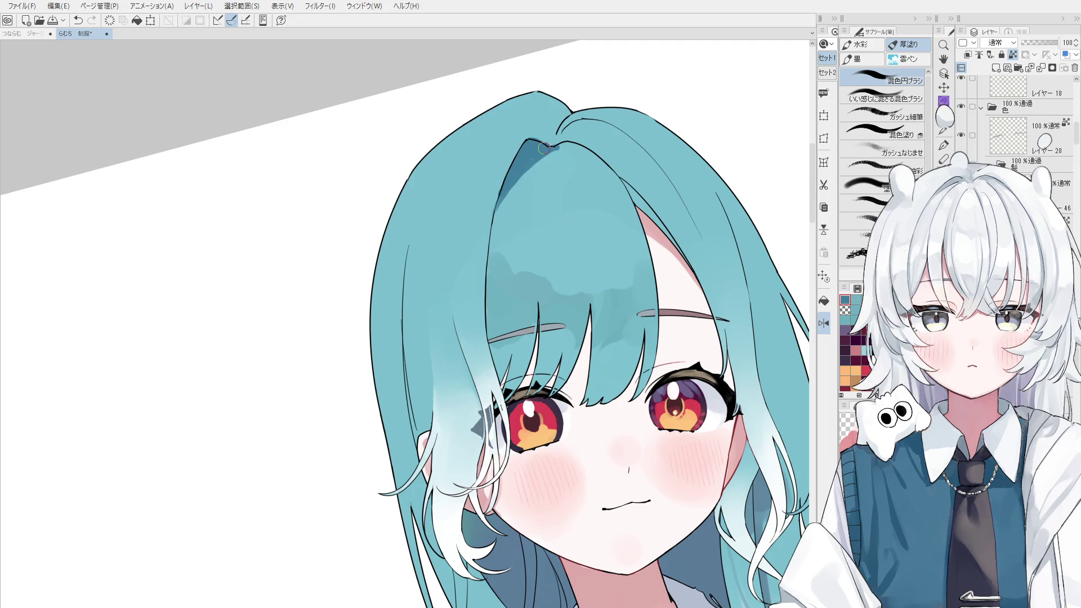
{"action": "left_click", "coordinate": [522, 193], "text": "alt"}
{"action": "key", "text": "ctrl+z"}
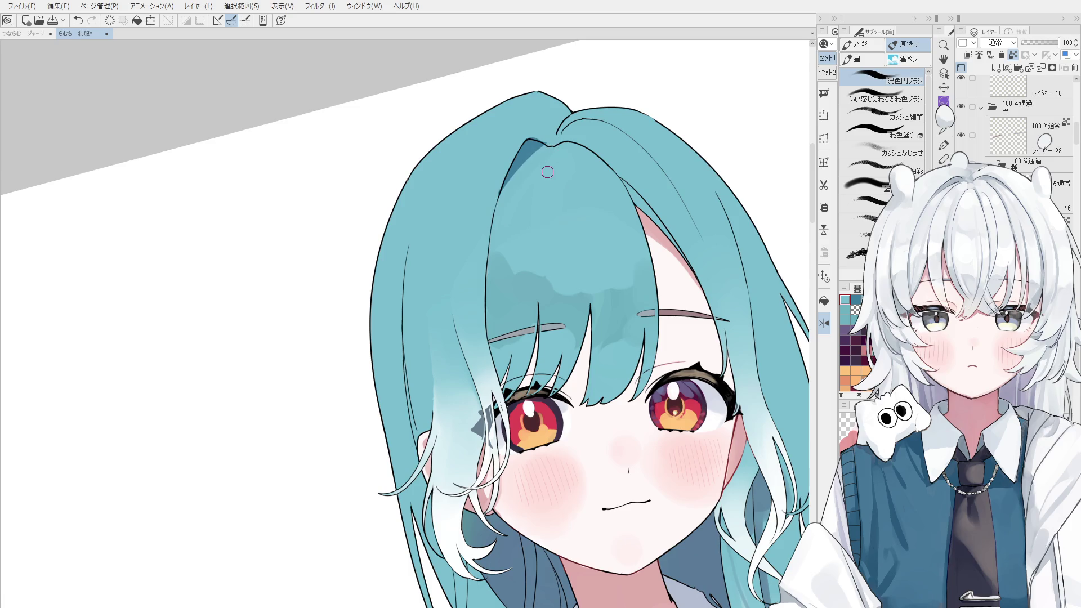
{"action": "left_click", "coordinate": [494, 256], "text": "alt"}
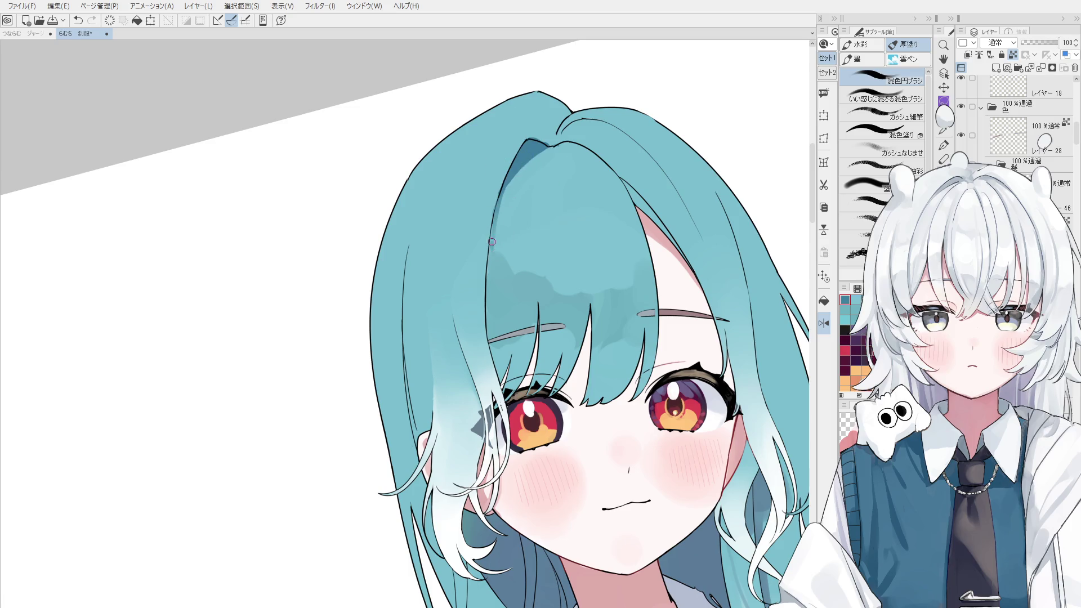
{"action": "scroll", "coordinate": [521, 162], "scroll_direction": "down", "scroll_amount": 1}
{"action": "left_click_drag", "start_coordinate": [524, 207], "coordinate": [524, 268]}
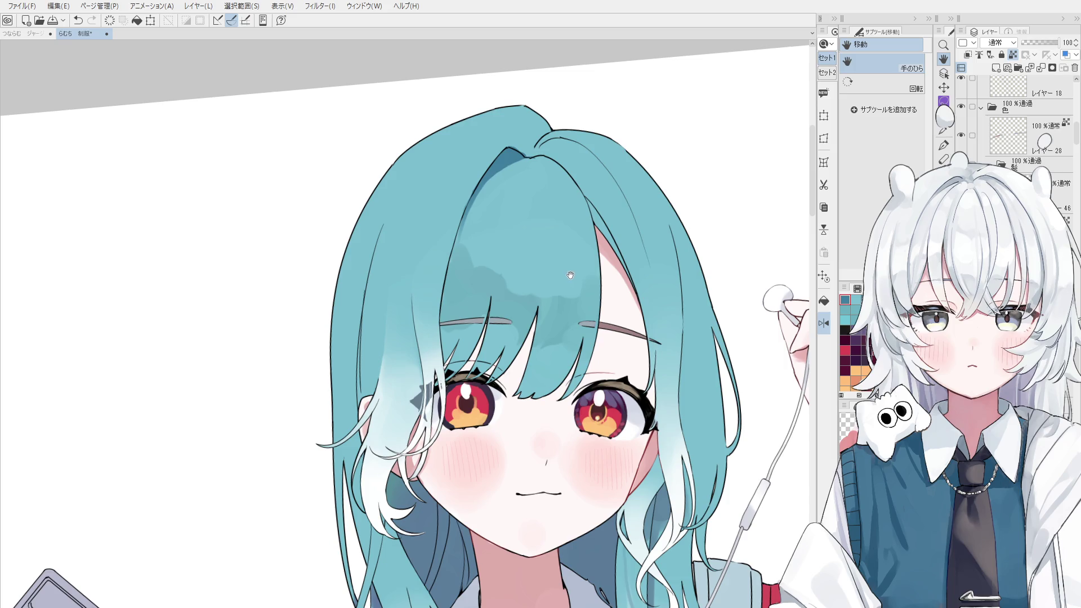
- Dab dark teal onto the bangs and blend it into the surrounding hair
{"action": "left_click_drag", "start_coordinate": [547, 279], "coordinate": [527, 316]}
{"action": "key", "text": "o"}
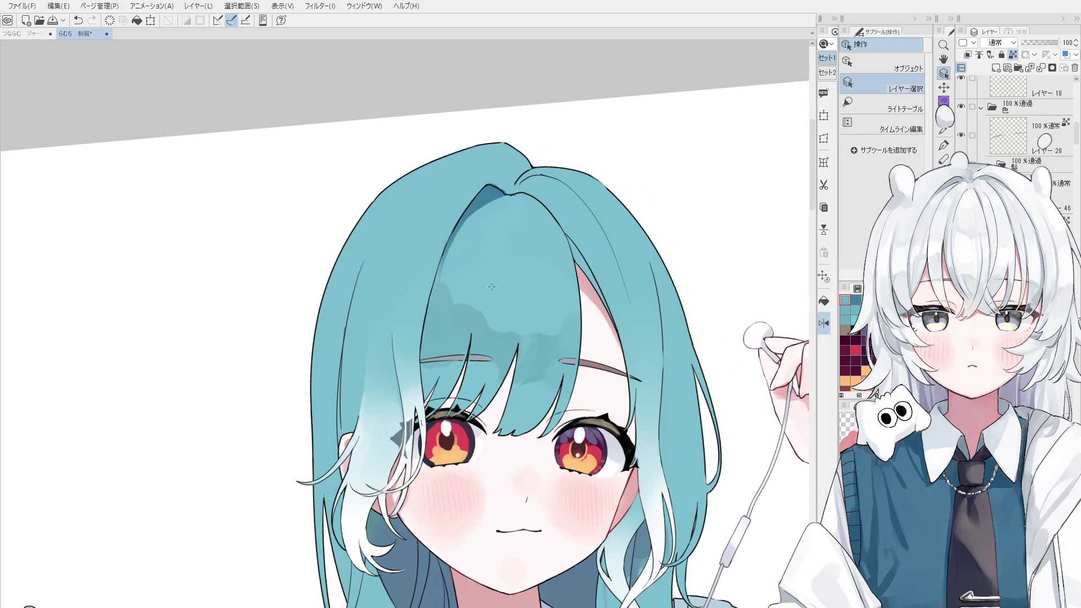
{"action": "key", "text": "b"}
{"action": "key", "text": "ctrl+z"}
{"action": "left_click_drag", "start_coordinate": [436, 323], "coordinate": [458, 251]}
{"action": "left_click", "coordinate": [462, 228], "text": "alt"}
{"action": "mouse_move", "coordinate": [444, 319]}
{"action": "left_mouse_down"}
{"action": "mouse_move", "coordinate": [439, 304]}
{"action": "mouse_move", "coordinate": [443, 330]}
{"action": "mouse_move", "coordinate": [455, 316]}
{"action": "left_mouse_up"}
{"action": "left_click", "coordinate": [449, 316], "text": "alt"}
{"action": "left_click", "coordinate": [430, 287], "text": "alt"}
- Sample the bangs teal and soften the strand line down the central bangs
{"action": "key", "text": "h"}
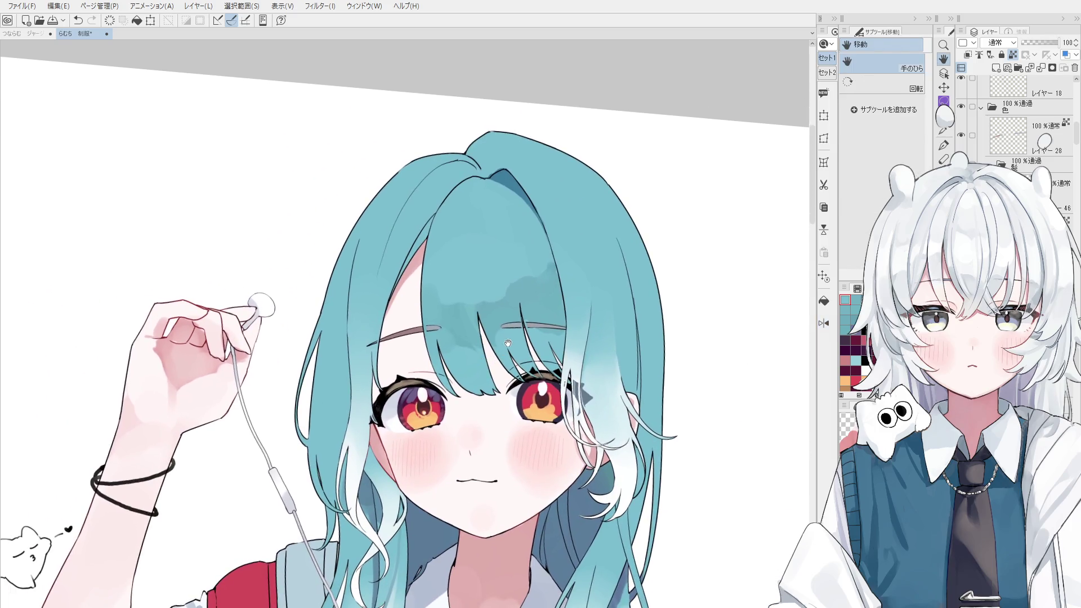
{"action": "key", "text": "d"}
{"action": "key", "text": "b"}
{"action": "left_click", "coordinate": [491, 316], "text": "alt"}
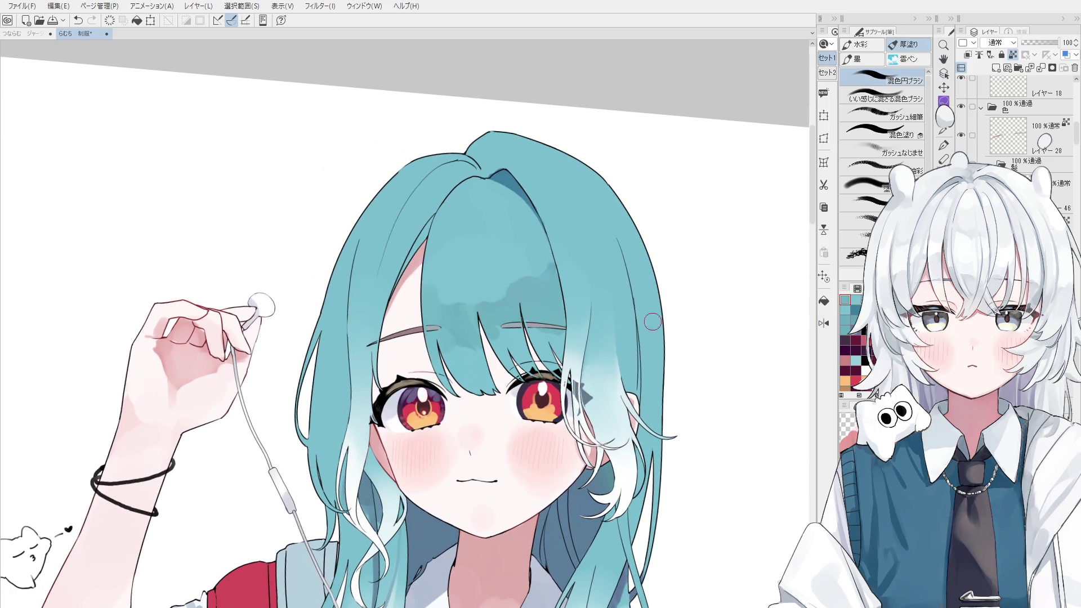
{"action": "scroll", "coordinate": [489, 257], "scroll_direction": "up", "scroll_amount": 1}
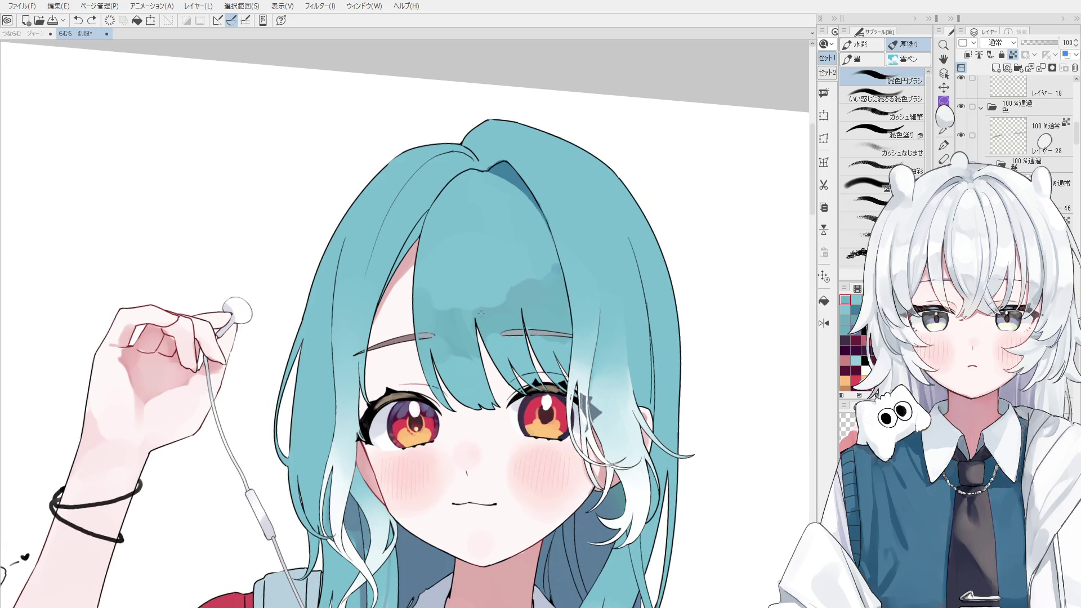
{"action": "scroll", "coordinate": [484, 253], "scroll_direction": "down", "scroll_amount": 1}
{"action": "left_click_drag", "start_coordinate": [485, 253], "coordinate": [483, 341]}
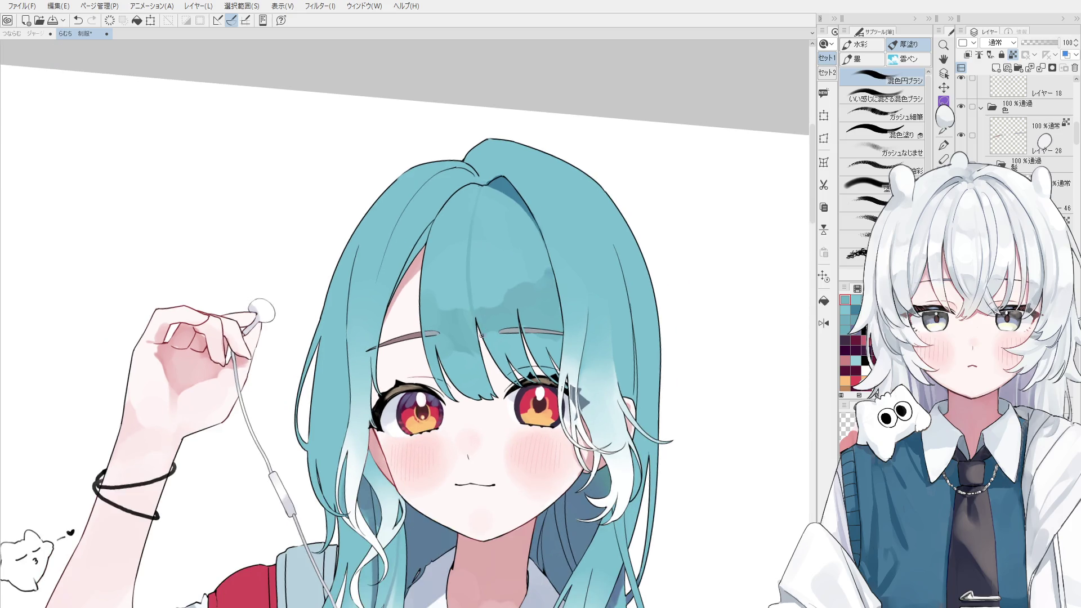
{"action": "left_click_drag", "start_coordinate": [484, 190], "coordinate": [481, 204]}
{"action": "key", "text": "ctrl+z"}
{"action": "key", "text": "ctrl+y"}
{"action": "key", "text": "ctrl+z"}
- Draw a faint shadow strand down from the parting, comparing it with undo and redo
{"action": "scroll", "coordinate": [510, 248], "scroll_direction": "up", "scroll_amount": 2}
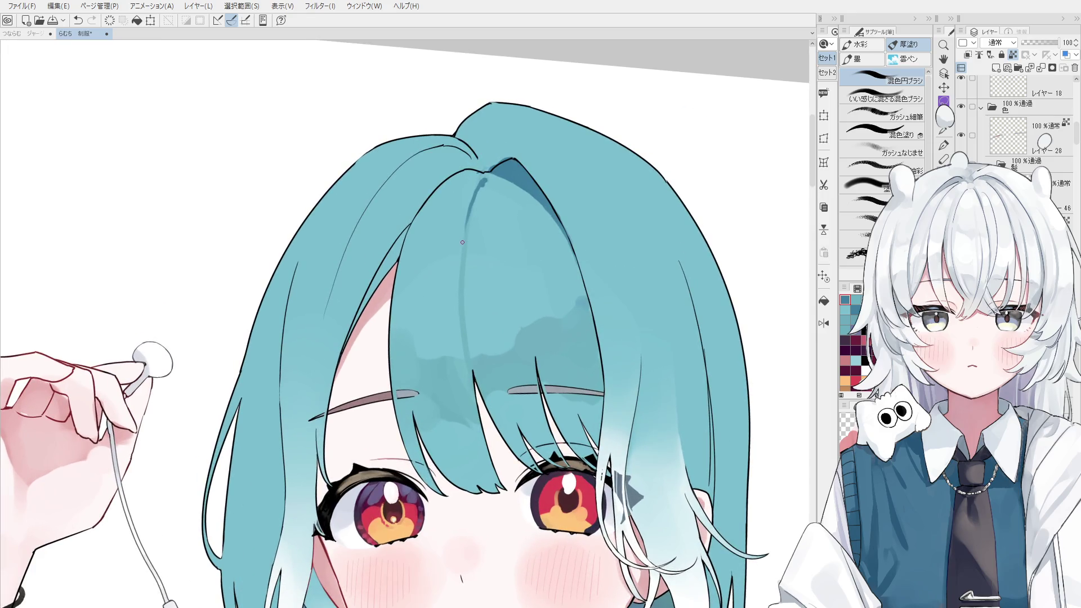
{"action": "key", "text": "minus"}
{"action": "left_click_drag", "start_coordinate": [436, 194], "coordinate": [462, 315]}
{"action": "key", "text": "ctrl+z"}
{"action": "key", "text": "ctrl+y"}
{"action": "key", "text": "ctrl+z"}
{"action": "key", "text": "ctrl+y"}
{"action": "scroll", "coordinate": [468, 343], "scroll_direction": "down", "scroll_amount": 1}
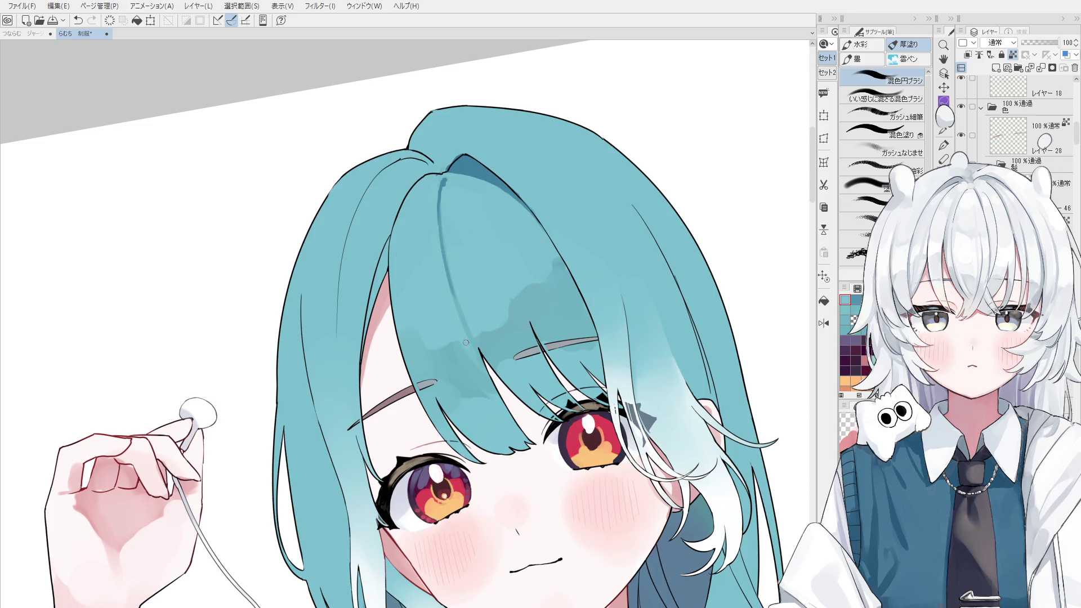
{"action": "scroll", "coordinate": [443, 199], "scroll_direction": "up", "scroll_amount": 1}
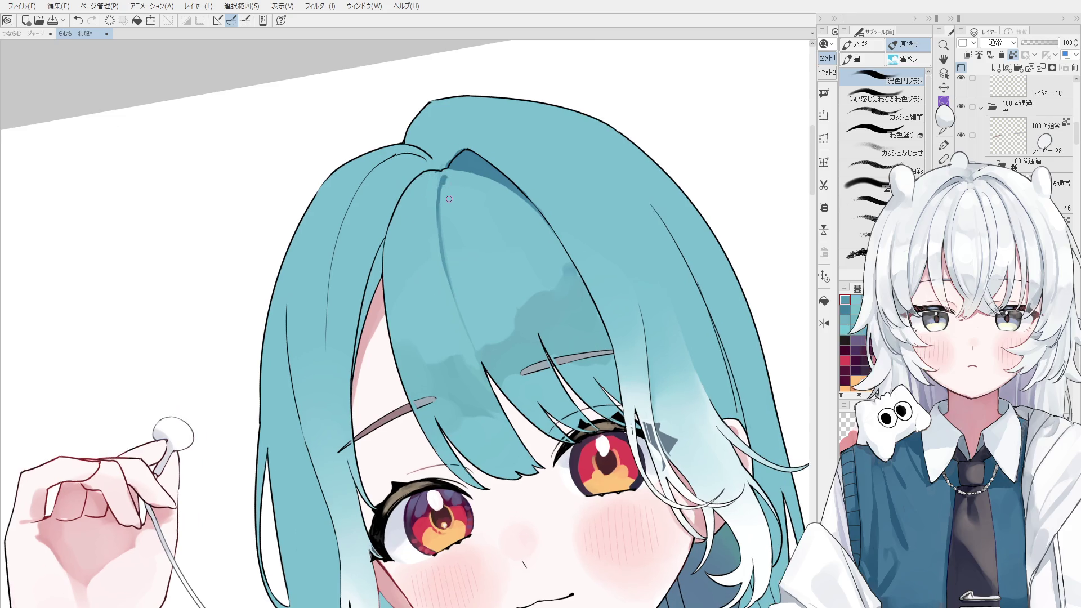
{"action": "key", "text": "ctrl+z"}
{"action": "scroll", "coordinate": [444, 175], "scroll_direction": "down", "scroll_amount": 2}
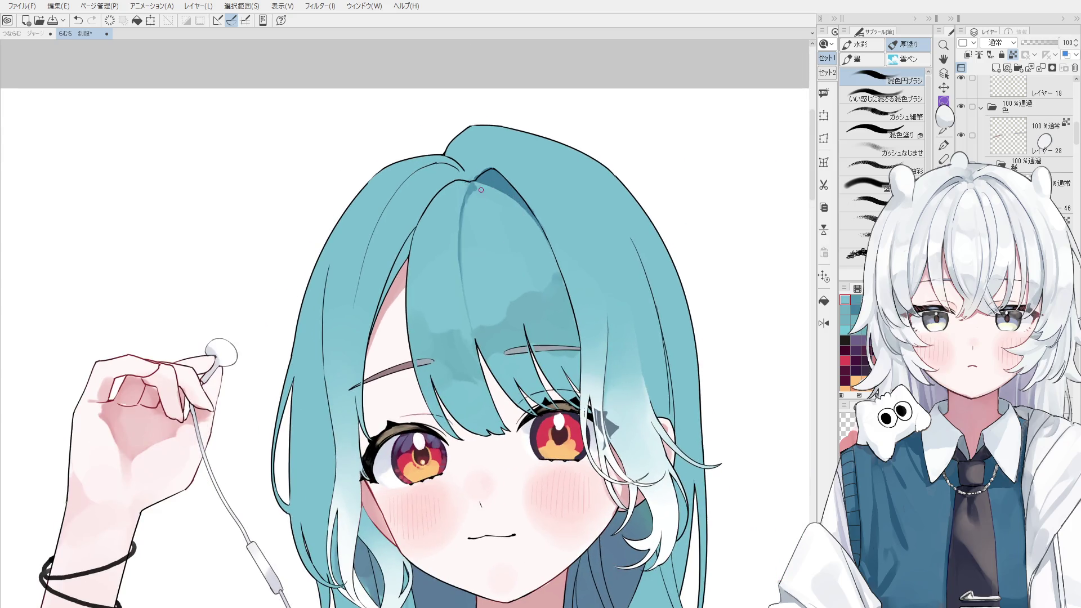
{"action": "scroll", "coordinate": [478, 194], "scroll_direction": "up", "scroll_amount": 1}
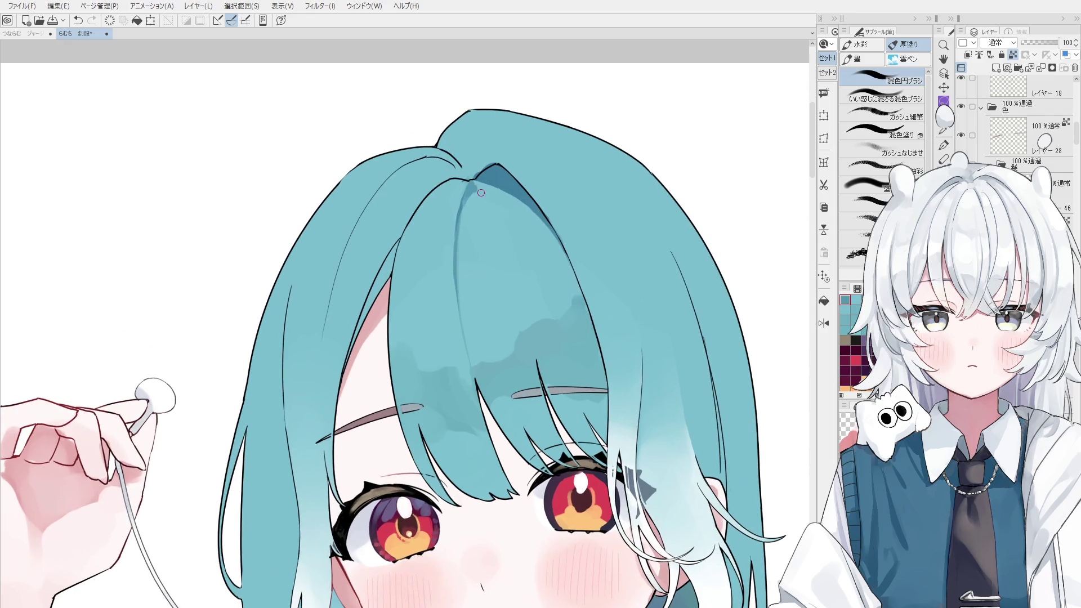
{"action": "scroll", "coordinate": [479, 192], "scroll_direction": "down", "scroll_amount": 2}
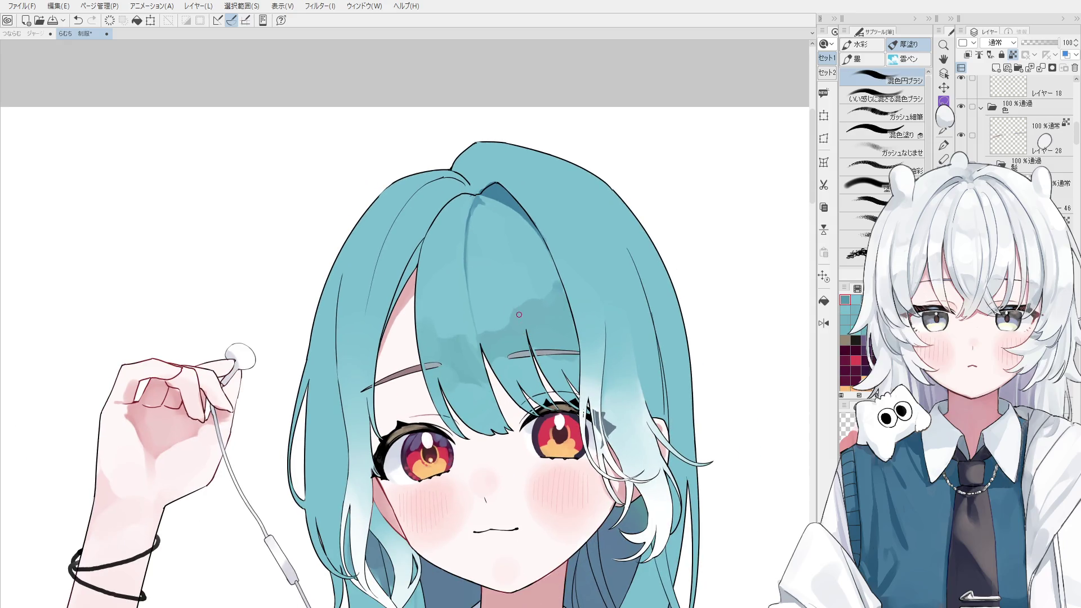
{"action": "key", "text": "e"}
{"action": "scroll", "coordinate": [537, 350], "scroll_direction": "up", "scroll_amount": 1}
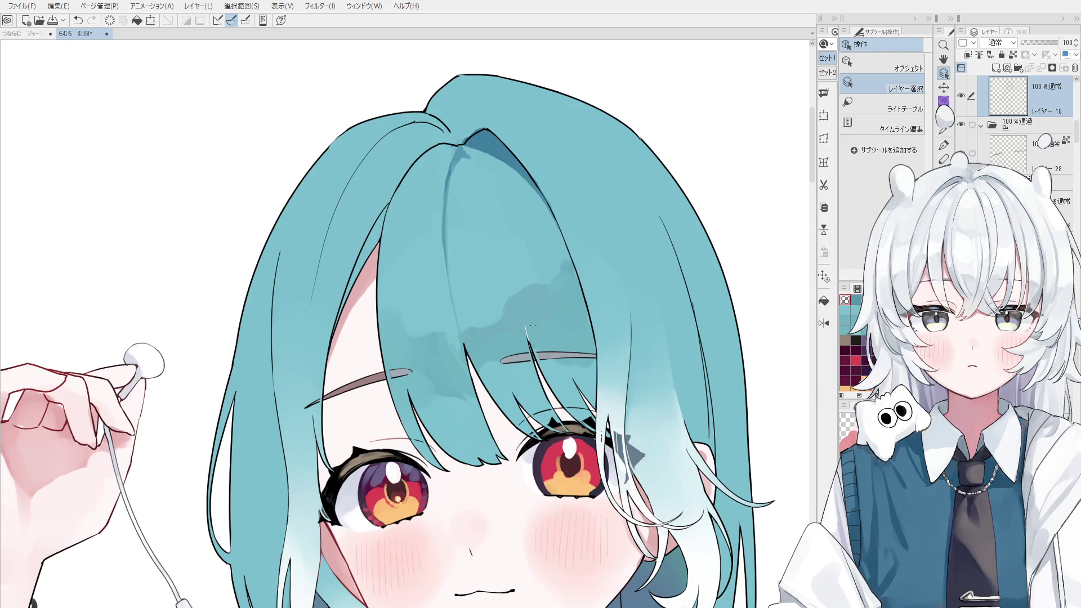
- Select the 混色円ブラシ round mixing brush from the 厚塗り brush group
{"action": "key", "text": "b"}
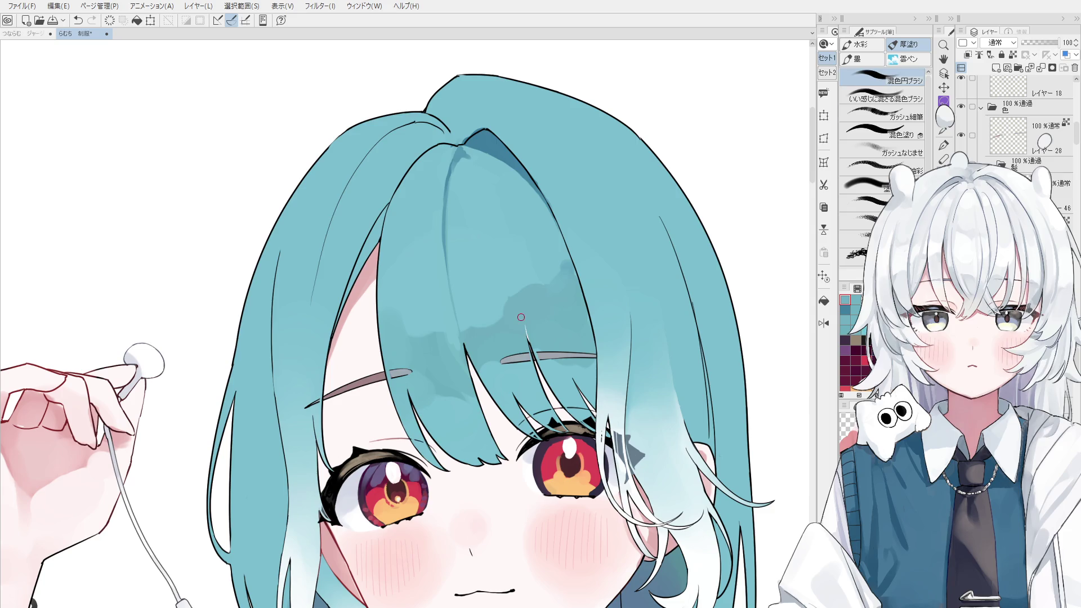
{"action": "key", "text": "2"}
{"action": "key", "text": "p"}
{"action": "scroll", "coordinate": [565, 346], "scroll_direction": "up", "scroll_amount": 1}
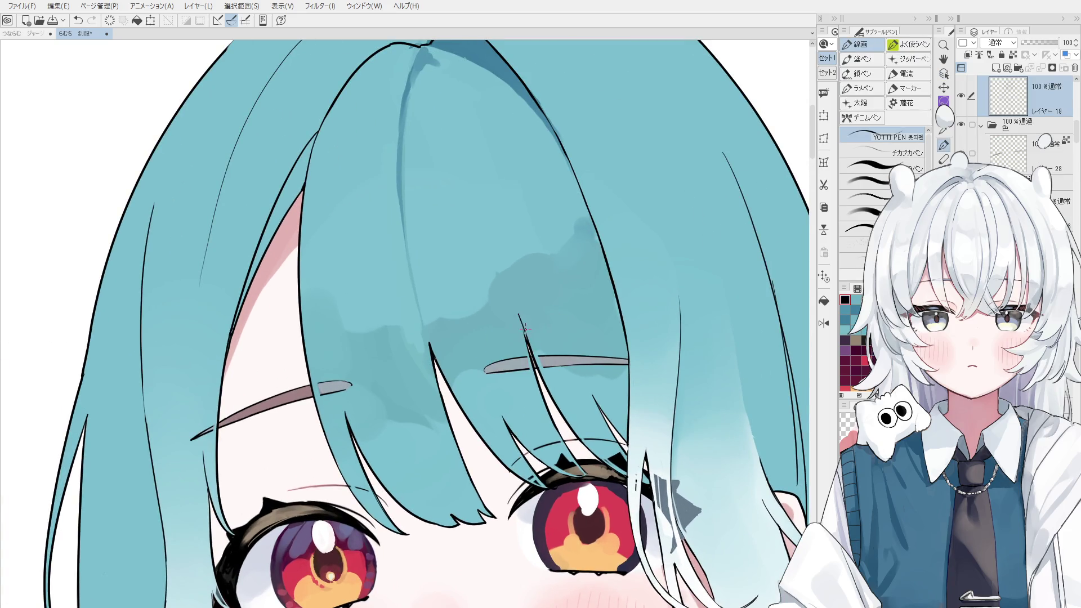
{"action": "scroll", "coordinate": [528, 347], "scroll_direction": "down", "scroll_amount": 3}
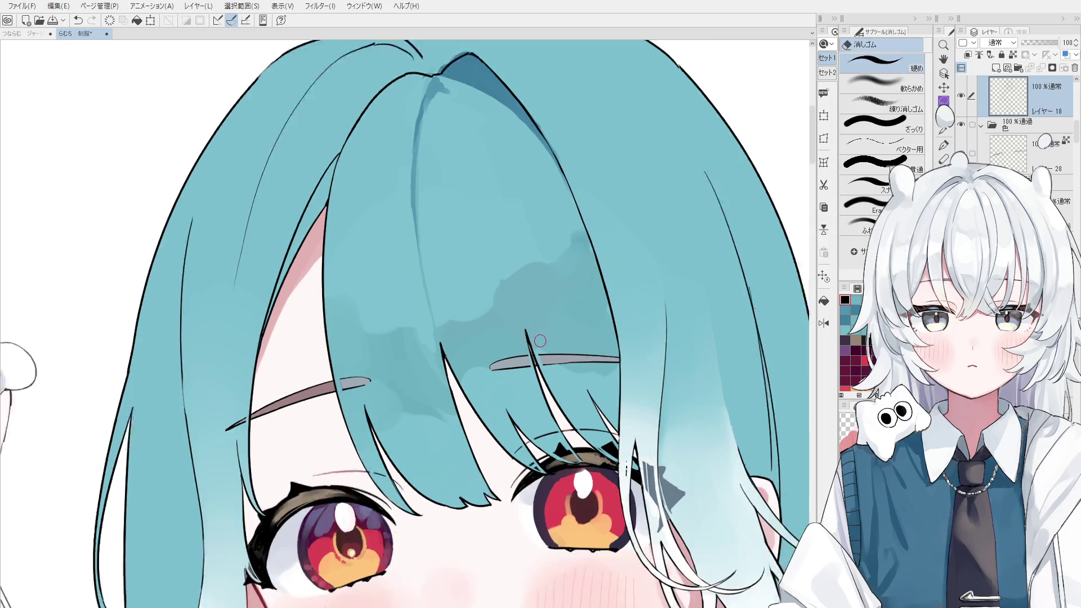
{"action": "key", "text": "b"}
{"action": "key", "text": "1"}
- Paint a diagonal dark shading stroke across the teal bangs, undoing and retrying it
{"action": "left_click_drag", "start_coordinate": [476, 164], "coordinate": [507, 225]}
{"action": "key", "text": "ctrl+z"}
{"action": "left_click_drag", "start_coordinate": [476, 167], "coordinate": [517, 270]}
{"action": "key", "text": "ctrl+z"}
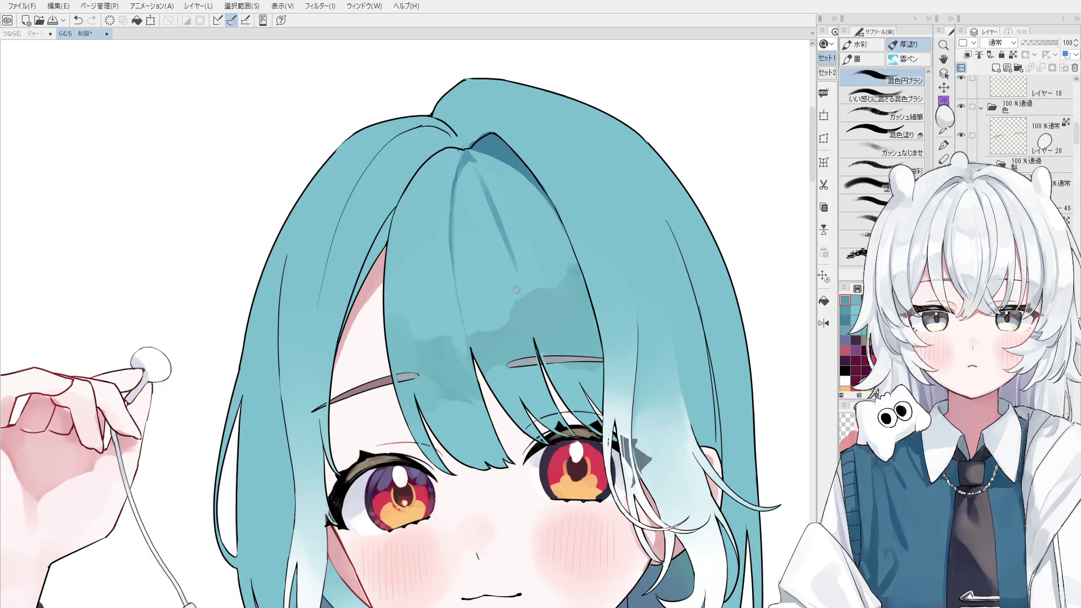
- Paint and retry shading strokes down the bangs from the parting
{"action": "scroll", "coordinate": [514, 279], "scroll_direction": "down", "scroll_amount": 2}
{"action": "key", "text": "ctrl+z"}
{"action": "left_click_drag", "start_coordinate": [488, 197], "coordinate": [517, 305]}
{"action": "key", "text": "ctrl+z"}
{"action": "scroll", "coordinate": [516, 299], "scroll_direction": "down", "scroll_amount": 1}
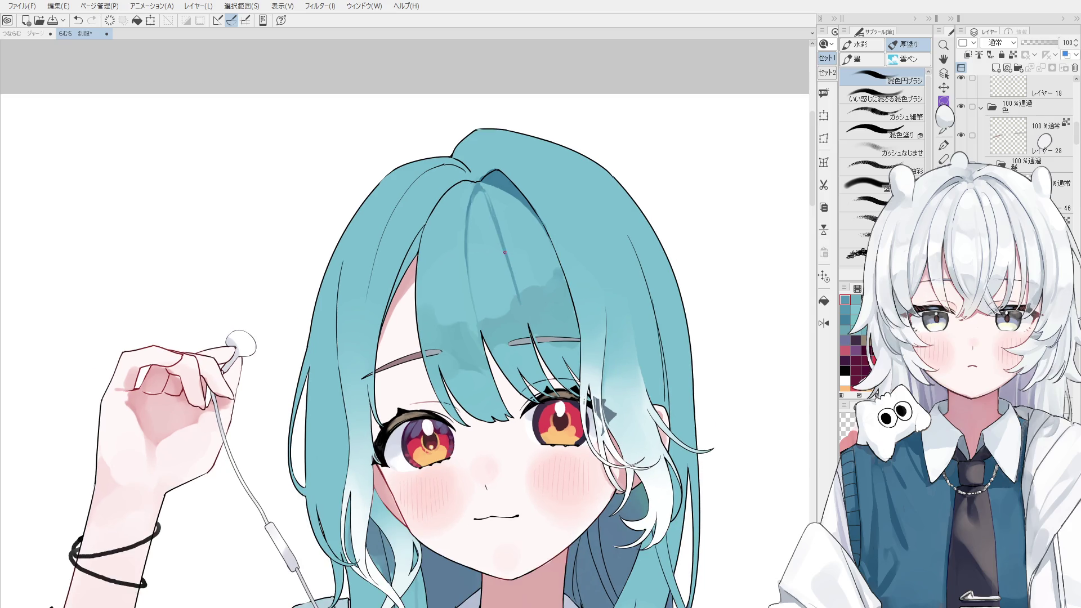
{"action": "left_click_drag", "start_coordinate": [488, 203], "coordinate": [509, 279]}
{"action": "key", "text": "ctrl+z"}
{"action": "left_click_drag", "start_coordinate": [494, 239], "coordinate": [488, 221]}
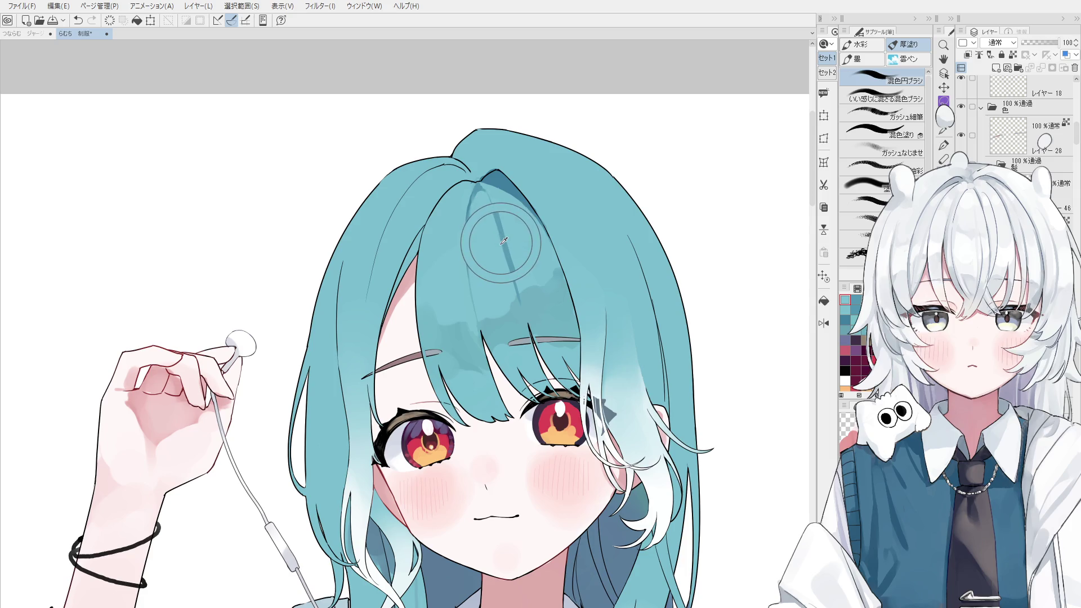
{"action": "key", "text": "ctrl+z"}
{"action": "left_click_drag", "start_coordinate": [487, 197], "coordinate": [498, 220]}
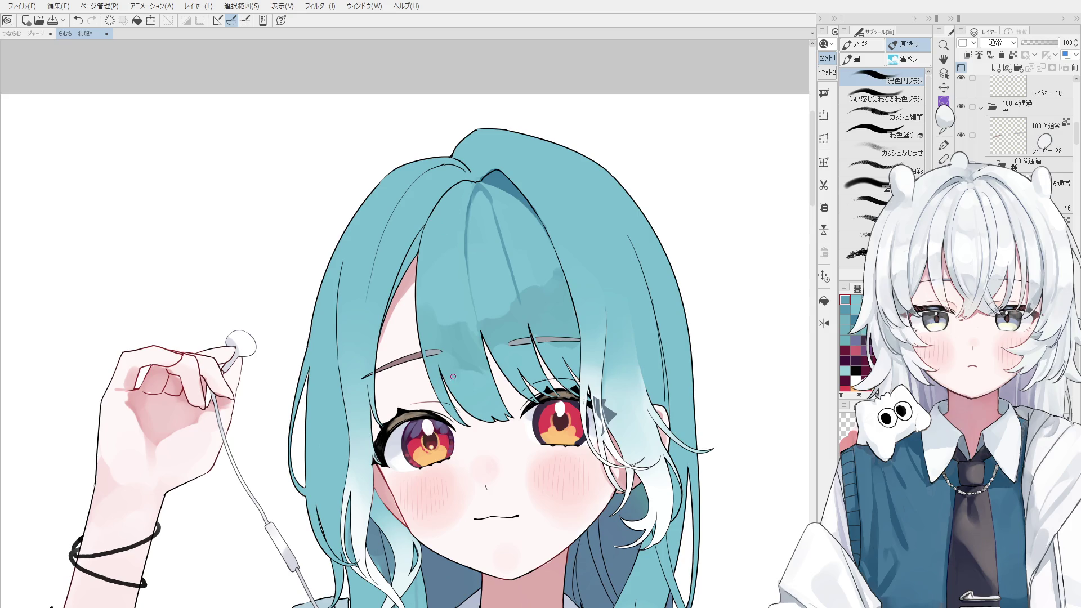
- Try darker teal shading on the forehead hair and bang strand, then discard those attempts
{"action": "mouse_move", "coordinate": [437, 307]}
{"action": "left_mouse_down"}
{"action": "mouse_move", "coordinate": [444, 338]}
{"action": "mouse_move", "coordinate": [487, 323]}
{"action": "left_mouse_up"}
{"action": "key", "text": "ctrl+z"}
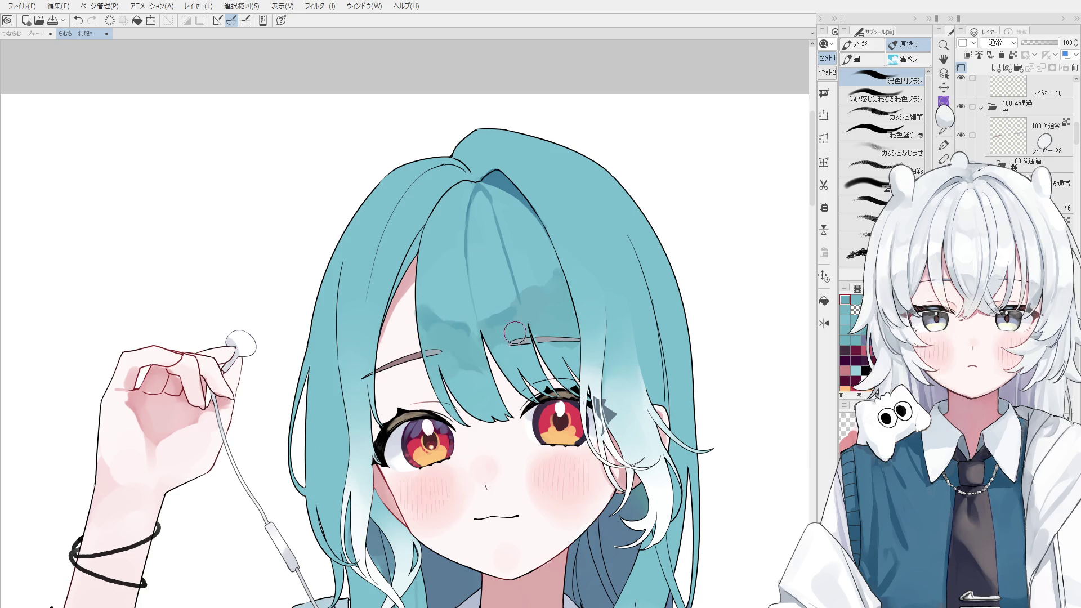
{"action": "left_click_drag", "start_coordinate": [462, 359], "coordinate": [488, 394]}
{"action": "key", "text": "ctrl+z"}
{"action": "key", "text": "ctrl+y"}
{"action": "key", "text": "ctrl+z"}
{"action": "key", "text": "e"}
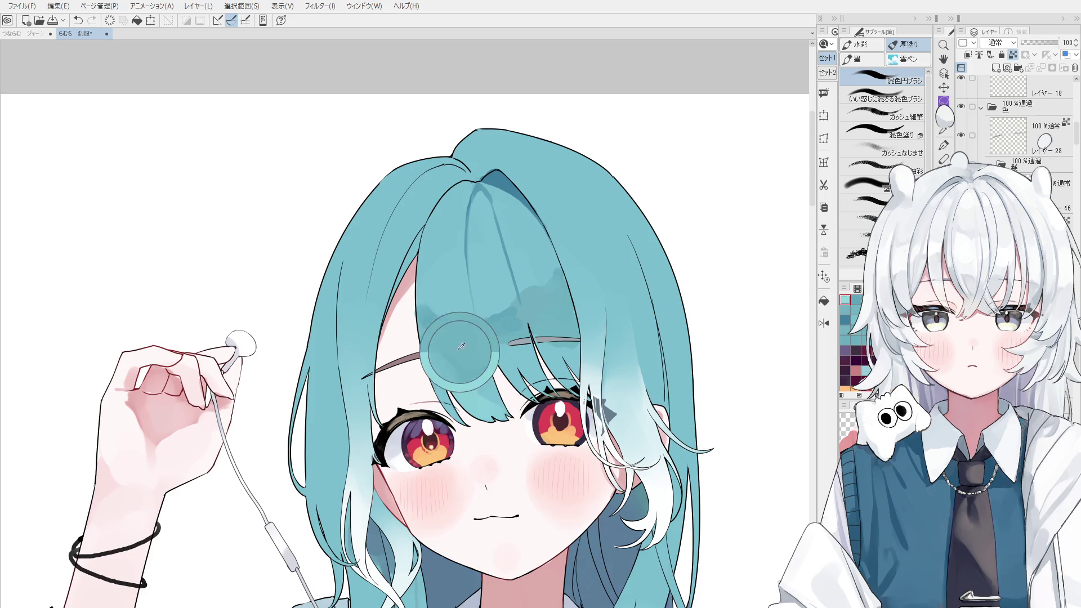
{"action": "scroll", "coordinate": [459, 338], "scroll_direction": "up", "scroll_amount": 1}
{"action": "key", "text": "b"}
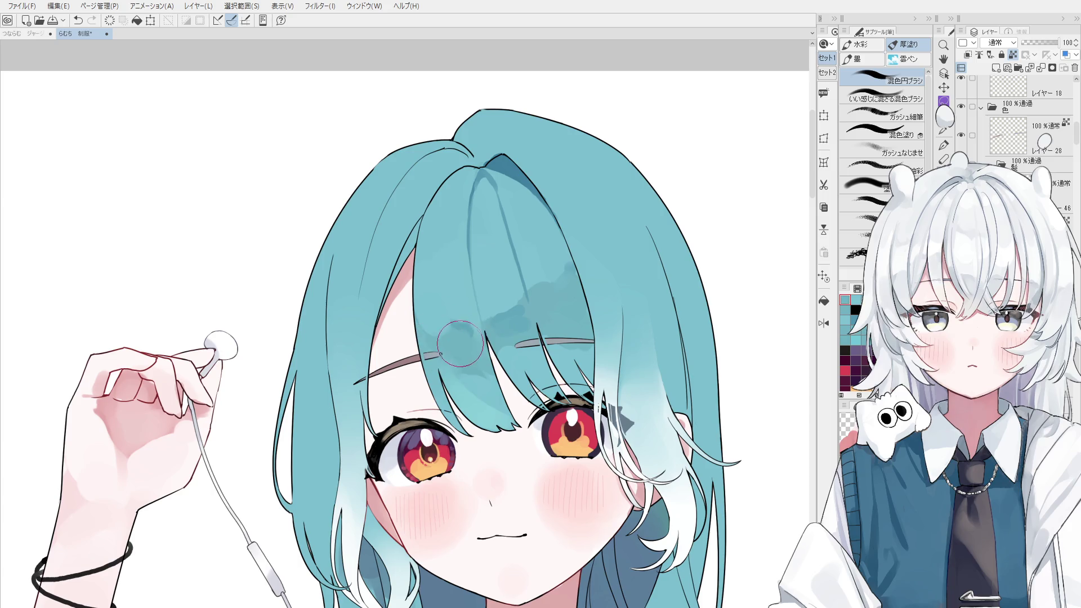
{"action": "key", "text": "ctrl+z"}
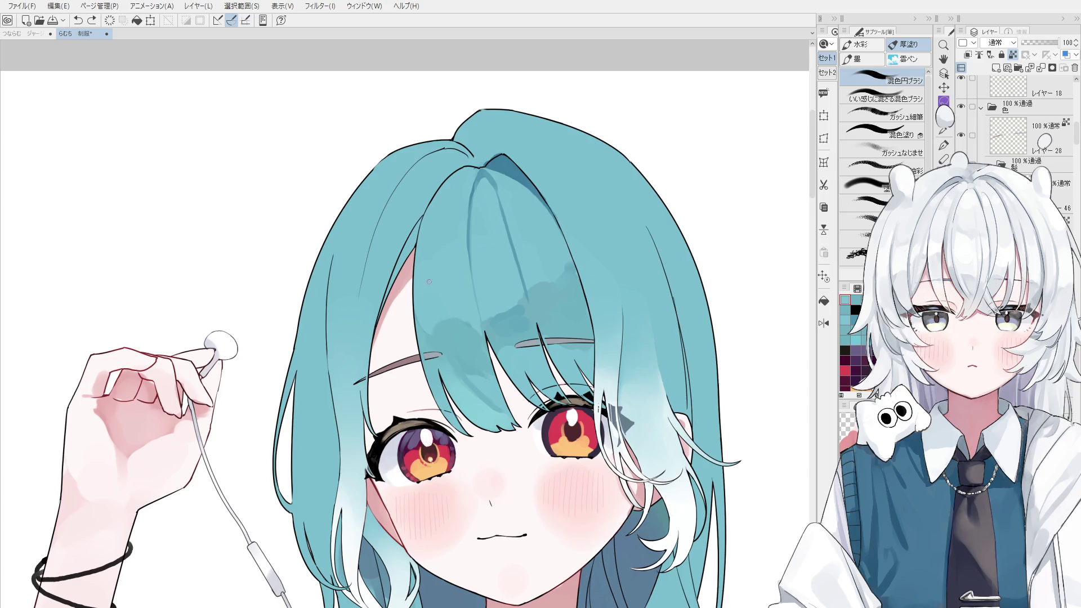
- Pick a new shading colour and soften the bangs shading near the eyebrow with a smaller brush
{"action": "left_click", "coordinate": [465, 356], "text": "alt"}
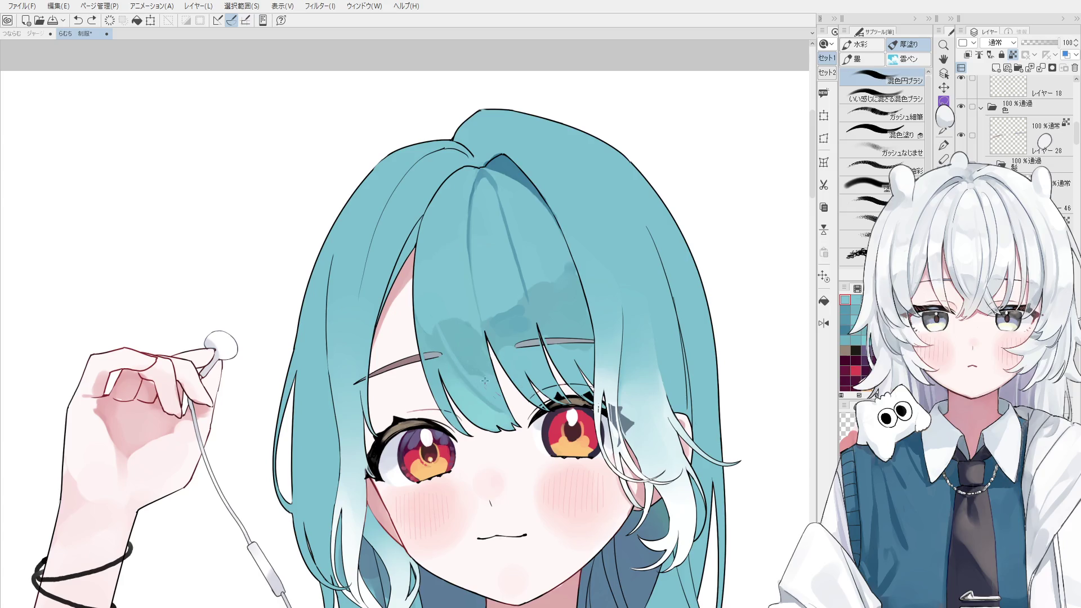
{"action": "left_click_drag", "start_coordinate": [481, 374], "coordinate": [470, 360]}
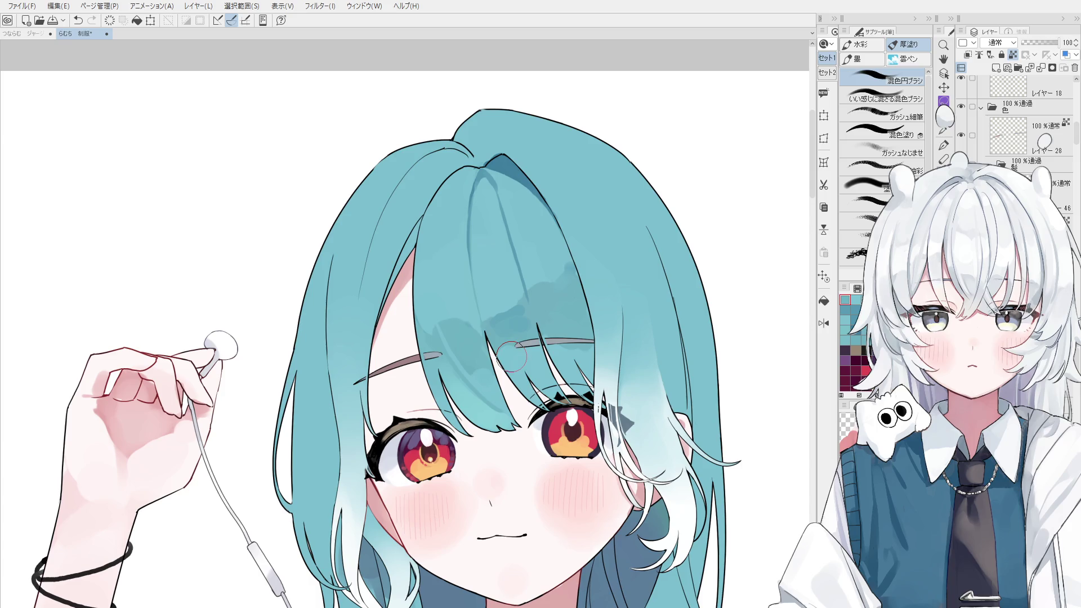
{"action": "key", "text": "space"}
{"action": "left_click_drag", "start_coordinate": [510, 399], "coordinate": [508, 396]}
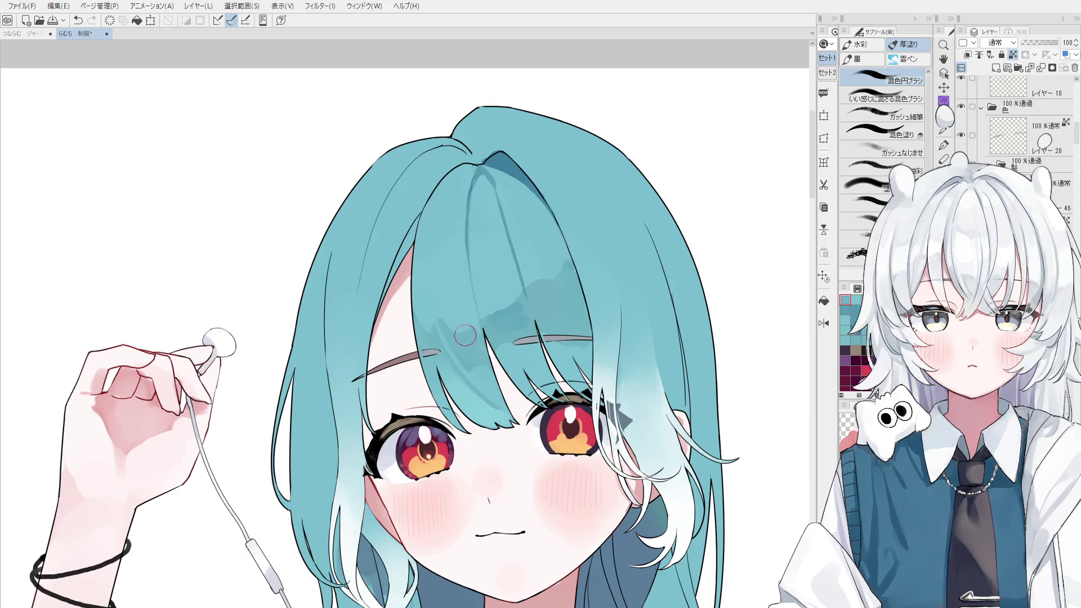
{"action": "scroll", "coordinate": [496, 326], "scroll_direction": "up", "scroll_amount": 1}
{"action": "scroll", "coordinate": [503, 265], "scroll_direction": "up", "scroll_amount": 1}
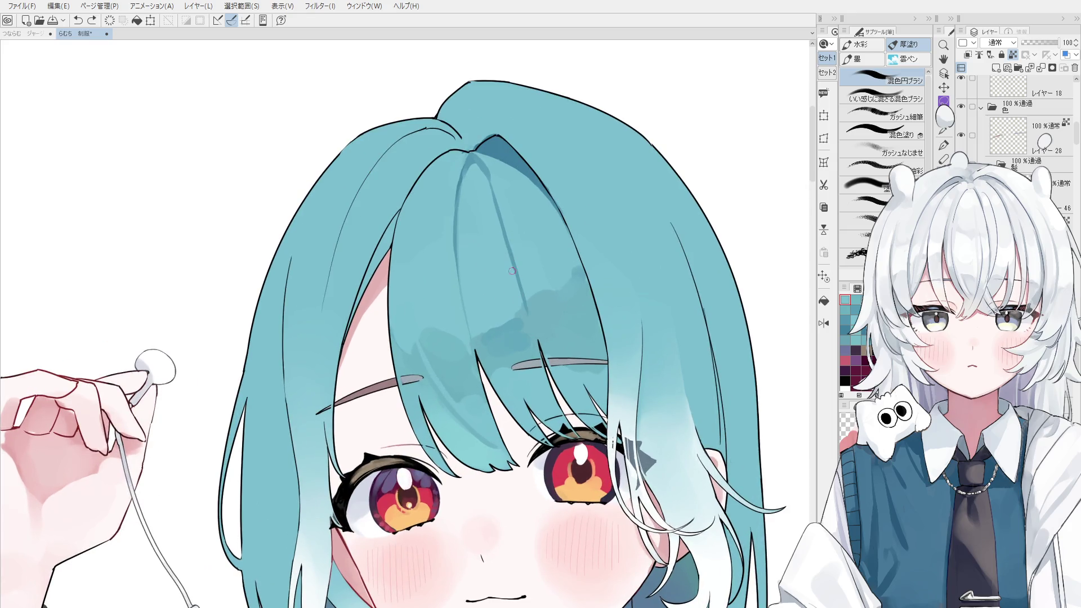
{"action": "left_click_drag", "start_coordinate": [509, 335], "coordinate": [497, 317]}
{"action": "key", "text": "bracketleft"}
{"action": "key", "text": "bracketleft"}
{"action": "key", "text": "bracketleft"}
{"action": "mouse_move", "coordinate": [480, 328]}
{"action": "left_mouse_down"}
{"action": "mouse_move", "coordinate": [472, 301]}
{"action": "mouse_move", "coordinate": [480, 335]}
{"action": "left_mouse_up"}
{"action": "scroll", "coordinate": [540, 349], "scroll_direction": "up", "scroll_amount": 2}
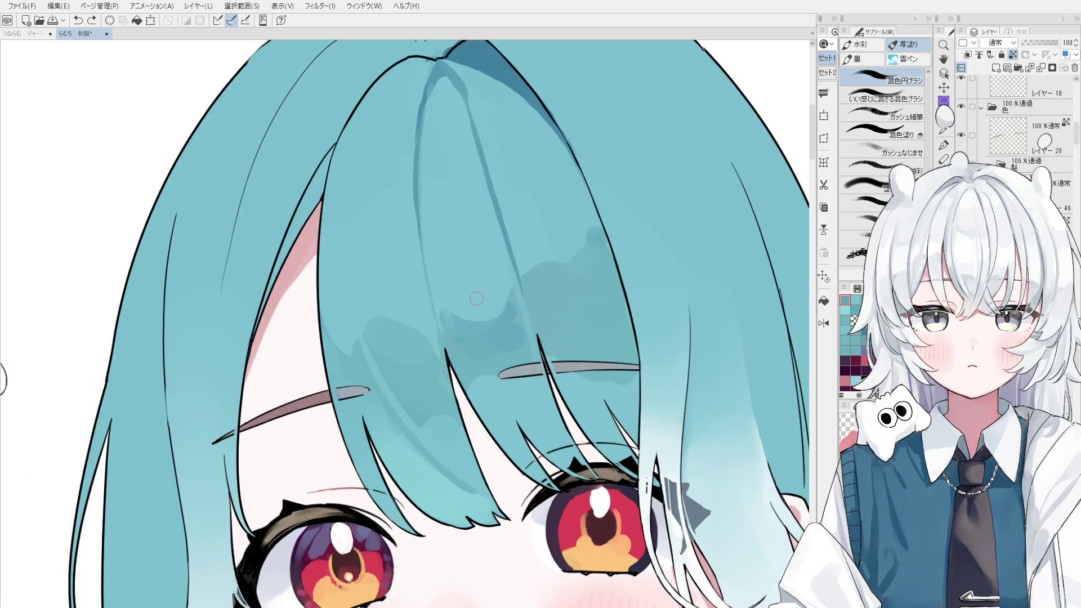
{"action": "scroll", "coordinate": [465, 369], "scroll_direction": "down", "scroll_amount": 2}
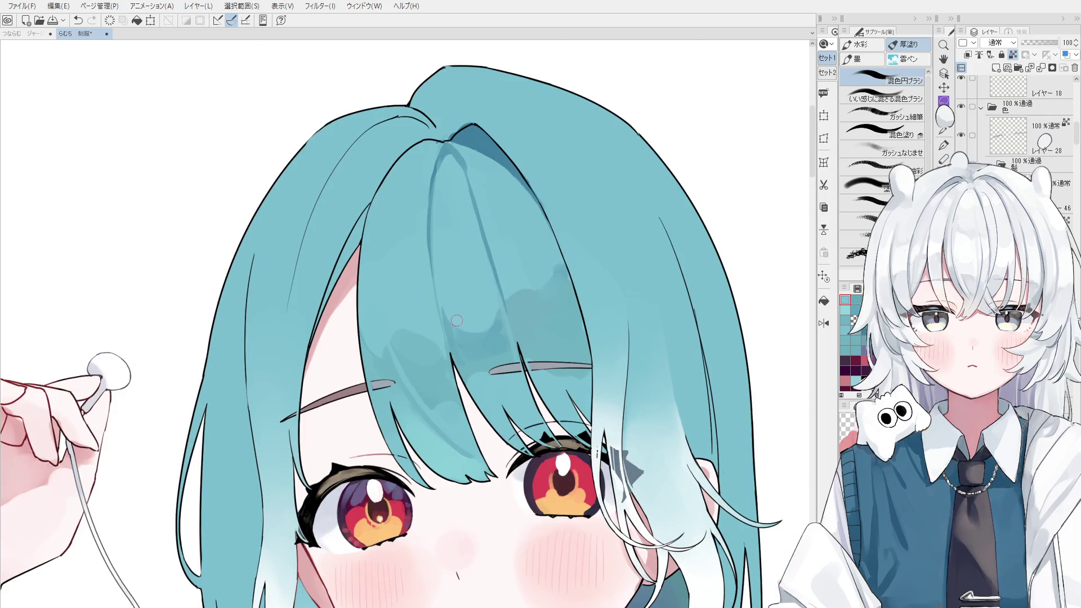
{"action": "scroll", "coordinate": [468, 360], "scroll_direction": "down", "scroll_amount": 1}
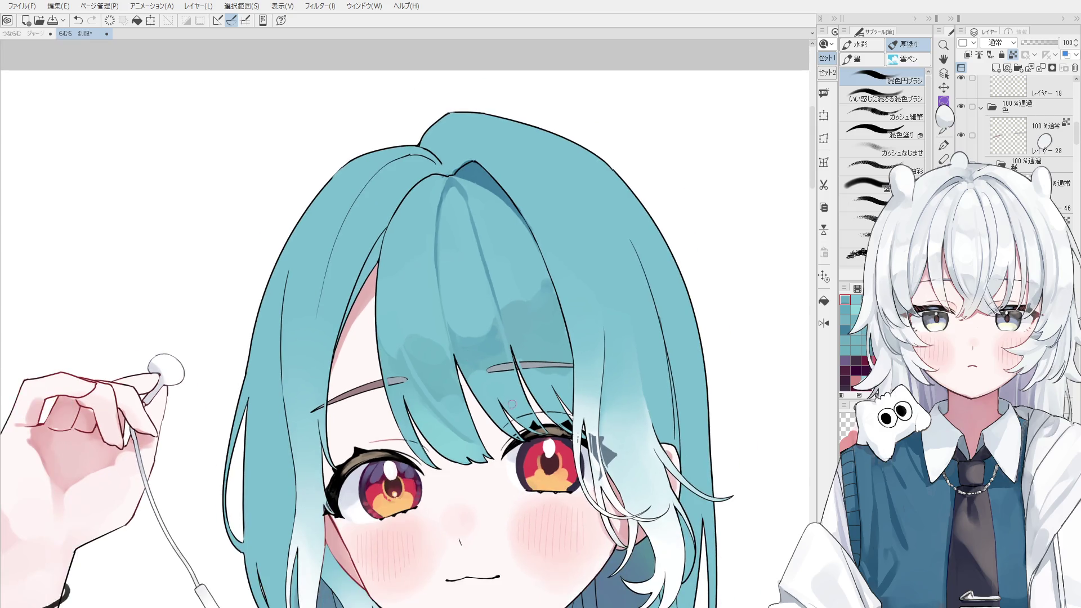
- Pick black, rotate the canvas about 15° clockwise, and blend soft strokes into the bangs
{"action": "left_click", "coordinate": [487, 369], "text": "alt"}
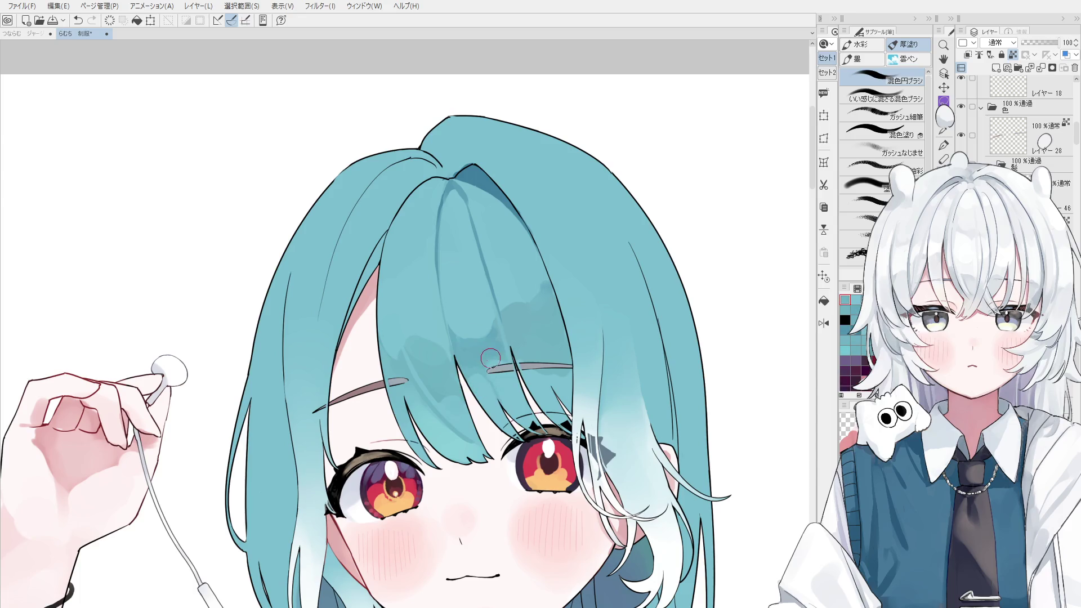
{"action": "left_click_drag", "start_coordinate": [501, 366], "coordinate": [521, 364]}
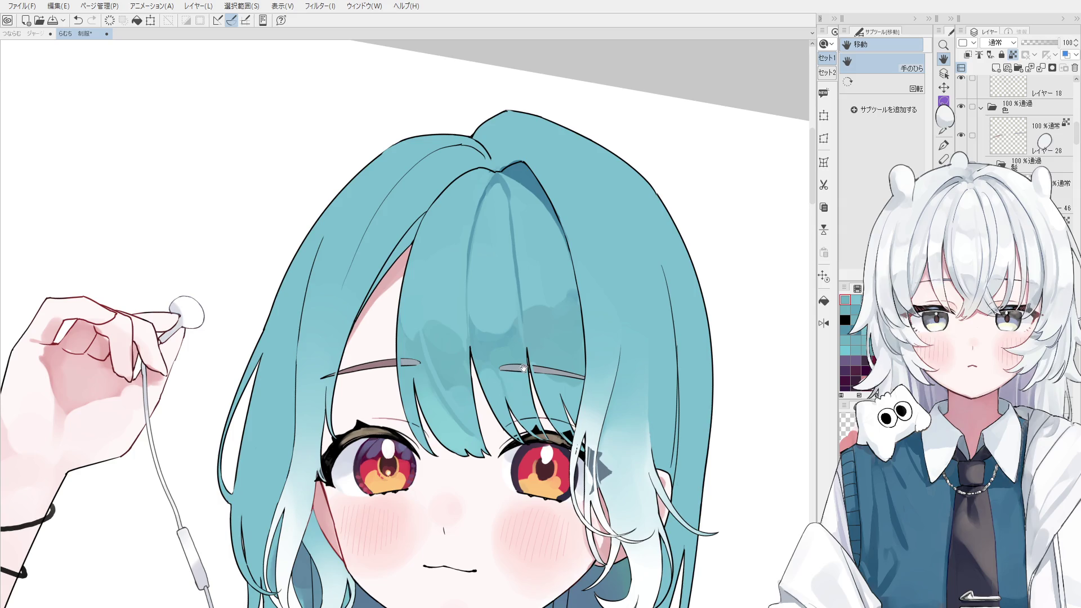
{"action": "left_click_drag", "start_coordinate": [501, 304], "coordinate": [451, 305]}
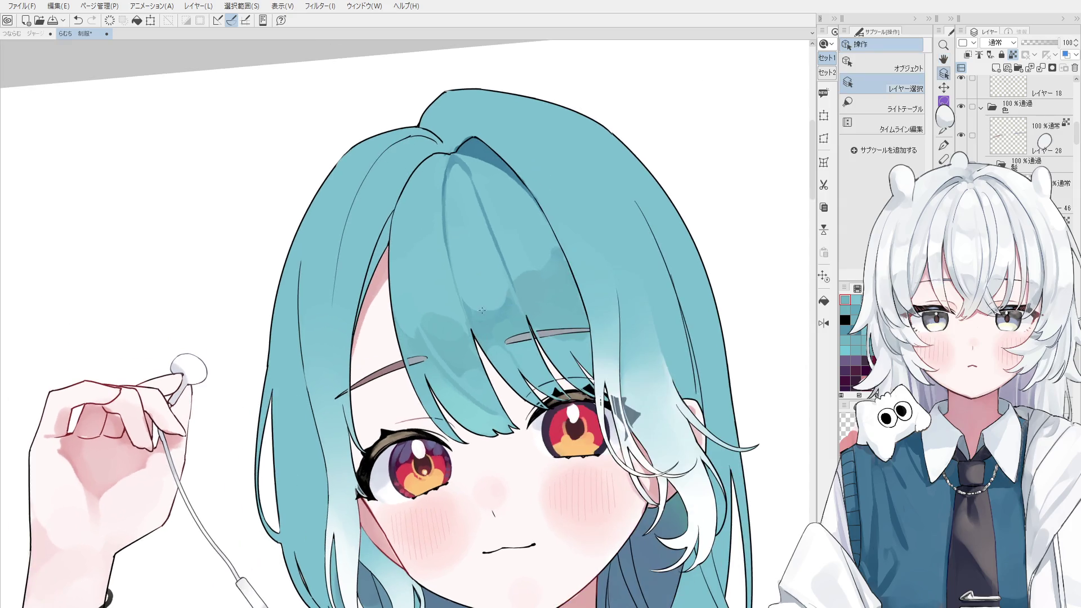
{"action": "mouse_move", "coordinate": [411, 248]}
{"action": "left_mouse_down"}
{"action": "mouse_move", "coordinate": [436, 359]}
{"action": "mouse_move", "coordinate": [421, 320]}
{"action": "left_mouse_up"}
{"action": "key", "text": "ctrl+z"}
{"action": "key", "text": "ctrl+z"}
{"action": "left_click_drag", "start_coordinate": [414, 228], "coordinate": [420, 320]}
{"action": "left_click_drag", "start_coordinate": [419, 251], "coordinate": [437, 321]}
{"action": "key", "text": "ctrl+z"}
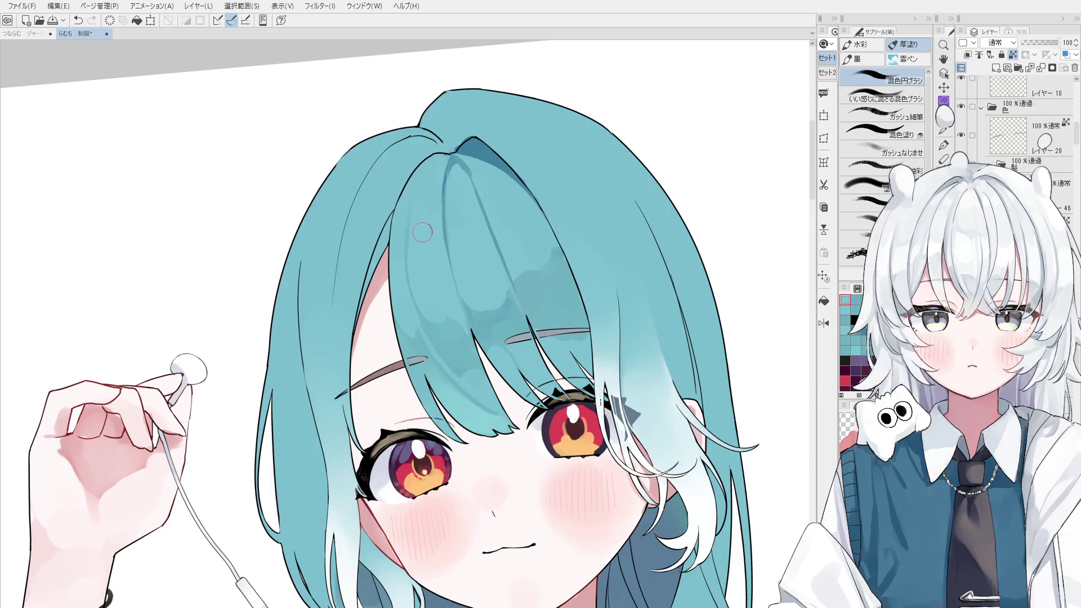
- Resize the mixing brush and try darkening a crown strand, sampling the crown's hair colour
{"action": "key", "text": "o"}
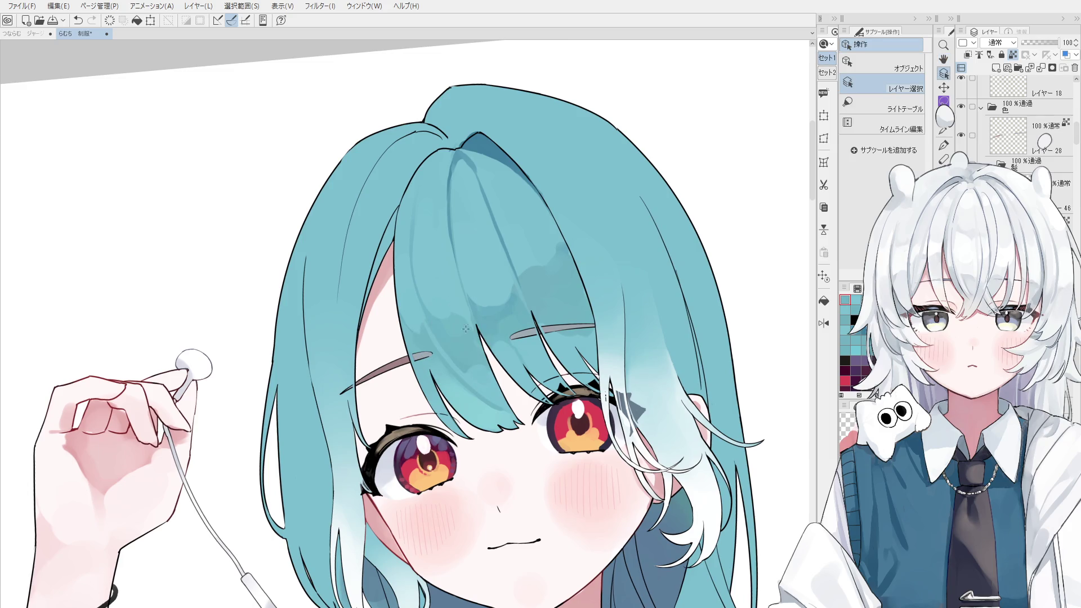
{"action": "key", "text": "b"}
{"action": "key", "text": "["}
{"action": "key", "text": "]"}
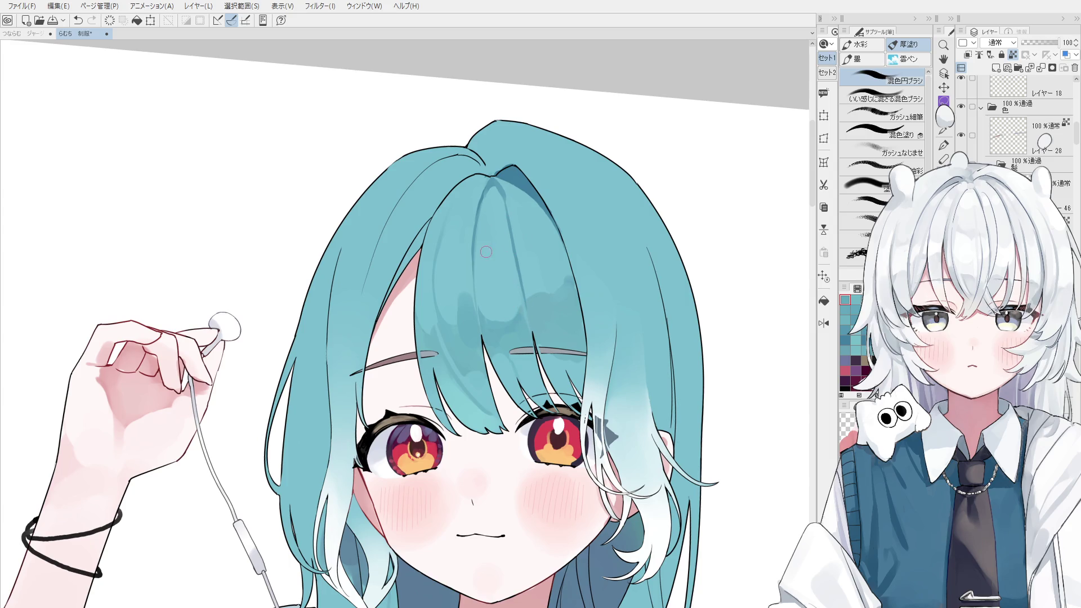
{"action": "mouse_move", "coordinate": [487, 252]}
{"action": "left_mouse_down"}
{"action": "mouse_move", "coordinate": [512, 189]}
{"action": "mouse_move", "coordinate": [513, 204]}
{"action": "left_mouse_up"}
{"action": "key", "text": "ctrl+z"}
{"action": "left_click", "coordinate": [500, 193], "text": "alt"}
{"action": "key", "text": "ctrl+z"}
{"action": "left_click", "coordinate": [522, 183], "text": "alt"}
{"action": "key", "text": "ctrl+z"}
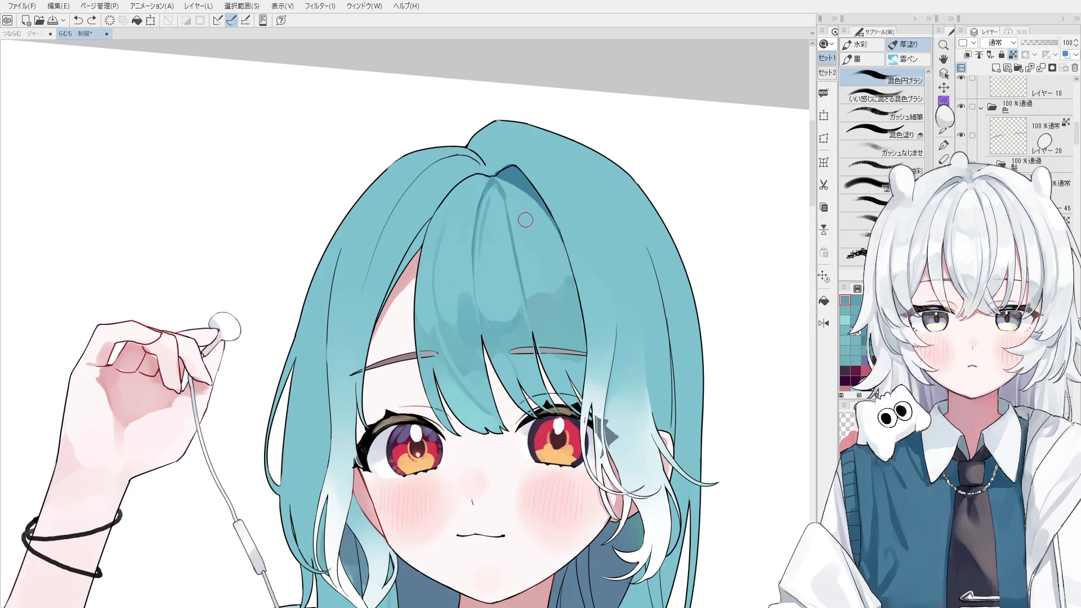
{"action": "scroll", "coordinate": [526, 220], "scroll_direction": "up", "scroll_amount": 3}
- Dab short darker blue strokes onto the hair crown
{"action": "left_click_drag", "start_coordinate": [505, 169], "coordinate": [507, 184]}
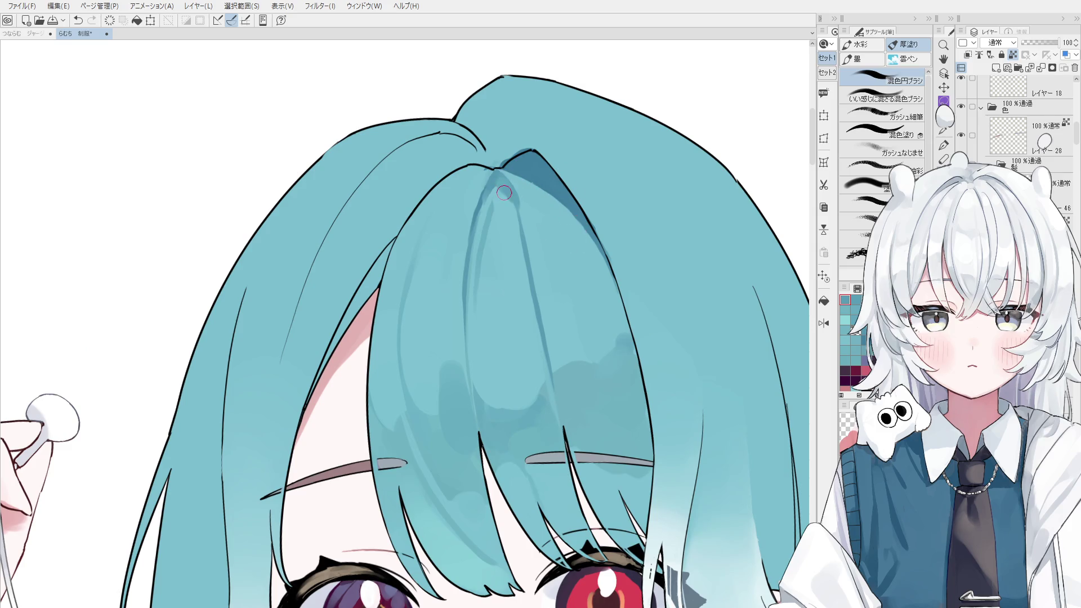
{"action": "scroll", "coordinate": [510, 198], "scroll_direction": "up", "scroll_amount": 1}
{"action": "left_click_drag", "start_coordinate": [508, 201], "coordinate": [501, 212]}
{"action": "scroll", "coordinate": [501, 200], "scroll_direction": "down", "scroll_amount": 3}
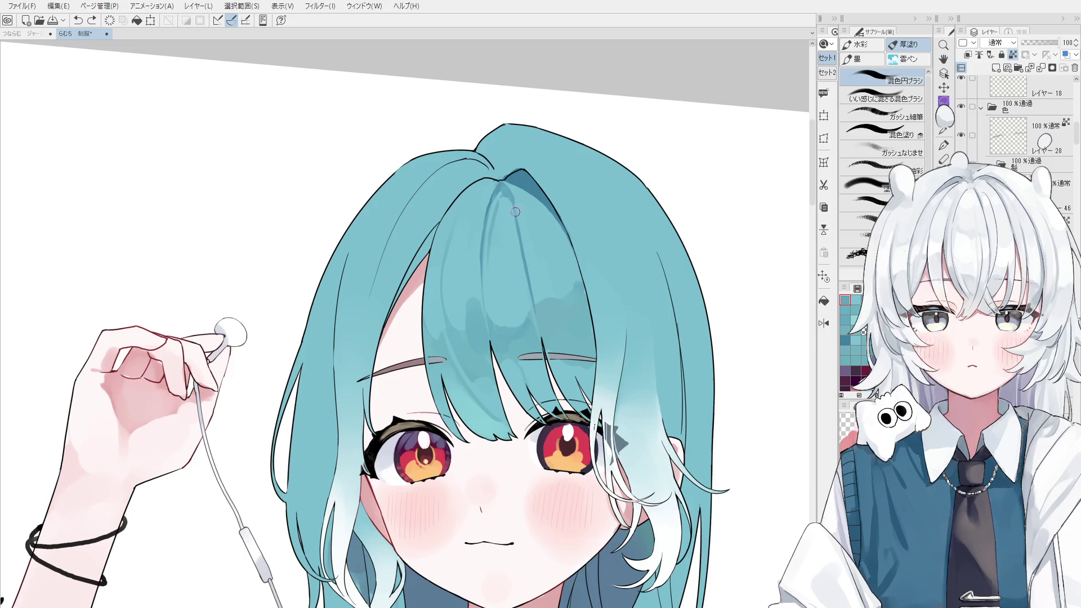
{"action": "scroll", "coordinate": [542, 250], "scroll_direction": "down", "scroll_amount": 1}
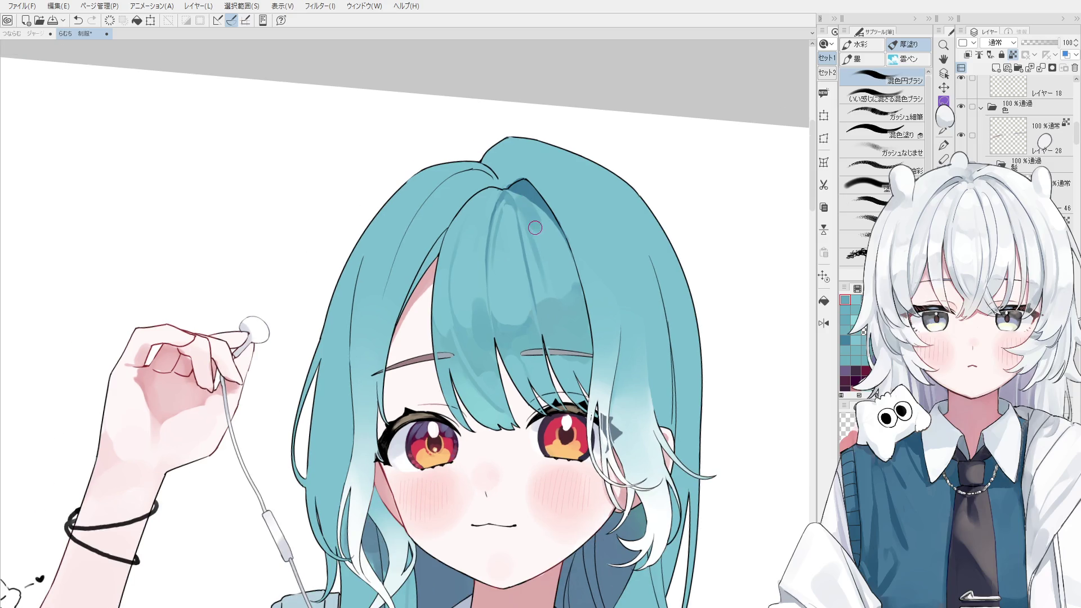
{"action": "left_click_drag", "start_coordinate": [535, 223], "coordinate": [532, 216]}
{"action": "left_click_drag", "start_coordinate": [551, 244], "coordinate": [551, 244]}
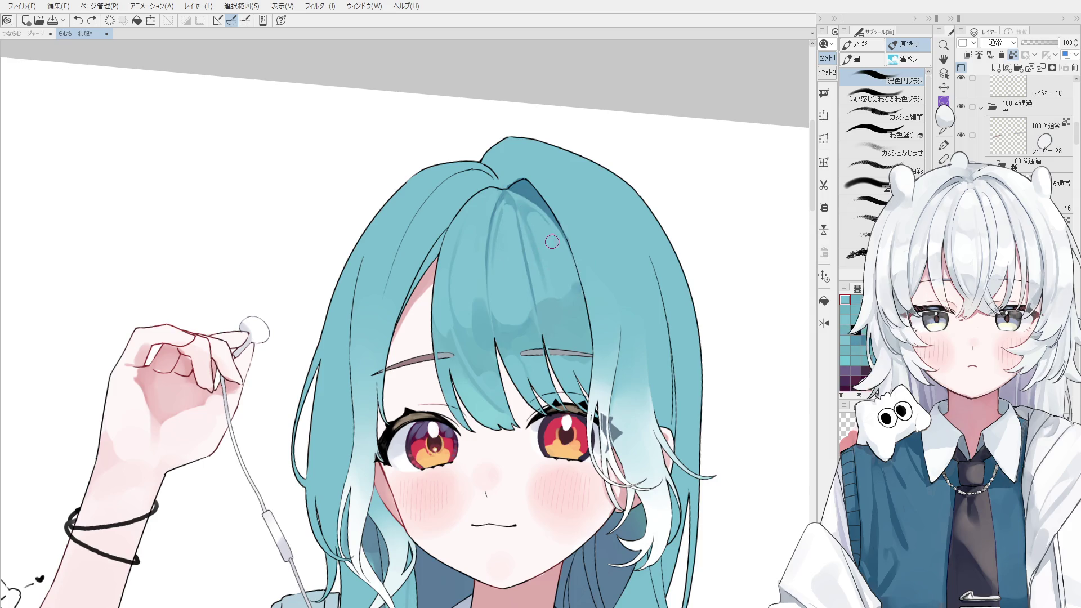
{"action": "left_click_drag", "start_coordinate": [530, 207], "coordinate": [526, 208]}
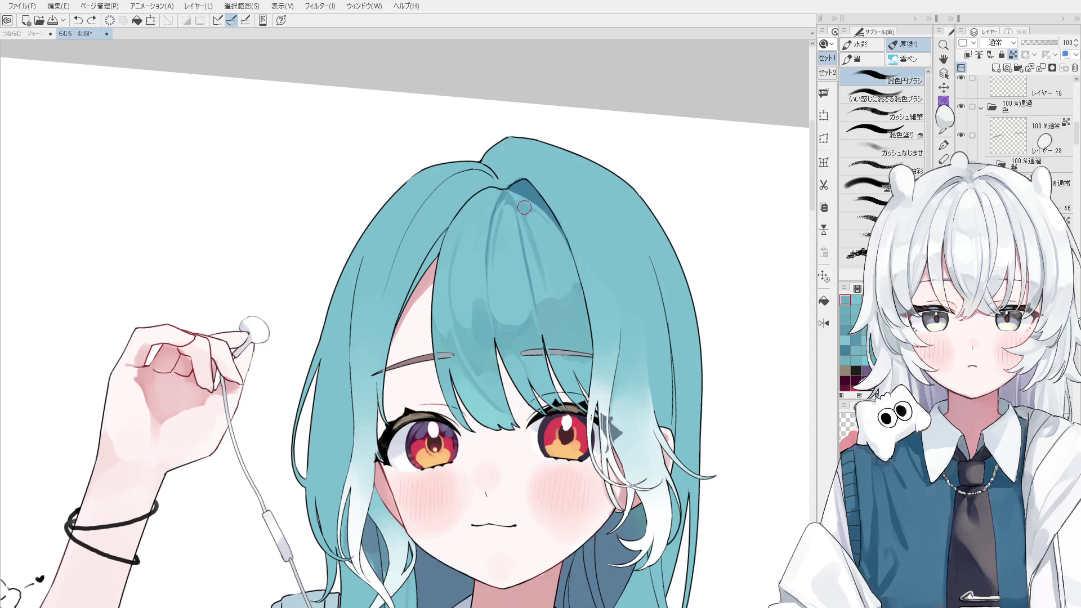
- Compare the last hair shading stroke by toggling undo and redo, keeping it
{"action": "scroll", "coordinate": [541, 208], "scroll_direction": "up", "scroll_amount": 2}
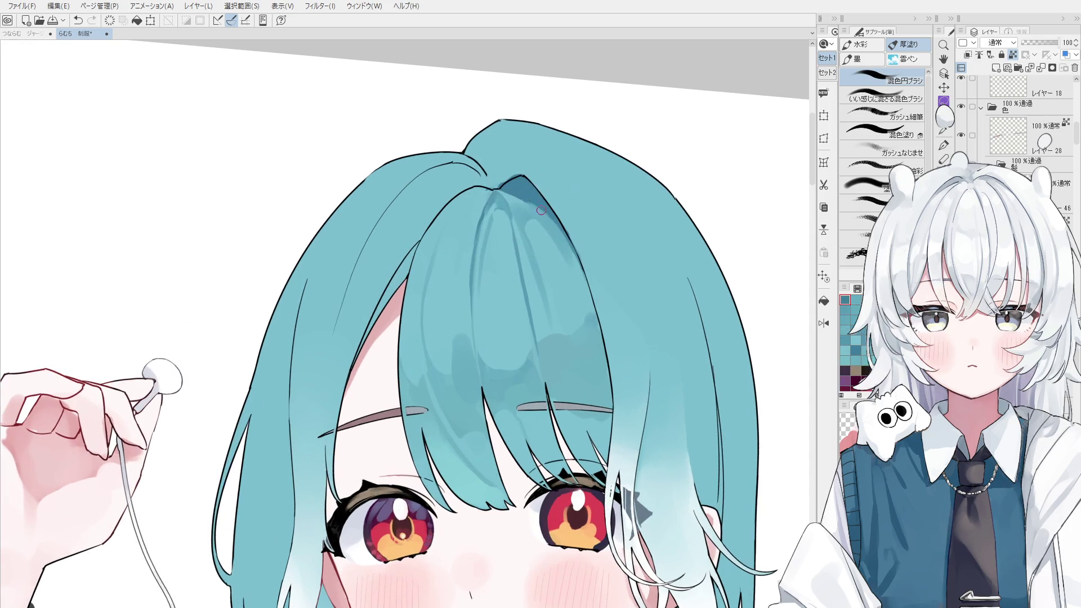
{"action": "key", "text": "ctrl+z"}
{"action": "scroll", "coordinate": [517, 193], "scroll_direction": "down", "scroll_amount": 1}
{"action": "key", "text": "ctrl+y"}
{"action": "key", "text": "ctrl+z"}
{"action": "key", "text": "ctrl+y"}
{"action": "key", "text": "ctrl+z"}
{"action": "key", "text": "ctrl+y"}
{"action": "key", "text": "ctrl+z"}
{"action": "key", "text": "ctrl+y"}
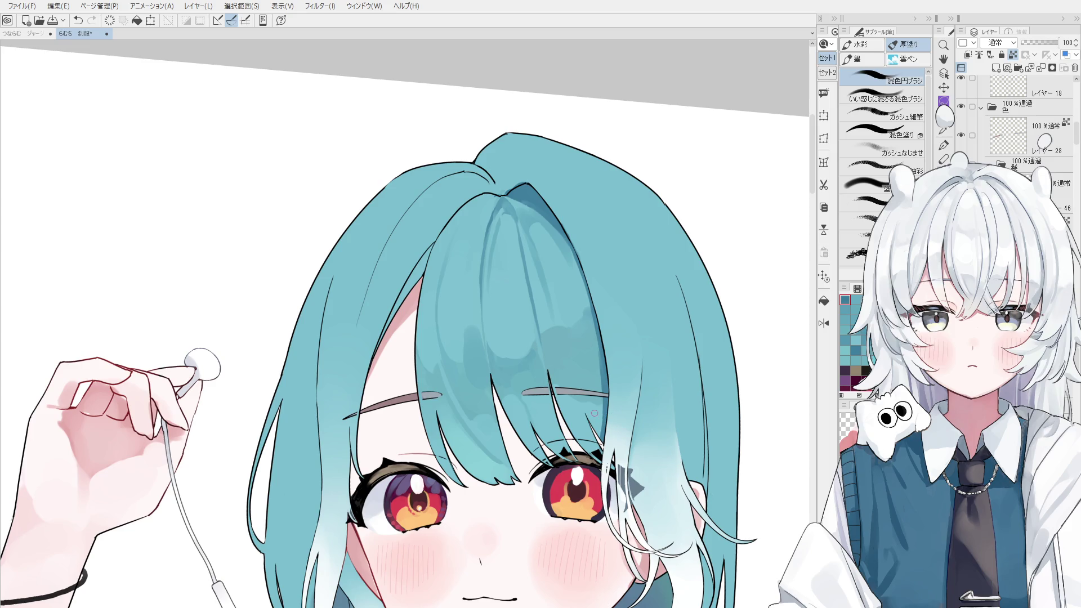
{"action": "scroll", "coordinate": [595, 415], "scroll_direction": "up", "scroll_amount": 1}
{"action": "scroll", "coordinate": [617, 430], "scroll_direction": "down", "scroll_amount": 1}
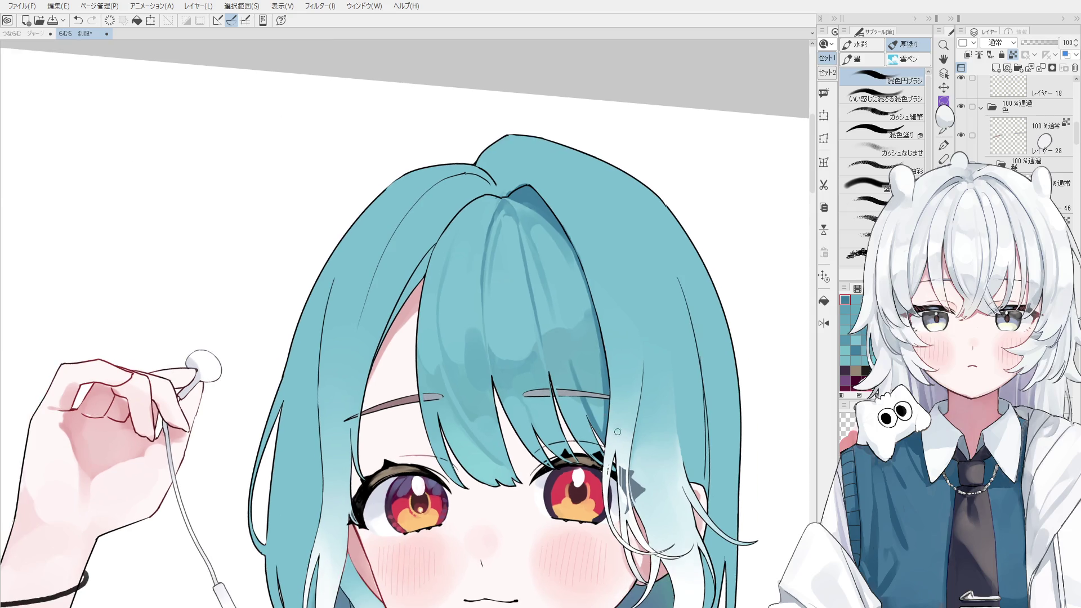
- Sample teal tones from the bangs beside the eye and save the illustration
{"action": "left_click", "coordinate": [594, 387], "text": "alt"}
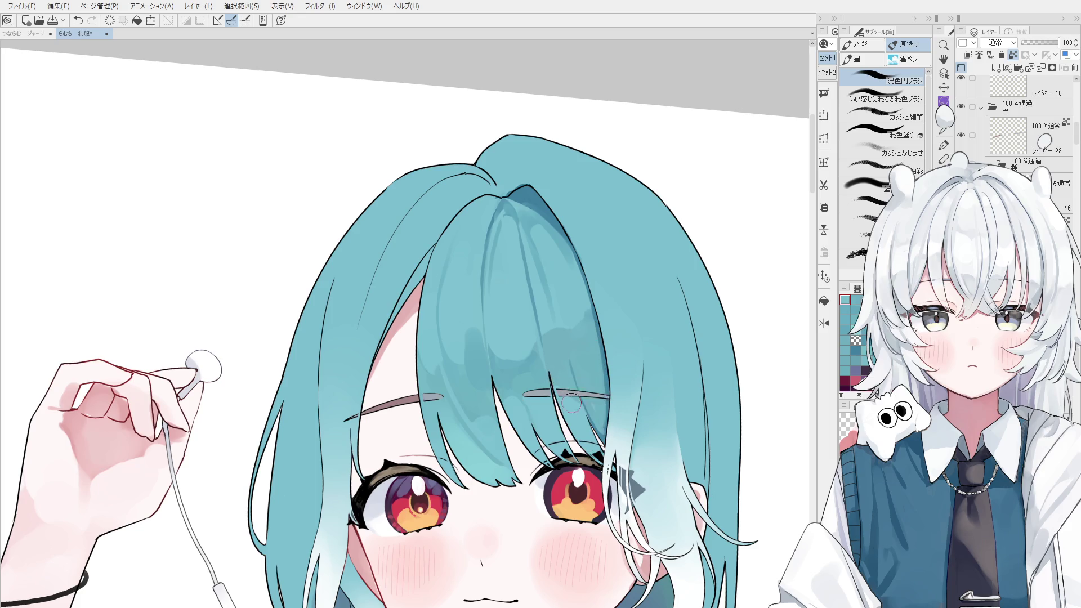
{"action": "scroll", "coordinate": [600, 414], "scroll_direction": "down", "scroll_amount": 1}
{"action": "key", "text": "ctrl+z"}
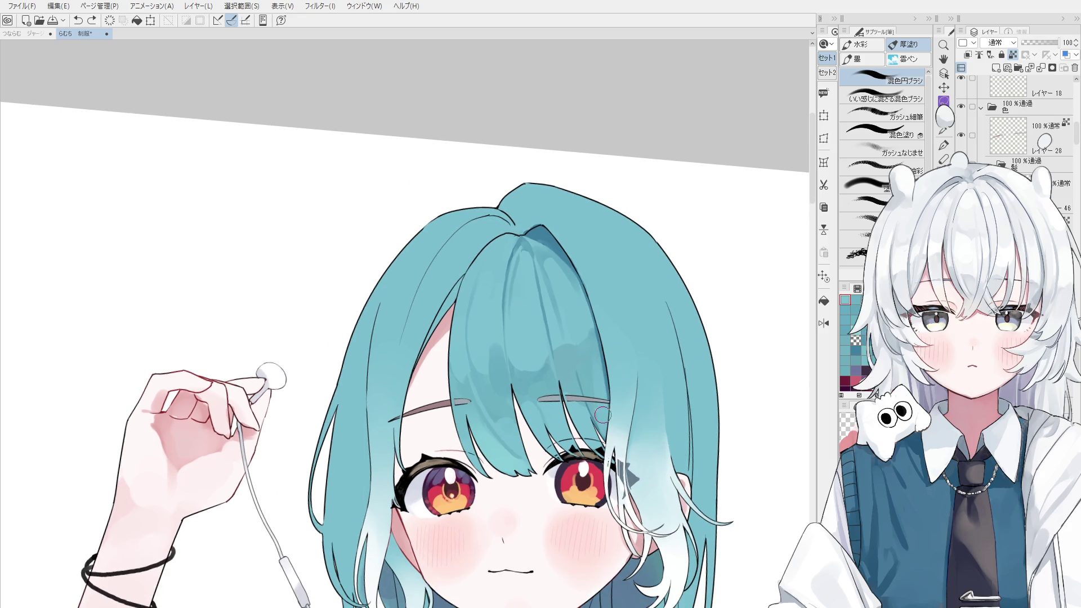
{"action": "left_click", "coordinate": [579, 357], "text": "alt"}
{"action": "left_click", "coordinate": [592, 361], "text": "alt"}
{"action": "left_click", "coordinate": [590, 370], "text": "alt"}
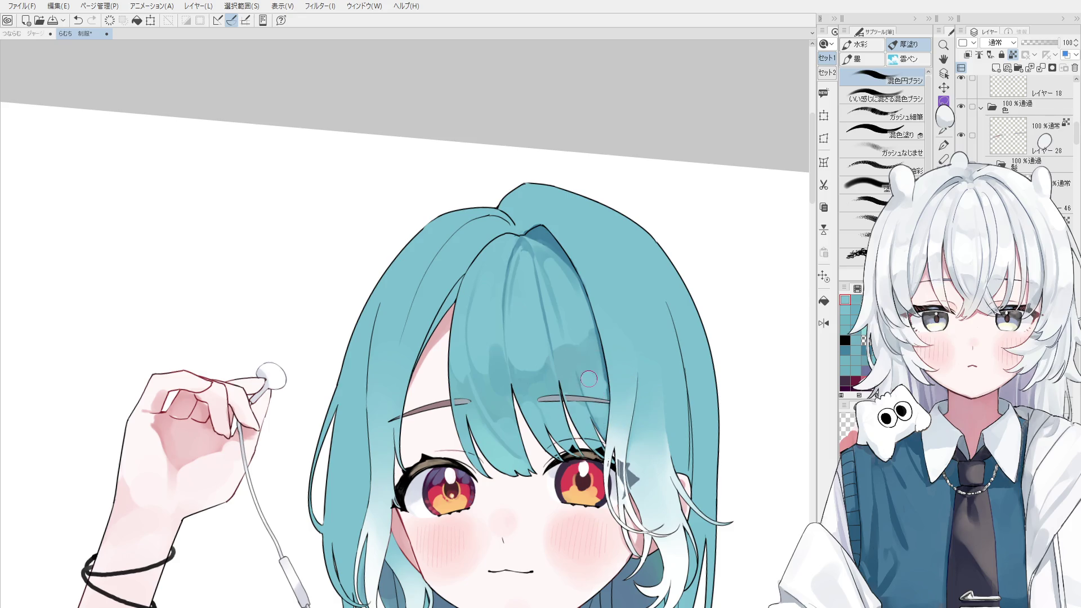
{"action": "left_click", "coordinate": [599, 364], "text": "alt"}
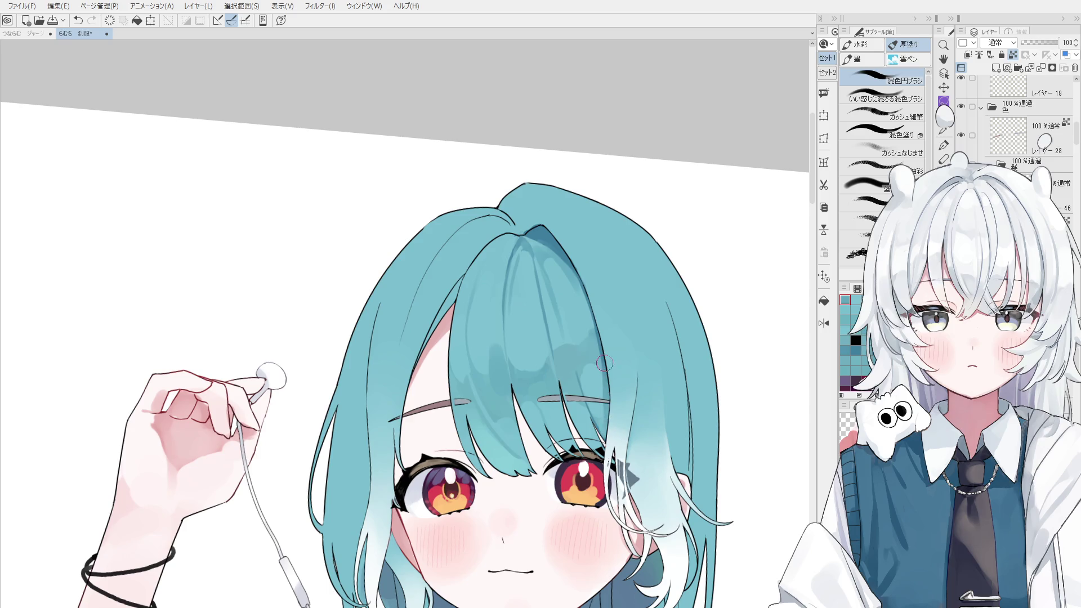
{"action": "key", "text": "ctrl+s"}
{"action": "left_click", "coordinate": [597, 354], "text": "alt"}
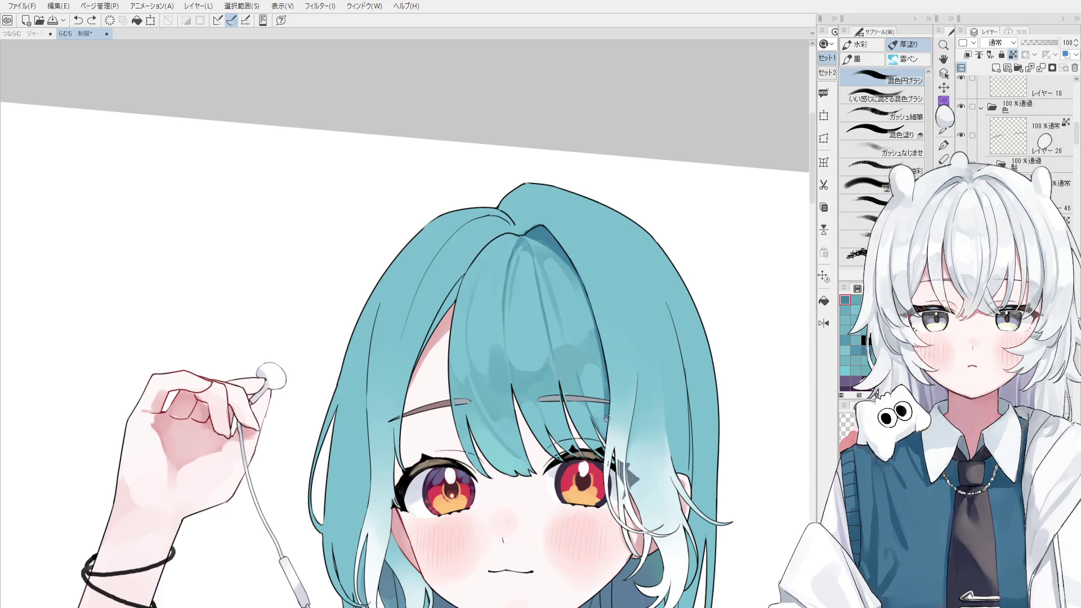
- Paint a light strand into the bangs beside the right eye, retrying the stroke
{"action": "left_click_drag", "start_coordinate": [596, 405], "coordinate": [610, 448]}
{"action": "key", "text": "ctrl+z"}
{"action": "left_click_drag", "start_coordinate": [592, 407], "coordinate": [602, 434]}
{"action": "scroll", "coordinate": [602, 421], "scroll_direction": "down", "scroll_amount": 1}
{"action": "key", "text": "ctrl+z"}
{"action": "left_click_drag", "start_coordinate": [588, 383], "coordinate": [596, 410]}
{"action": "scroll", "coordinate": [595, 400], "scroll_direction": "down", "scroll_amount": 1}
{"action": "key", "text": "ctrl+z"}
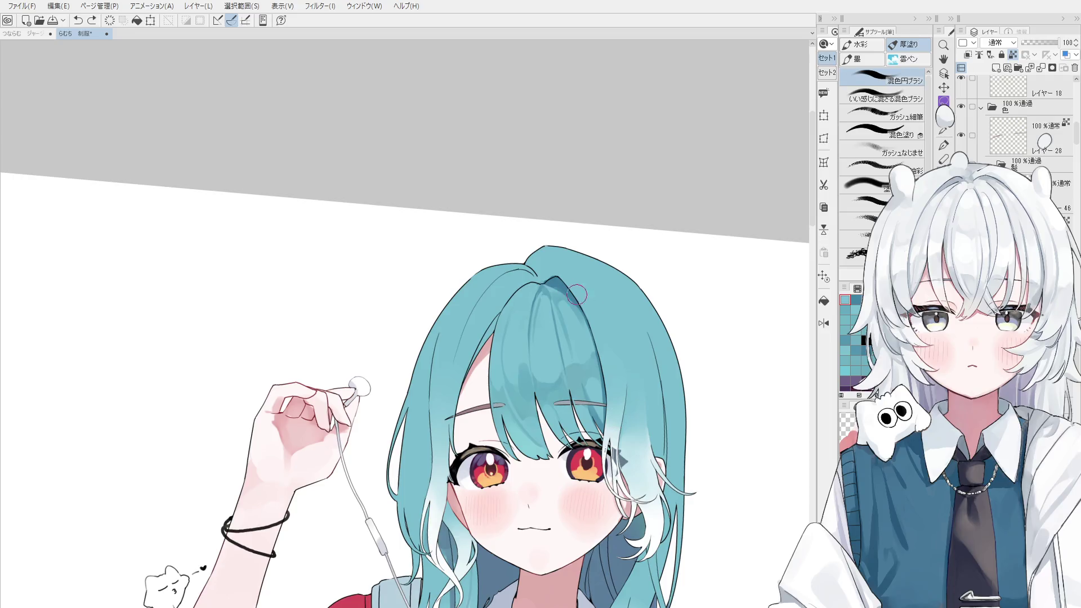
- Blend the light and dark bang streaks, sampling hair colours and discarding trial strokes
{"action": "left_click", "coordinate": [540, 356], "text": "ctrl"}
{"action": "mouse_move", "coordinate": [535, 356]}
{"action": "left_mouse_down"}
{"action": "mouse_move", "coordinate": [538, 287]}
{"action": "mouse_move", "coordinate": [541, 300]}
{"action": "left_mouse_up"}
{"action": "left_click", "coordinate": [541, 301], "text": "alt"}
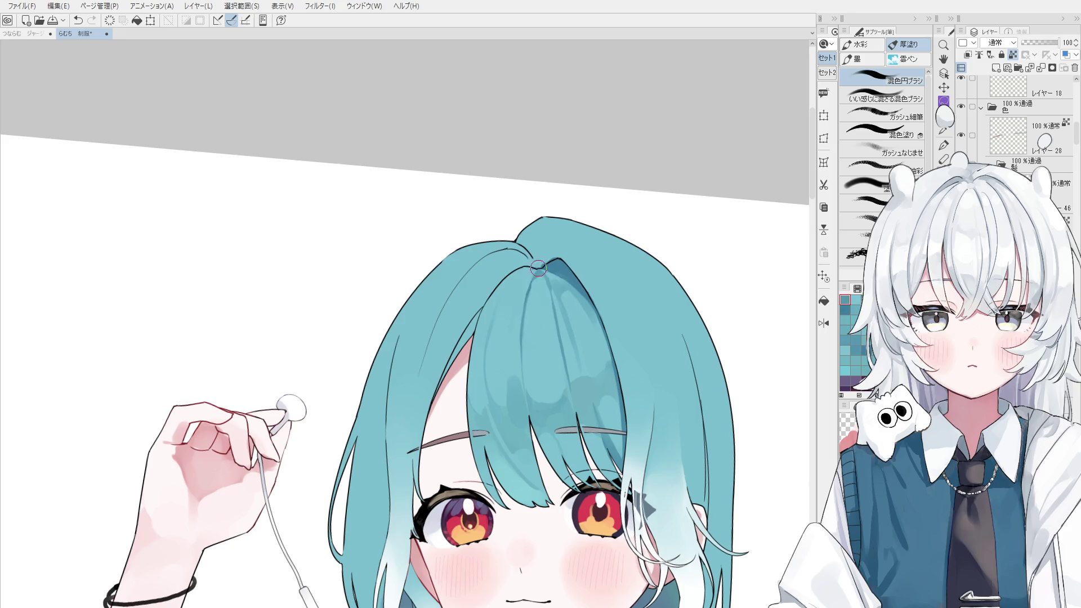
{"action": "scroll", "coordinate": [542, 303], "scroll_direction": "down", "scroll_amount": 1}
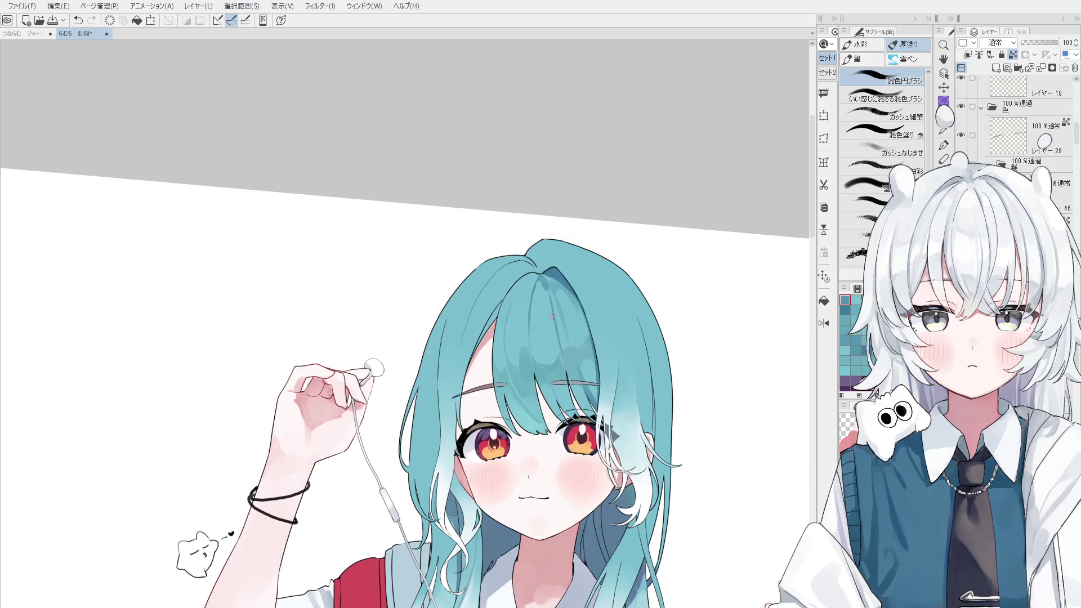
{"action": "scroll", "coordinate": [522, 305], "scroll_direction": "up", "scroll_amount": 1}
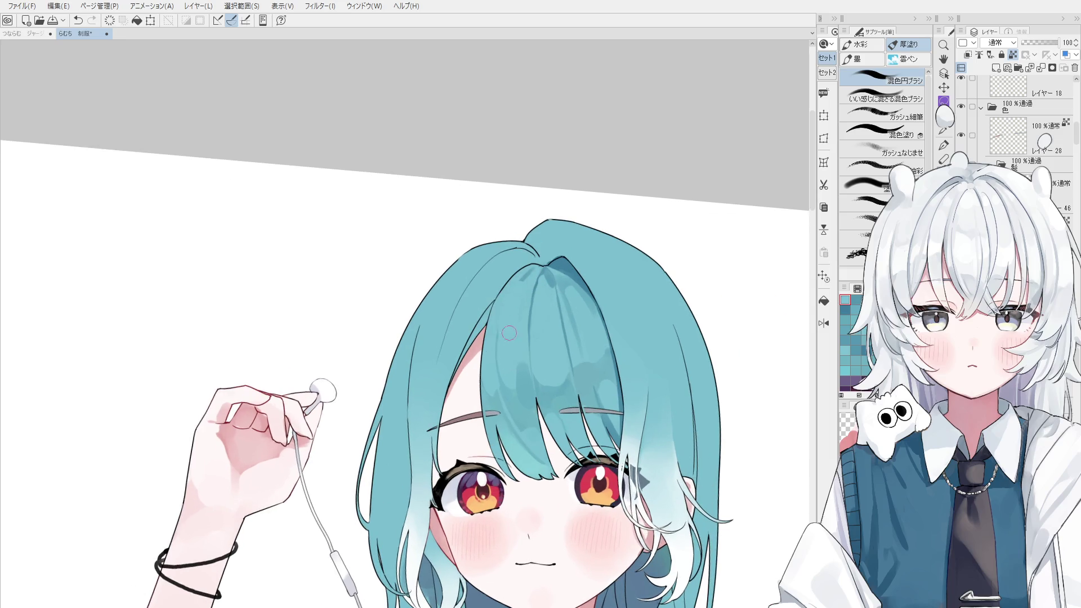
{"action": "left_click", "coordinate": [542, 279], "text": "alt"}
{"action": "mouse_move", "coordinate": [534, 267]}
{"action": "left_mouse_down"}
{"action": "mouse_move", "coordinate": [494, 331]}
{"action": "mouse_move", "coordinate": [507, 311]}
{"action": "left_mouse_up"}
{"action": "key", "text": "ctrl+z"}
{"action": "key", "text": "ctrl+z"}
{"action": "scroll", "coordinate": [537, 265], "scroll_direction": "down", "scroll_amount": 1}
- Mirror the view horizontally, undo recent shading, and dab a small mark at the hair crown
{"action": "key", "text": "h"}
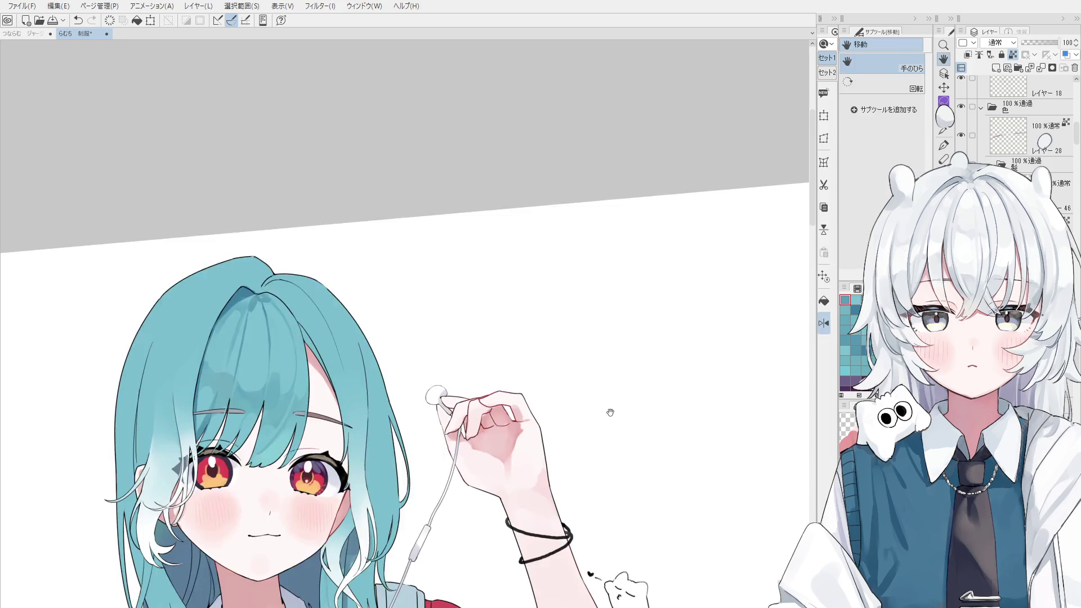
{"action": "scroll", "coordinate": [516, 280], "scroll_direction": "up", "scroll_amount": 1}
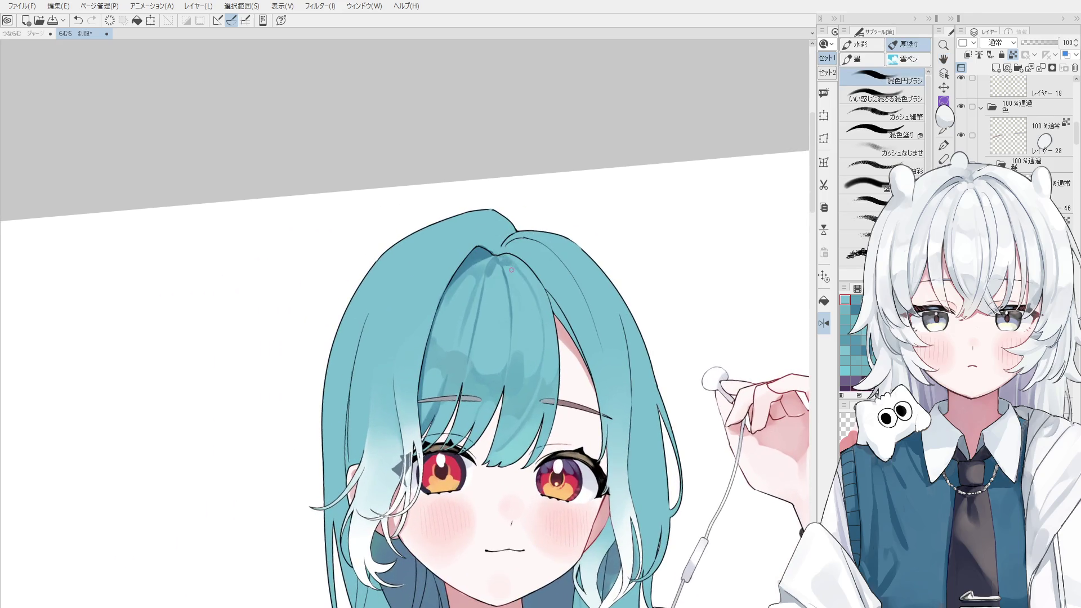
{"action": "key", "text": "ctrl+z"}
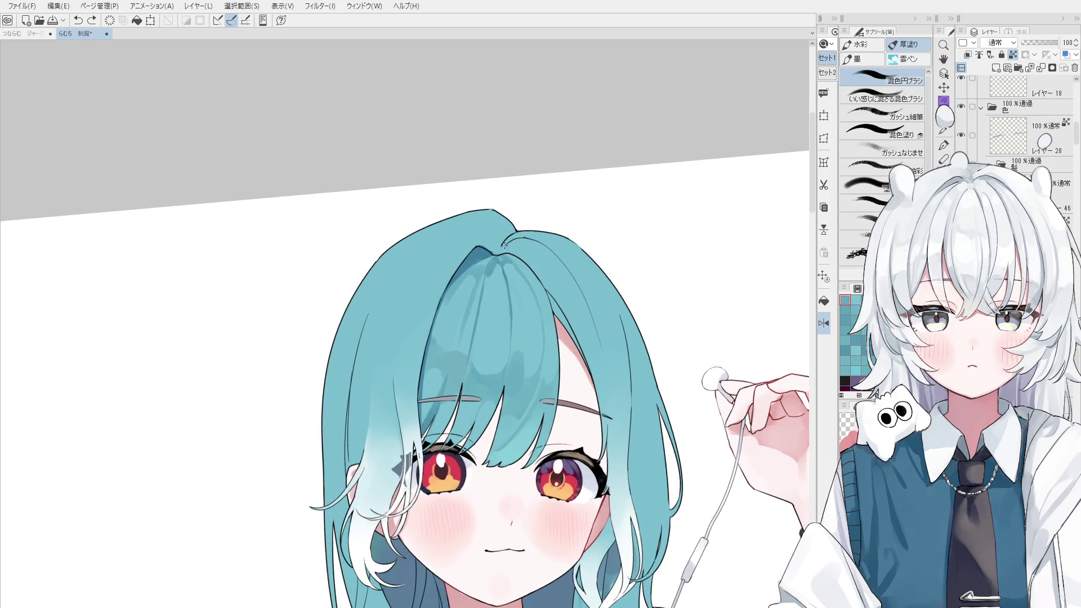
{"action": "key", "text": "ctrl+z"}
{"action": "left_click", "coordinate": [498, 245]}
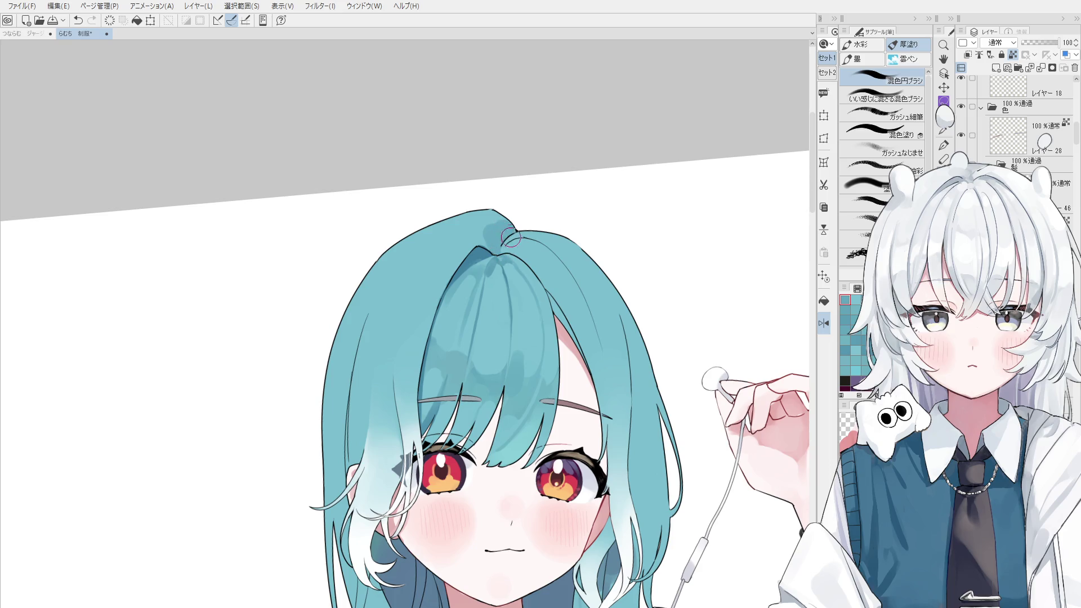
{"action": "scroll", "coordinate": [495, 248], "scroll_direction": "down", "scroll_amount": 1}
- Repaint darker shading on the left bangs over several attempts
{"action": "mouse_move", "coordinate": [427, 347]}
{"action": "left_mouse_down"}
{"action": "mouse_move", "coordinate": [490, 231]}
{"action": "mouse_move", "coordinate": [439, 340]}
{"action": "left_mouse_up"}
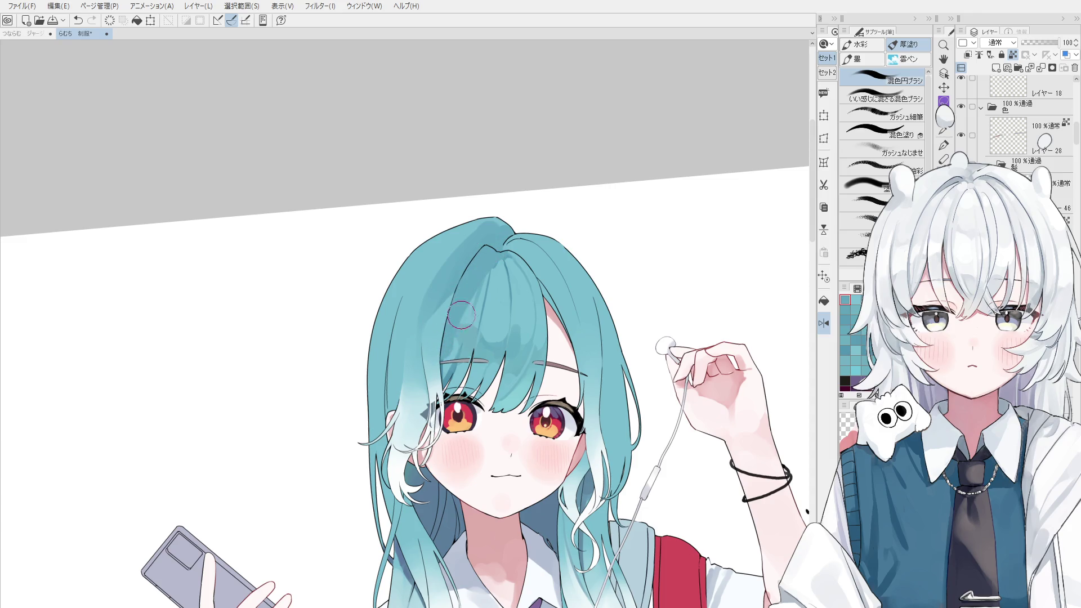
{"action": "key", "text": "ctrl+z"}
{"action": "mouse_move", "coordinate": [456, 282]}
{"action": "left_mouse_down"}
{"action": "mouse_move", "coordinate": [472, 251]}
{"action": "mouse_move", "coordinate": [451, 296]}
{"action": "left_mouse_up"}
{"action": "key", "text": "ctrl+z"}
{"action": "key", "text": "ctrl+z"}
{"action": "key", "text": "ctrl+z"}
{"action": "mouse_move", "coordinate": [475, 247]}
{"action": "left_mouse_down"}
{"action": "mouse_move", "coordinate": [457, 304]}
{"action": "mouse_move", "coordinate": [458, 276]}
{"action": "mouse_move", "coordinate": [452, 293]}
{"action": "left_mouse_up"}
{"action": "key", "text": "ctrl+z"}
{"action": "key", "text": "ctrl+z"}
{"action": "key", "text": "ctrl+z"}
{"action": "mouse_move", "coordinate": [472, 256]}
{"action": "left_mouse_down"}
{"action": "mouse_move", "coordinate": [457, 283]}
{"action": "mouse_move", "coordinate": [491, 276]}
{"action": "left_mouse_up"}
- Flip the view back and pan across the drawing, discarding a short hair stroke
{"action": "key", "text": "h"}
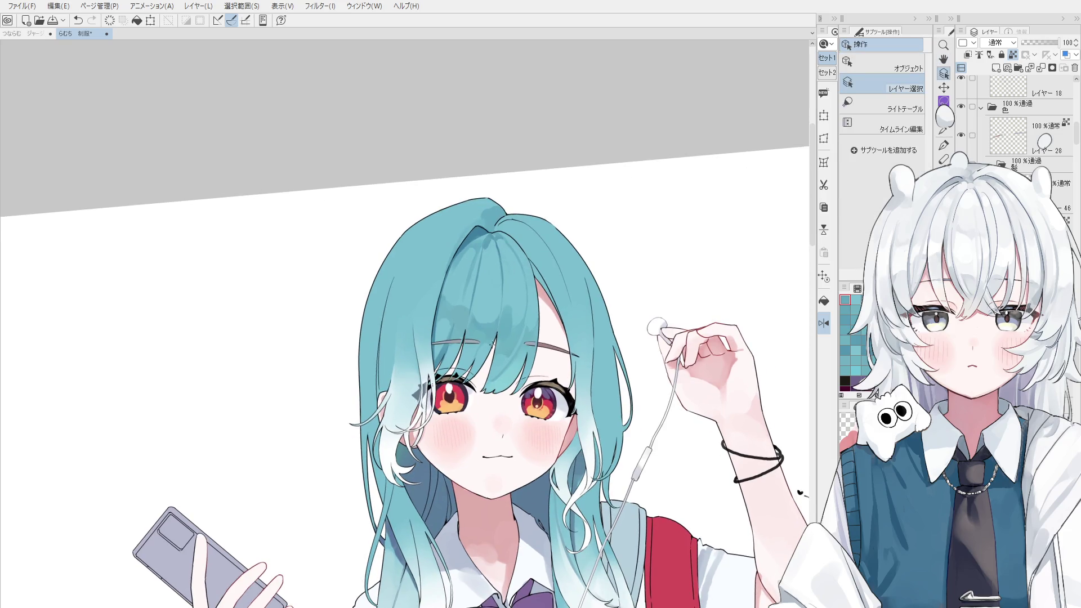
{"action": "key", "text": "b"}
{"action": "scroll", "coordinate": [491, 276], "scroll_direction": "up", "scroll_amount": 2}
{"action": "mouse_move", "coordinate": [494, 317]}
{"action": "left_mouse_down"}
{"action": "mouse_move", "coordinate": [524, 293]}
{"action": "mouse_move", "coordinate": [480, 352]}
{"action": "mouse_move", "coordinate": [499, 349]}
{"action": "left_mouse_up"}
{"action": "key", "text": "ctrl+z"}
{"action": "key", "text": "ctrl+z"}
- Redraw the vertical bang strand in the fringe until it sits right
{"action": "key", "text": "ctrl+z"}
{"action": "key", "text": "ctrl+shift+h"}
{"action": "key", "text": "h"}
{"action": "left_click_drag", "start_coordinate": [400, 398], "coordinate": [483, 411]}
{"action": "key", "text": "b"}
{"action": "scroll", "coordinate": [431, 363], "scroll_direction": "up", "scroll_amount": 1}
{"action": "key", "text": "ctrl+z"}
{"action": "left_click_drag", "start_coordinate": [438, 303], "coordinate": [437, 359]}
{"action": "key", "text": "ctrl+z"}
{"action": "left_click_drag", "start_coordinate": [444, 257], "coordinate": [436, 347]}
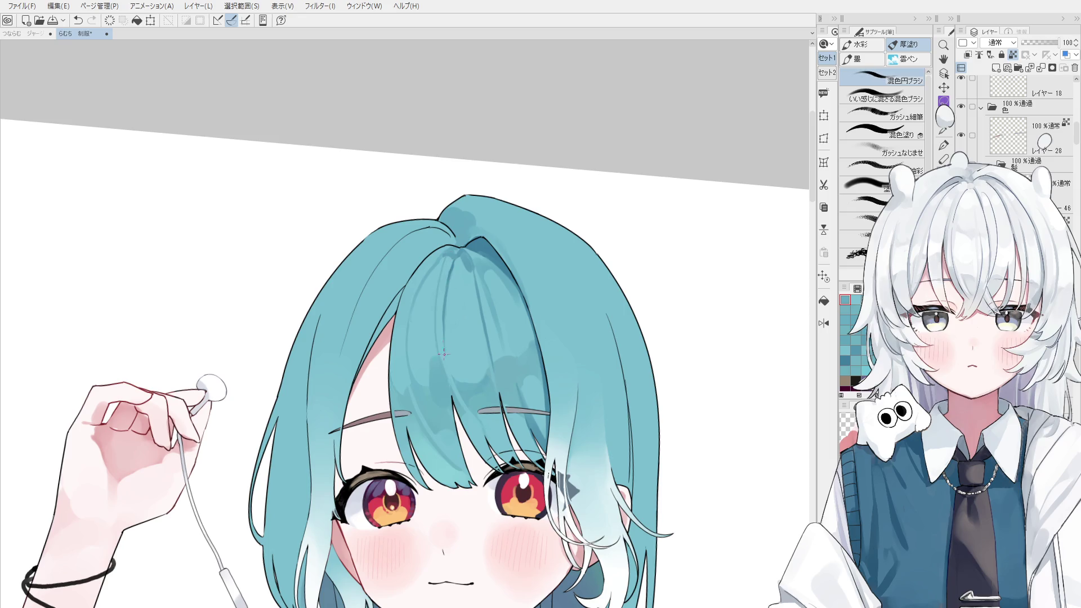
{"action": "key", "text": "ctrl+z"}
{"action": "left_click_drag", "start_coordinate": [443, 257], "coordinate": [435, 355]}
{"action": "key", "text": "ctrl+z"}
{"action": "left_click_drag", "start_coordinate": [442, 290], "coordinate": [439, 358]}
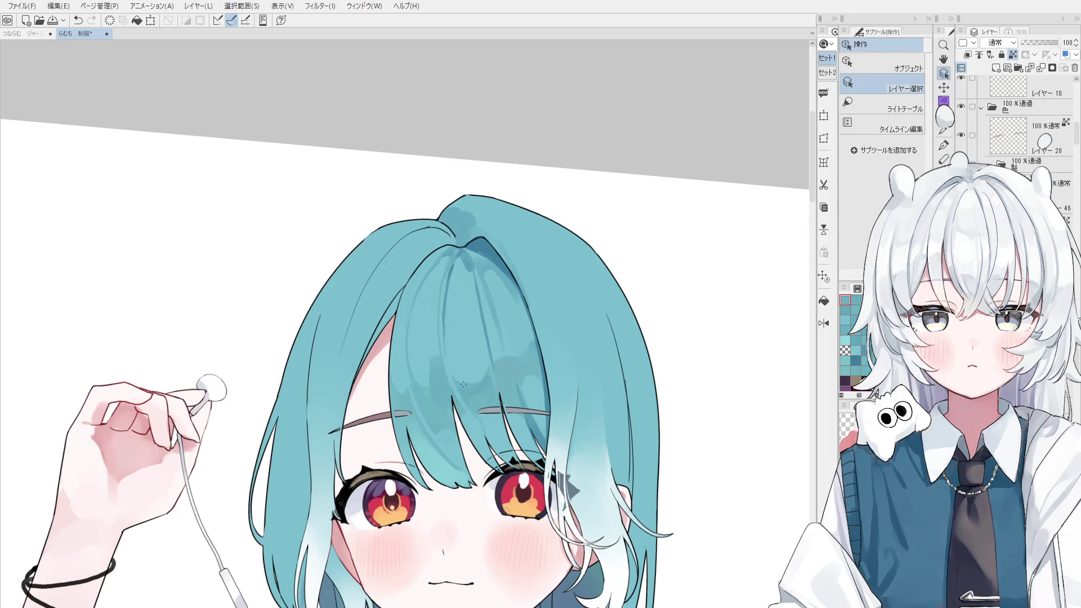
- Zoom in on the hair near the parting and paint a light stroke along the hair lines
{"action": "scroll", "coordinate": [451, 304], "scroll_direction": "up", "scroll_amount": 1}
{"action": "scroll", "coordinate": [449, 296], "scroll_direction": "up", "scroll_amount": 1}
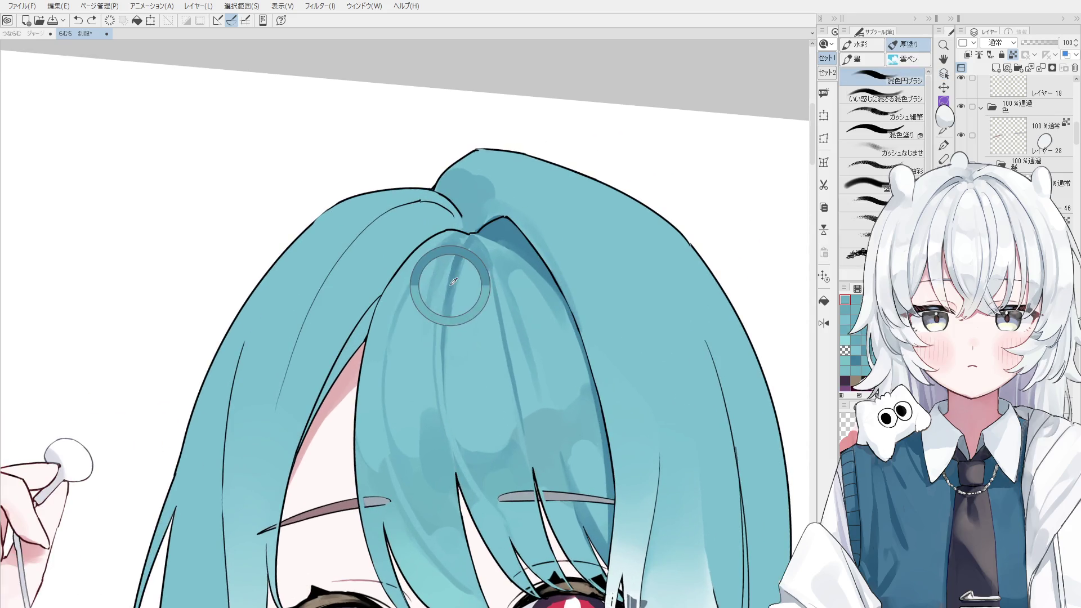
{"action": "key", "text": "h"}
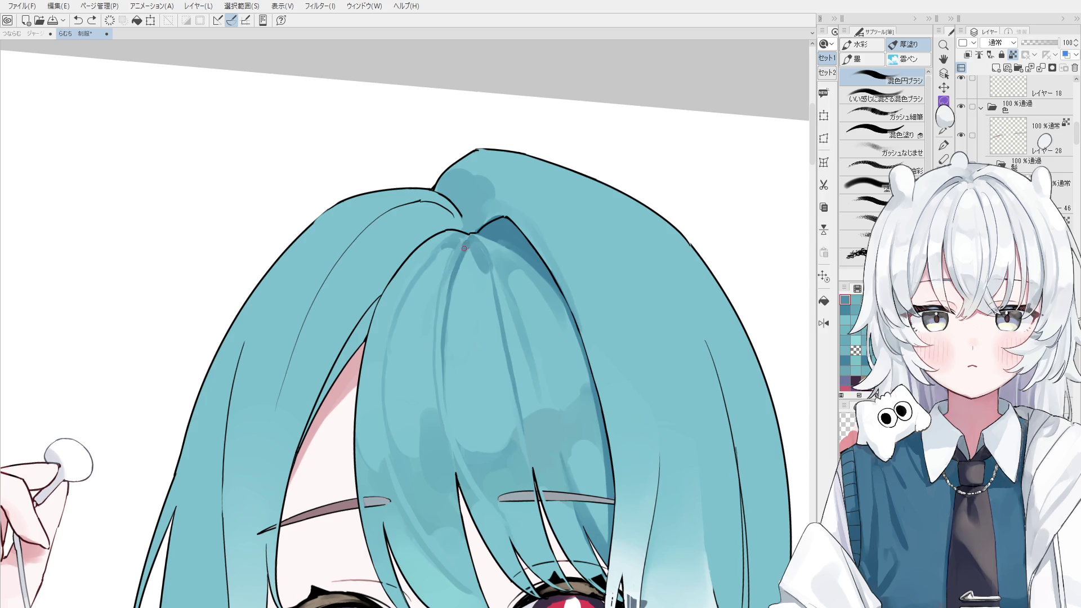
{"action": "scroll", "coordinate": [473, 271], "scroll_direction": "down", "scroll_amount": 3}
{"action": "key", "text": "b"}
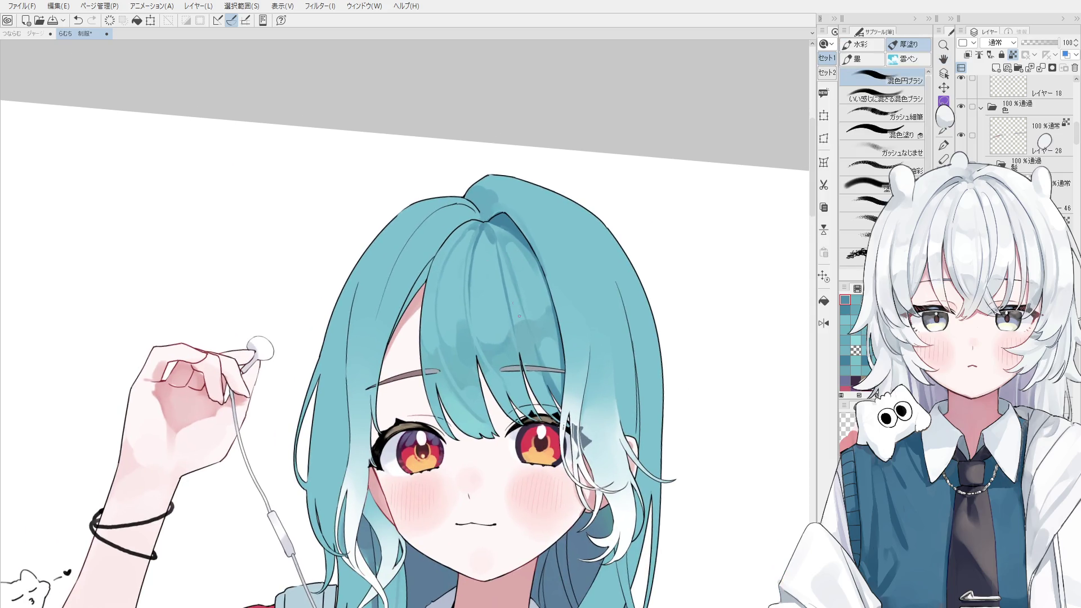
{"action": "scroll", "coordinate": [520, 360], "scroll_direction": "up", "scroll_amount": 1}
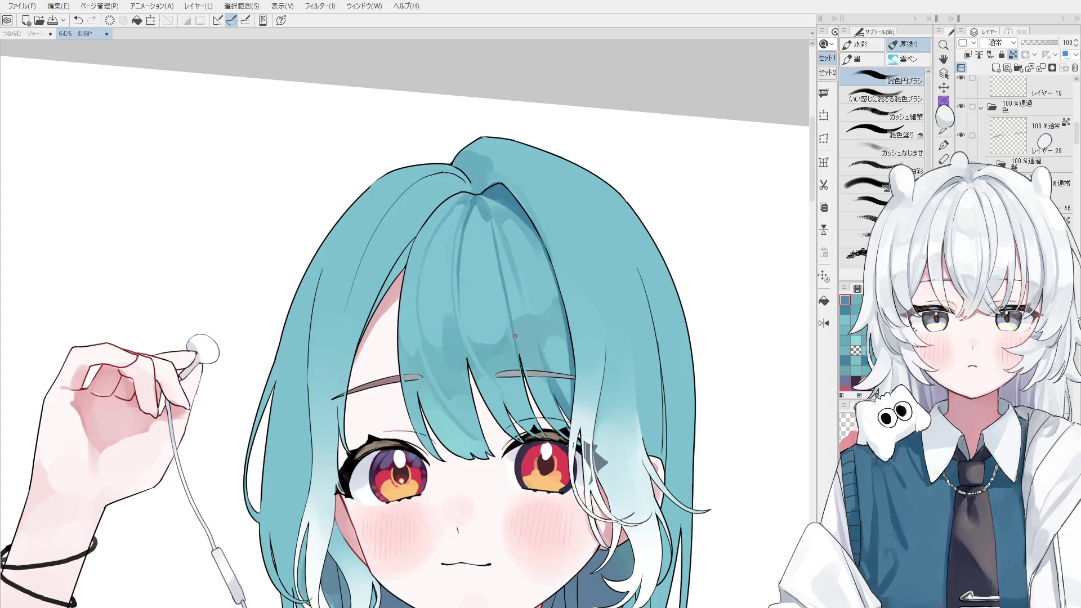
{"action": "scroll", "coordinate": [519, 361], "scroll_direction": "down", "scroll_amount": 1}
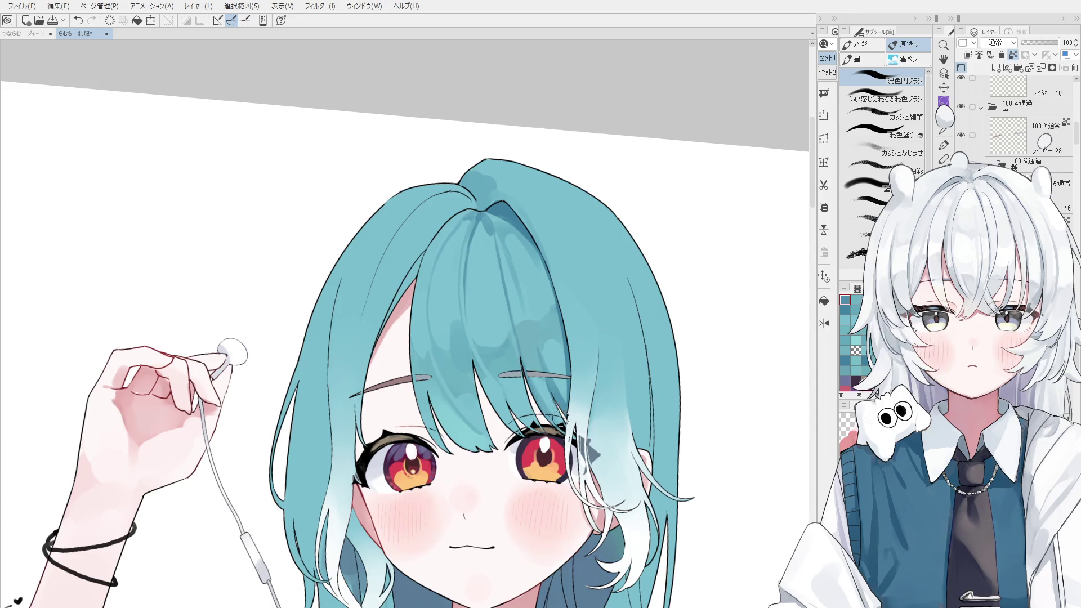
{"action": "scroll", "coordinate": [534, 366], "scroll_direction": "down", "scroll_amount": 1}
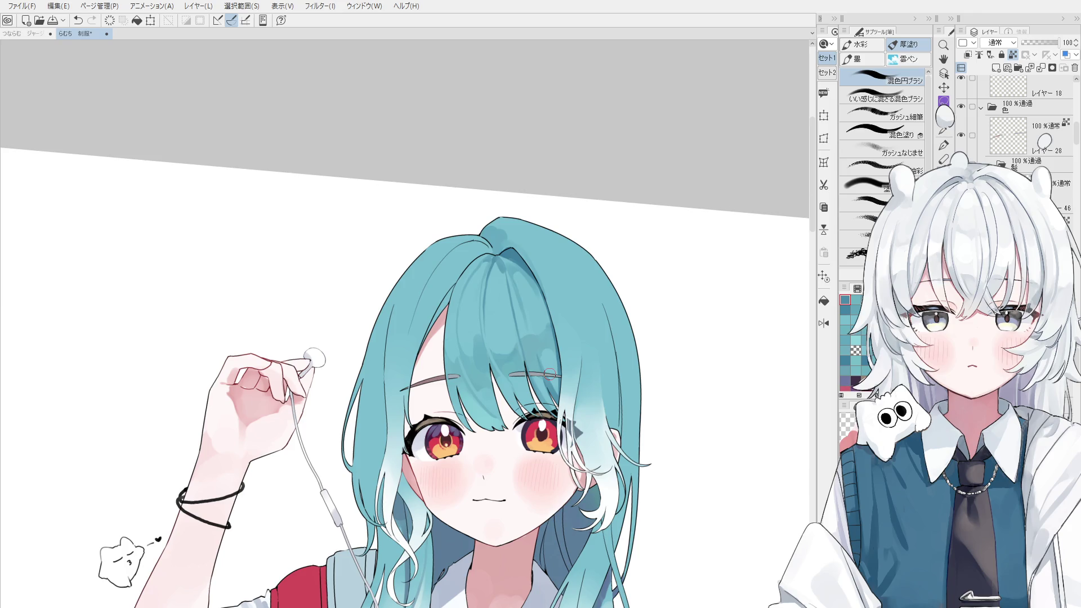
{"action": "scroll", "coordinate": [518, 347], "scroll_direction": "up", "scroll_amount": 2}
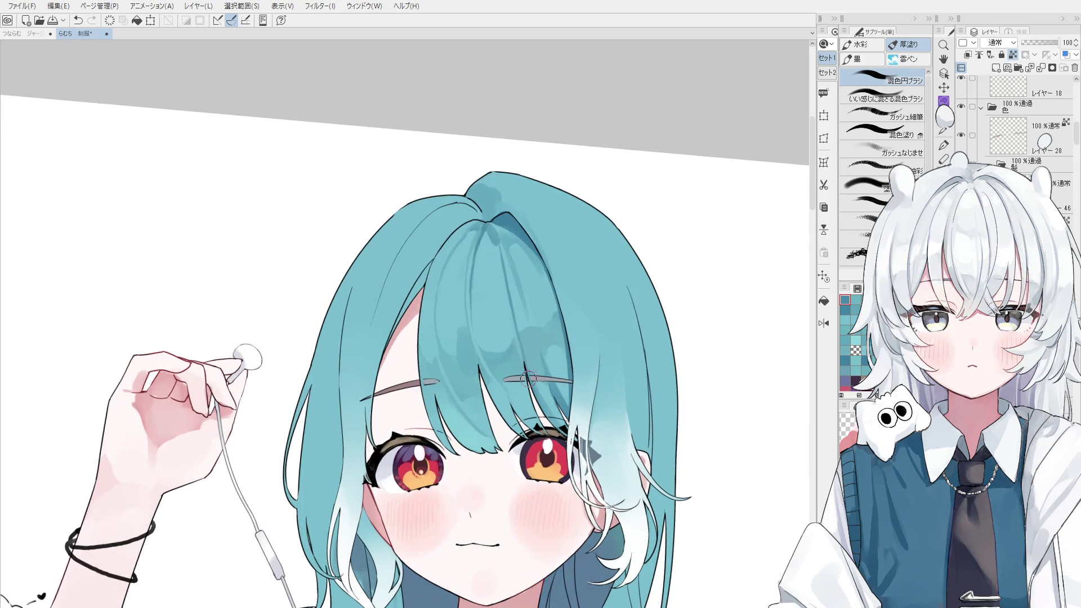
{"action": "key", "text": "o"}
{"action": "scroll", "coordinate": [516, 308], "scroll_direction": "up", "scroll_amount": 2}
{"action": "key", "text": "b"}
{"action": "left_click_drag", "start_coordinate": [484, 179], "coordinate": [466, 269]}
- Repaint the faint hair stroke and toggle undo/redo repeatedly to compare it
{"action": "key", "text": "ctrl+z"}
{"action": "key", "text": "ctrl+y"}
{"action": "key", "text": "ctrl+z"}
{"action": "left_click_drag", "start_coordinate": [469, 212], "coordinate": [467, 270]}
{"action": "key", "text": "ctrl+z"}
{"action": "key", "text": "ctrl+z"}
{"action": "key", "text": "ctrl+y"}
{"action": "key", "text": "ctrl+z"}
{"action": "key", "text": "ctrl+y"}
{"action": "key", "text": "ctrl+z"}
{"action": "key", "text": "ctrl+y"}
{"action": "scroll", "coordinate": [481, 175], "scroll_direction": "down", "scroll_amount": 2}
{"action": "key", "text": "ctrl+z"}
{"action": "key", "text": "ctrl+y"}
{"action": "key", "text": "ctrl+z"}
{"action": "key", "text": "ctrl+y"}
- Pan up to the crown, compare the strokes near the parting, and mirror the view horizontally
{"action": "scroll", "coordinate": [481, 169], "scroll_direction": "down", "scroll_amount": 3}
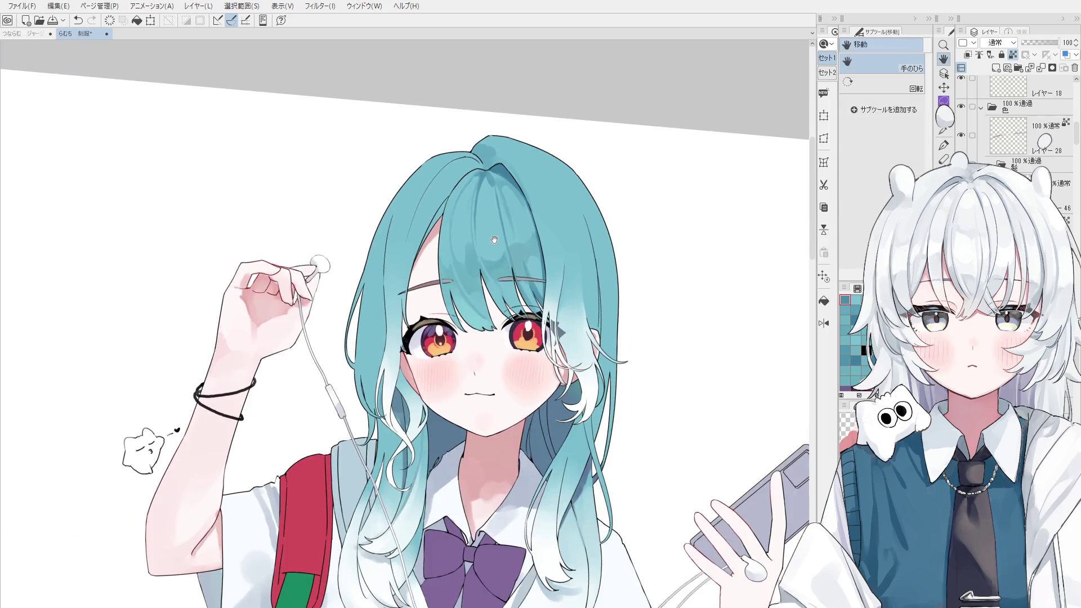
{"action": "left_click_drag", "start_coordinate": [460, 182], "coordinate": [456, 152]}
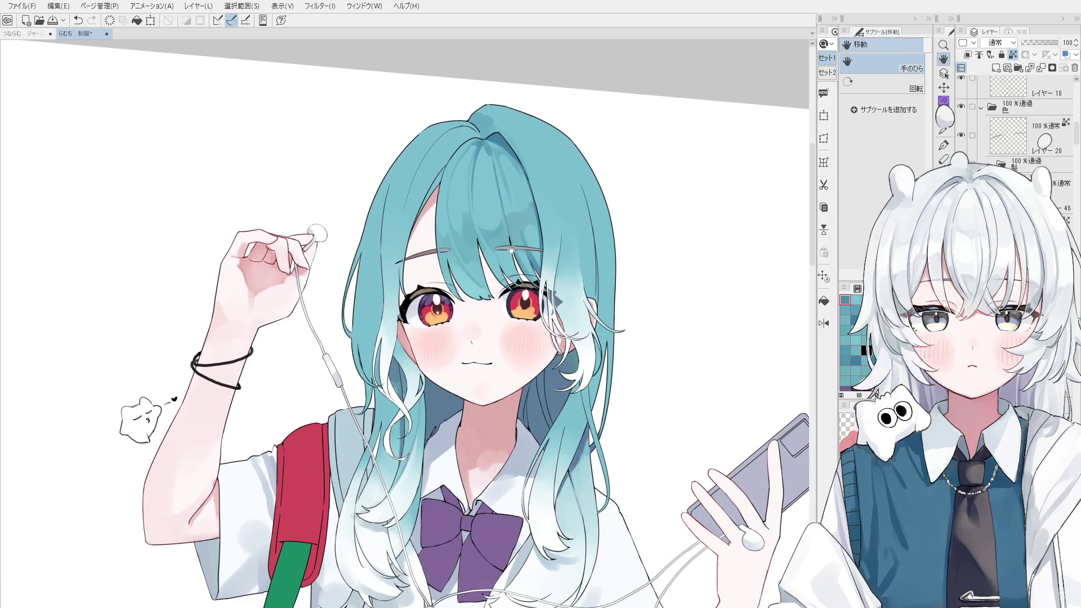
{"action": "scroll", "coordinate": [490, 174], "scroll_direction": "up", "scroll_amount": 2}
{"action": "key", "text": "ctrl+z"}
{"action": "key", "text": "ctrl+y"}
{"action": "scroll", "coordinate": [482, 138], "scroll_direction": "up", "scroll_amount": 1}
{"action": "key", "text": "ctrl+z"}
{"action": "key", "text": "ctrl+y"}
{"action": "key", "text": "ctrl+z"}
{"action": "scroll", "coordinate": [514, 163], "scroll_direction": "down", "scroll_amount": 2}
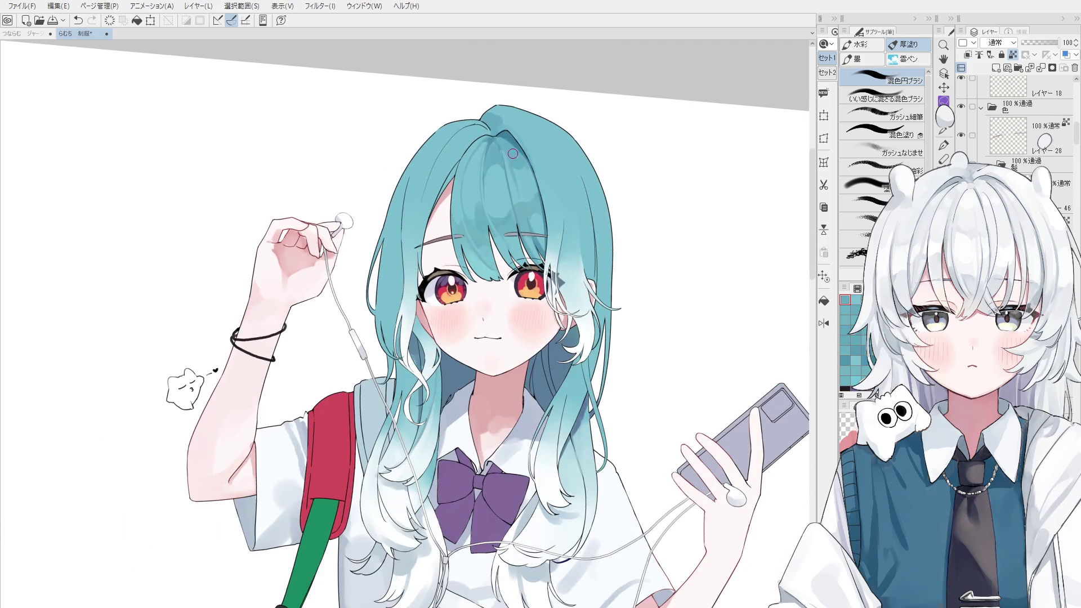
{"action": "scroll", "coordinate": [507, 165], "scroll_direction": "up", "scroll_amount": 1}
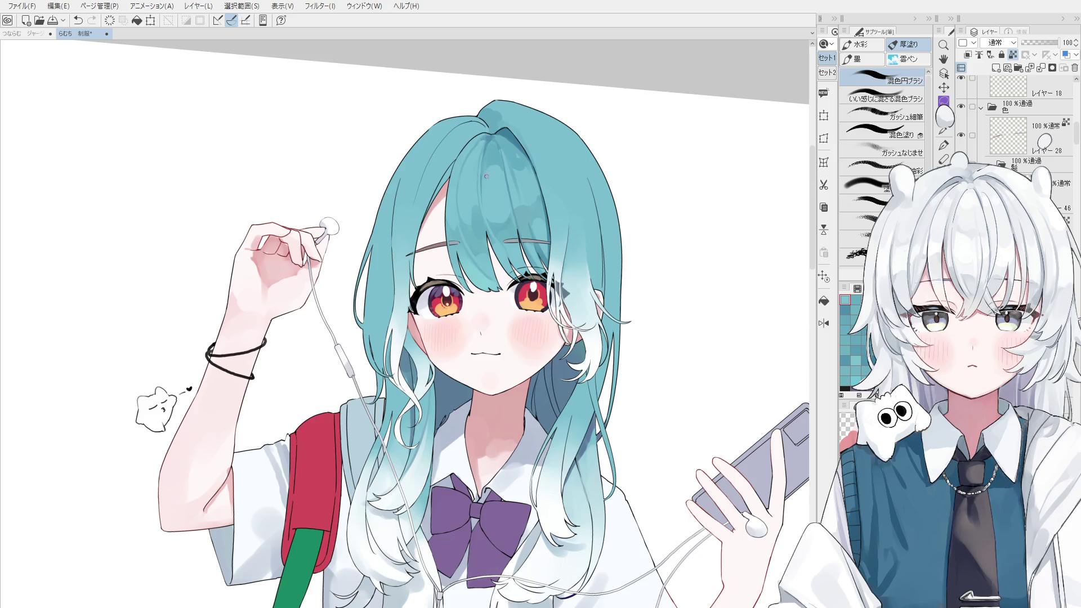
{"action": "key", "text": "h"}
{"action": "left_click_drag", "start_coordinate": [448, 208], "coordinate": [518, 211]}
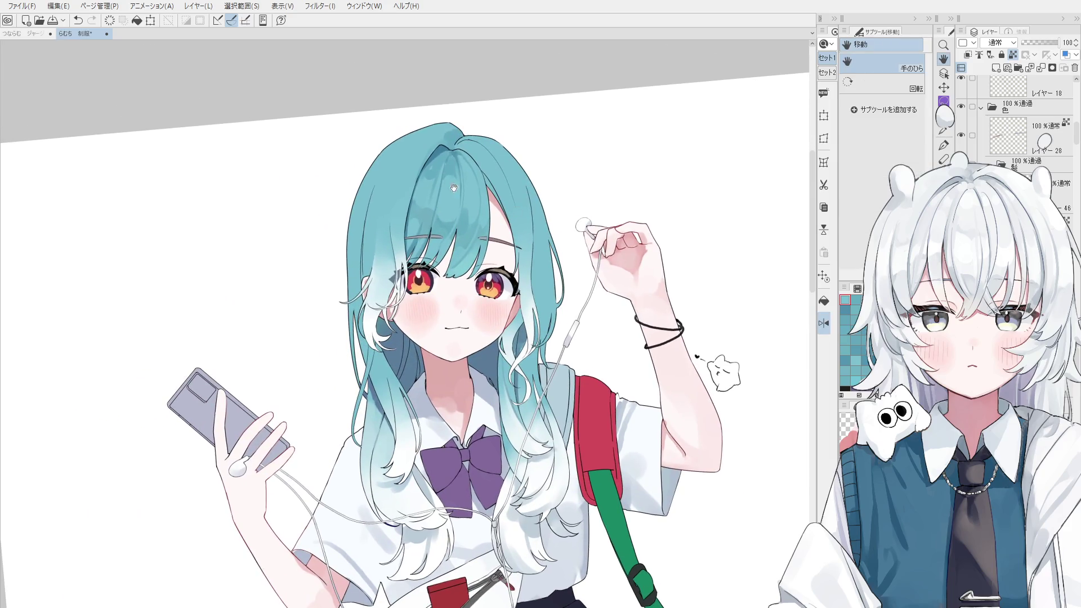
- Try short strokes at the hair parting, then undo them
{"action": "scroll", "coordinate": [511, 163], "scroll_direction": "up", "scroll_amount": 2}
{"action": "scroll", "coordinate": [511, 163], "scroll_direction": "up", "scroll_amount": 1}
{"action": "mouse_move", "coordinate": [511, 164]}
{"action": "left_mouse_down"}
{"action": "mouse_move", "coordinate": [507, 181]}
{"action": "mouse_move", "coordinate": [513, 158]}
{"action": "mouse_move", "coordinate": [506, 169]}
{"action": "mouse_move", "coordinate": [530, 189]}
{"action": "left_mouse_up"}
{"action": "key", "text": "ctrl+z"}
{"action": "key", "text": "ctrl+z"}
{"action": "scroll", "coordinate": [503, 147], "scroll_direction": "down", "scroll_amount": 2}
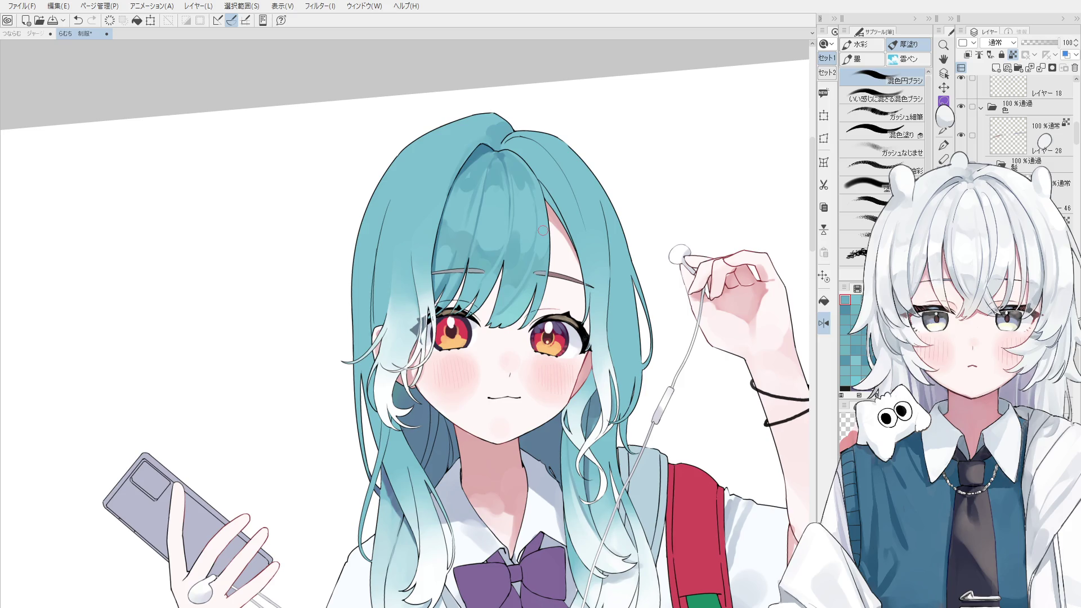
- With the round blending brush, paint darker teal shading along the crown's parting, repainting once
{"action": "key", "text": "o"}
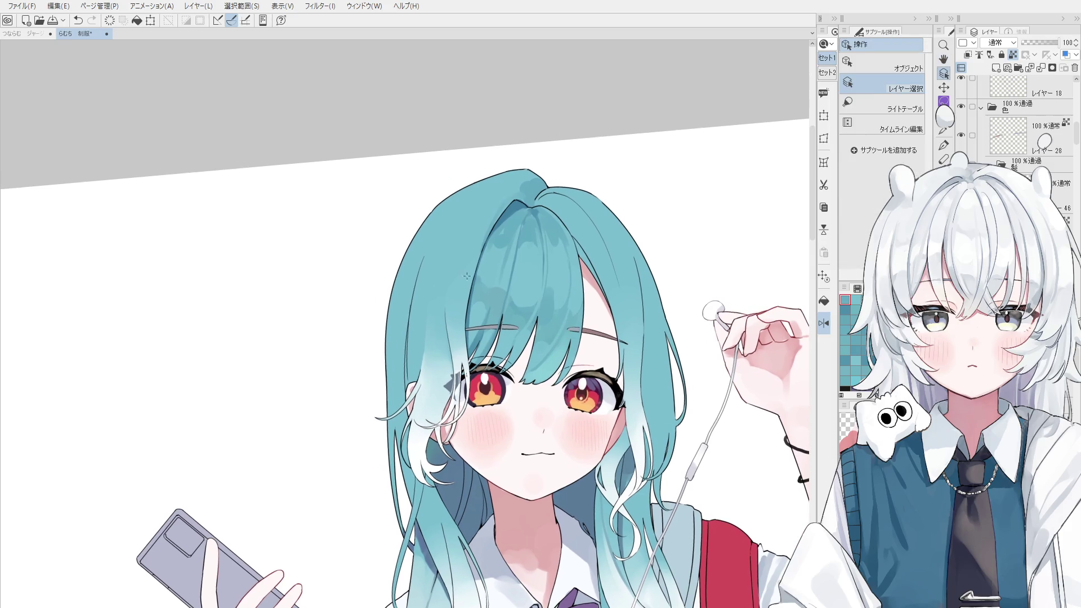
{"action": "key", "text": "b"}
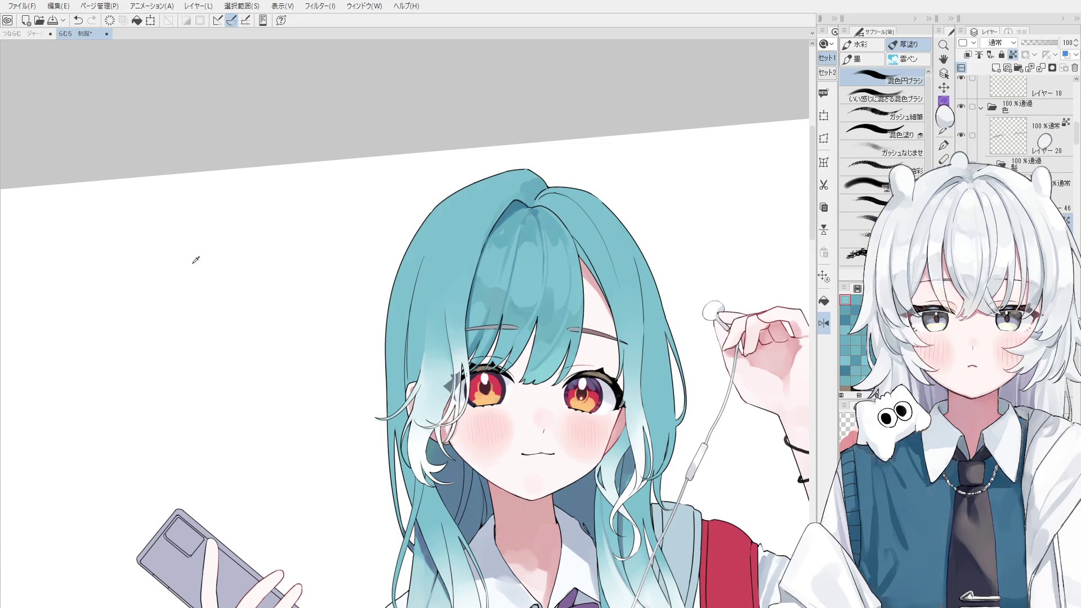
{"action": "key", "text": "period"}
{"action": "key", "text": "period"}
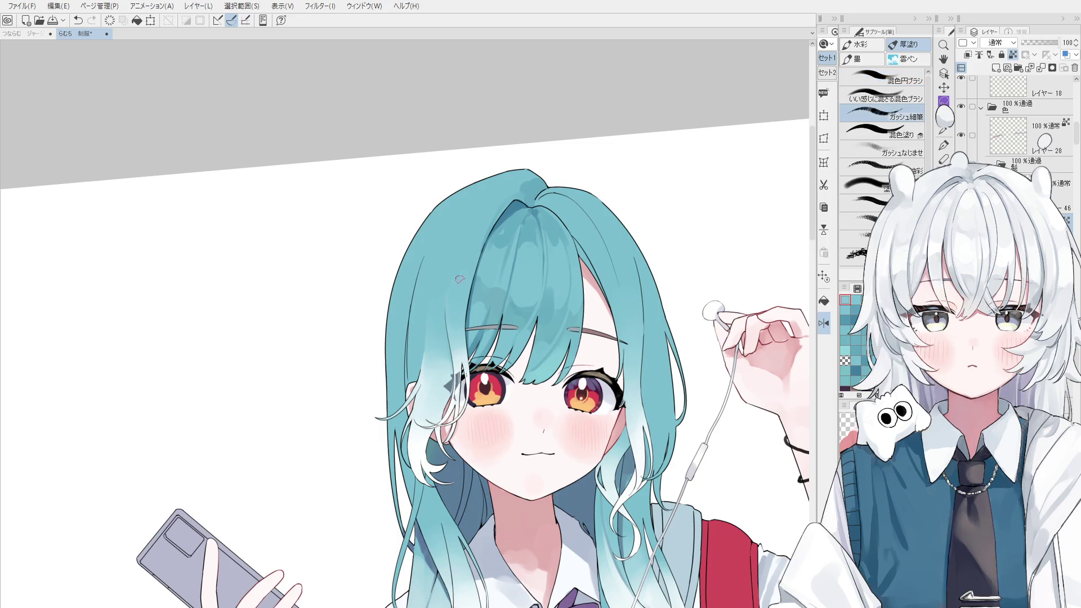
{"action": "key", "text": "comma"}
{"action": "key", "text": "comma"}
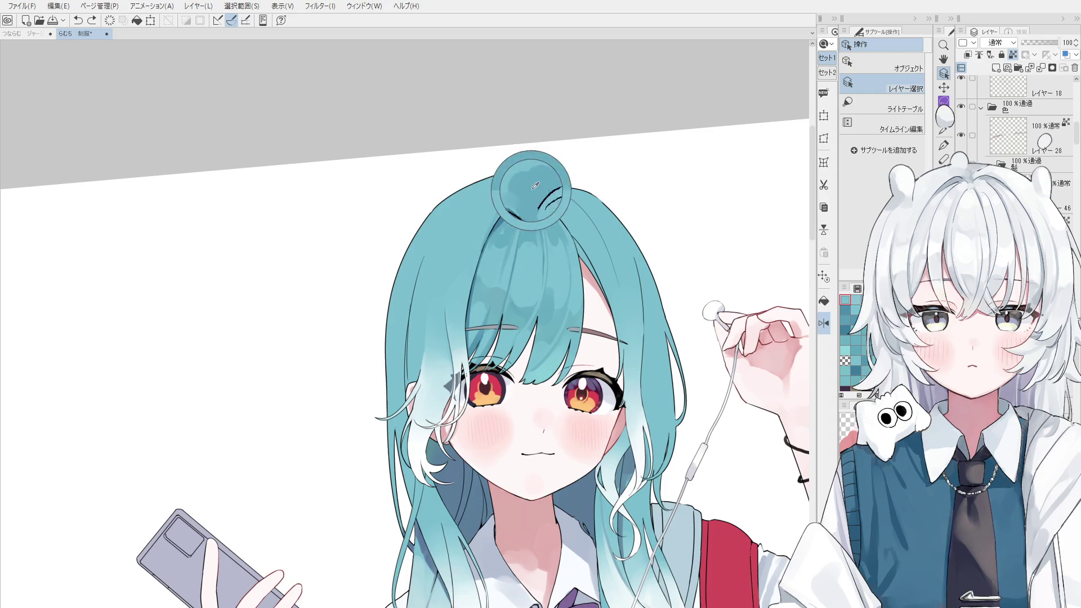
{"action": "left_click_drag", "start_coordinate": [470, 228], "coordinate": [514, 185]}
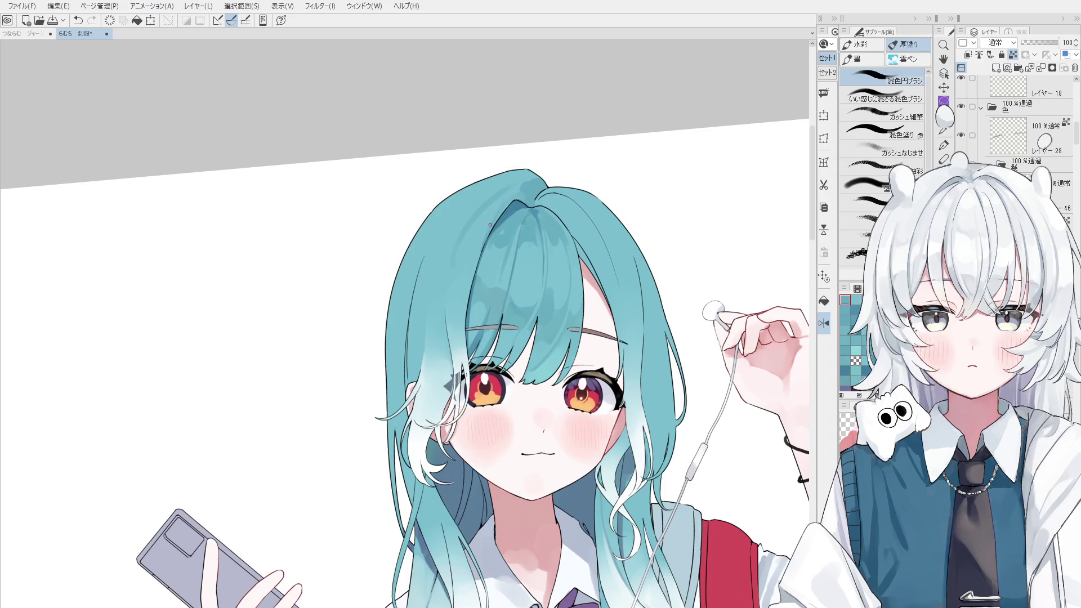
{"action": "key", "text": "ctrl+z"}
{"action": "left_click_drag", "start_coordinate": [454, 209], "coordinate": [507, 179]}
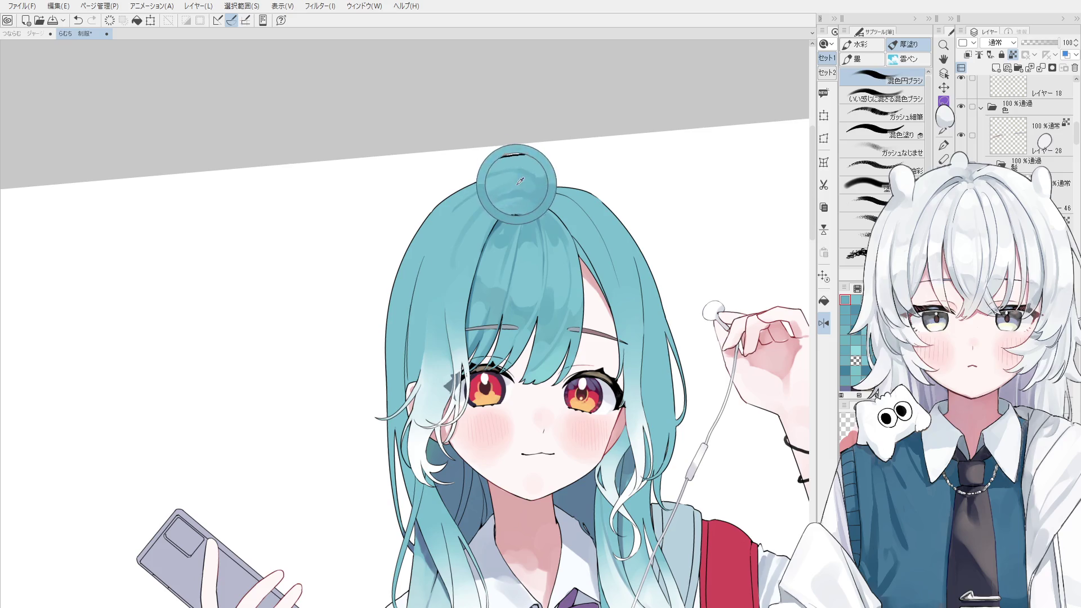
- Sample the crown's teal colour and mirror the canvas to check the drawing
{"action": "scroll", "coordinate": [518, 183], "scroll_direction": "up", "scroll_amount": 1}
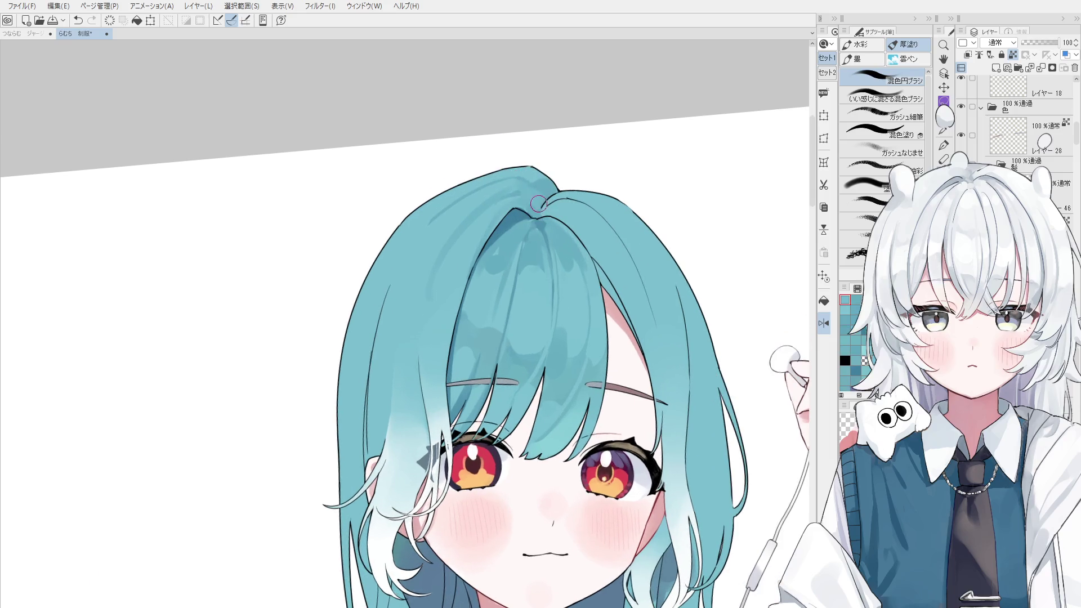
{"action": "left_click", "coordinate": [533, 173], "text": "alt"}
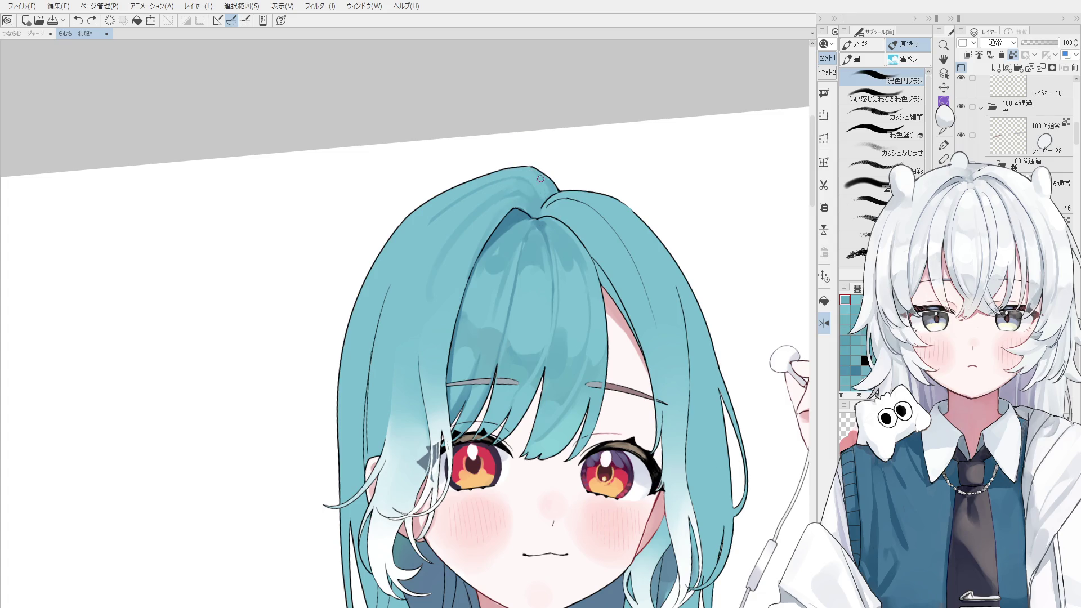
{"action": "scroll", "coordinate": [533, 173], "scroll_direction": "down", "scroll_amount": 2}
{"action": "left_click_drag", "start_coordinate": [528, 255], "coordinate": [527, 274]}
{"action": "key", "text": "ctrl+h"}
{"action": "scroll", "coordinate": [521, 298], "scroll_direction": "up", "scroll_amount": 4}
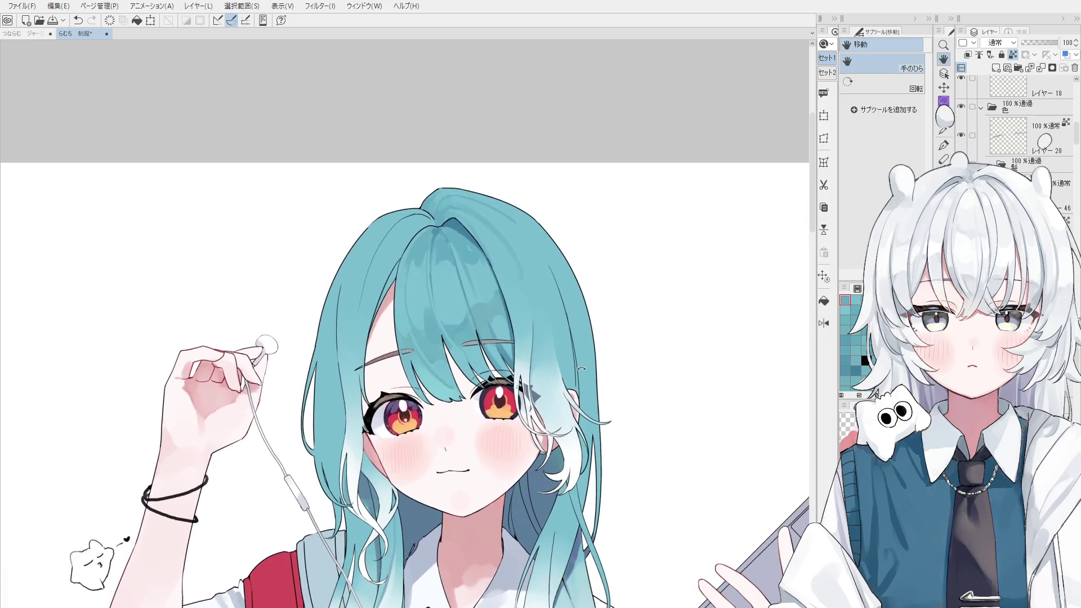
{"action": "key", "text": "o"}
{"action": "key", "text": "b"}
- Repaint the darker teal crown stroke below the parting, discarding a trial stroke
{"action": "key", "text": "ctrl+z"}
{"action": "left_click_drag", "start_coordinate": [534, 270], "coordinate": [536, 263]}
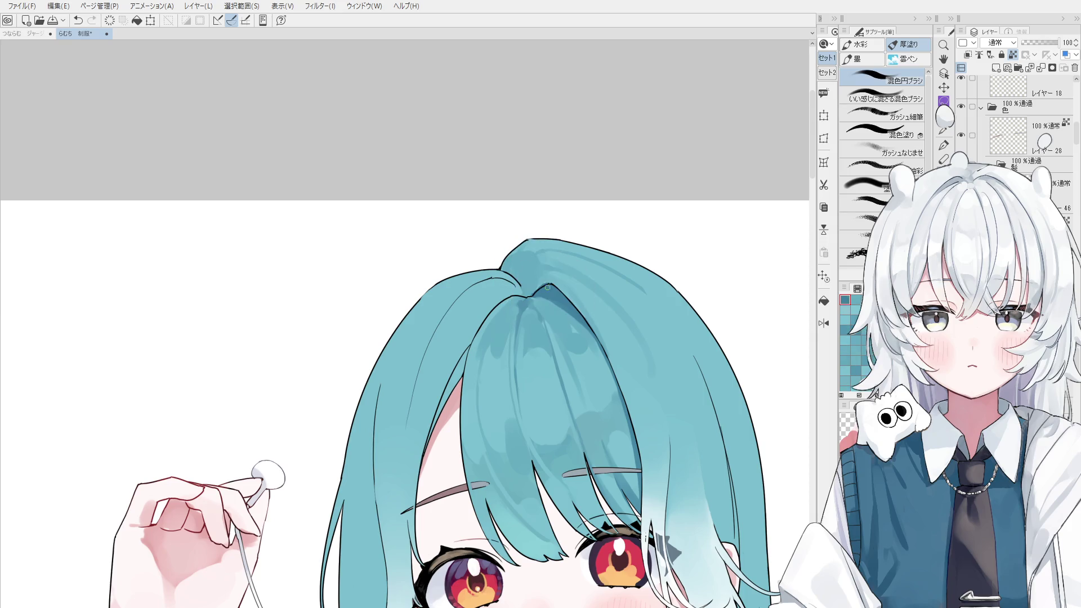
{"action": "scroll", "coordinate": [527, 287], "scroll_direction": "down", "scroll_amount": 3}
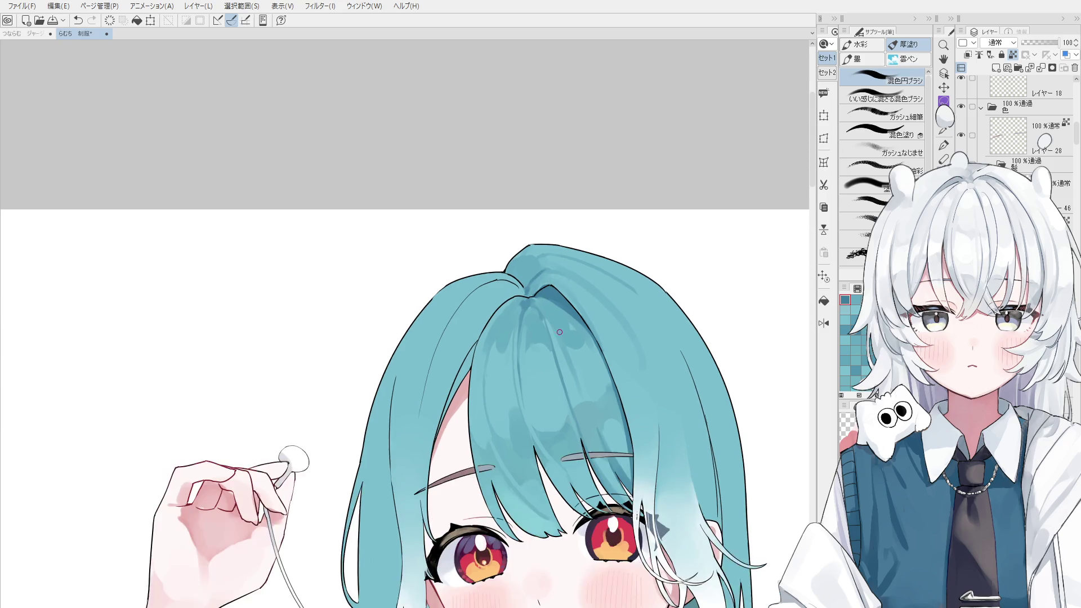
{"action": "scroll", "coordinate": [535, 285], "scroll_direction": "up", "scroll_amount": 4}
{"action": "key", "text": "ctrl+z"}
{"action": "left_click_drag", "start_coordinate": [538, 273], "coordinate": [527, 288]}
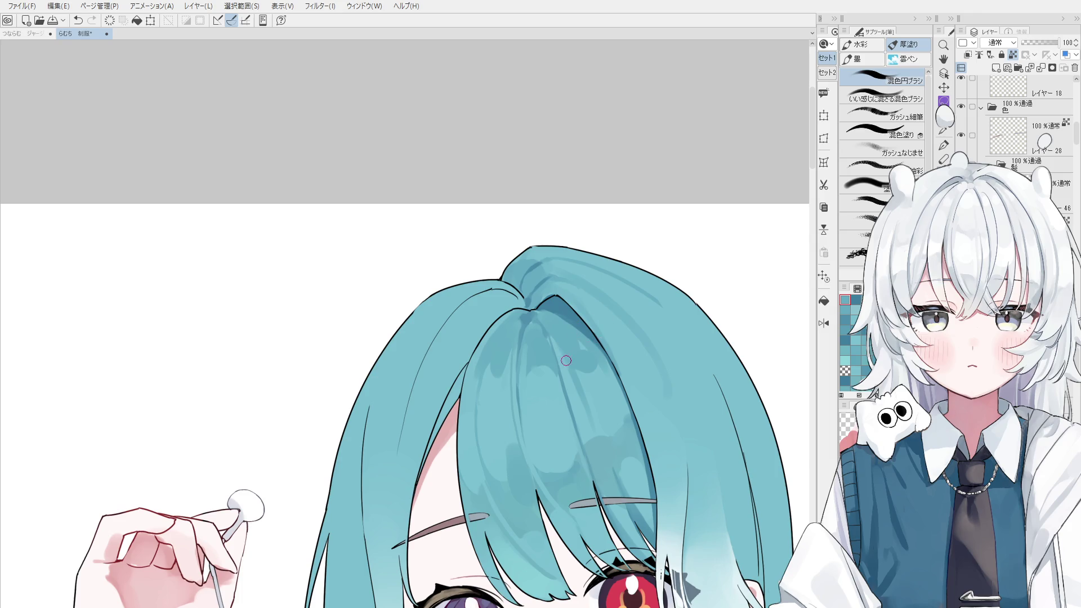
{"action": "scroll", "coordinate": [567, 360], "scroll_direction": "up", "scroll_amount": 3}
{"action": "left_click_drag", "start_coordinate": [545, 357], "coordinate": [535, 394]}
{"action": "key", "text": "ctrl+z"}
{"action": "scroll", "coordinate": [542, 365], "scroll_direction": "down", "scroll_amount": 1}
{"action": "key", "text": "ctrl+shift"}
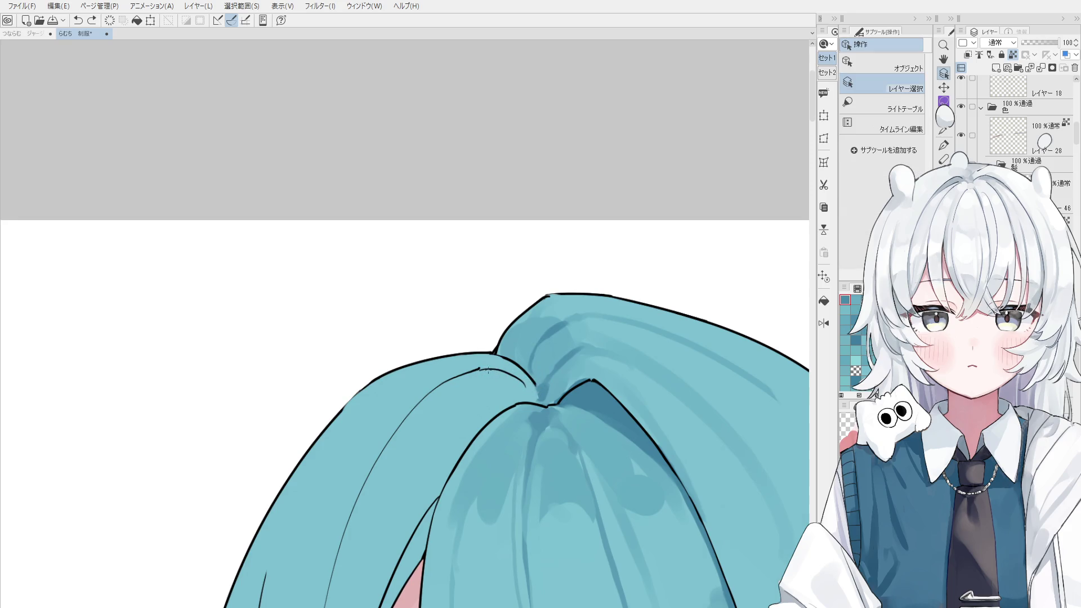
- Select the line art layer and erase the stray tail at the hair seam
{"action": "scroll", "coordinate": [491, 369], "scroll_direction": "up", "scroll_amount": 1}
{"action": "left_click", "coordinate": [535, 389], "text": "ctrl"}
{"action": "left_click_drag", "start_coordinate": [532, 386], "coordinate": [475, 380]}
{"action": "key", "text": "h"}
{"action": "key", "text": "minus"}
{"action": "key", "text": "minus"}
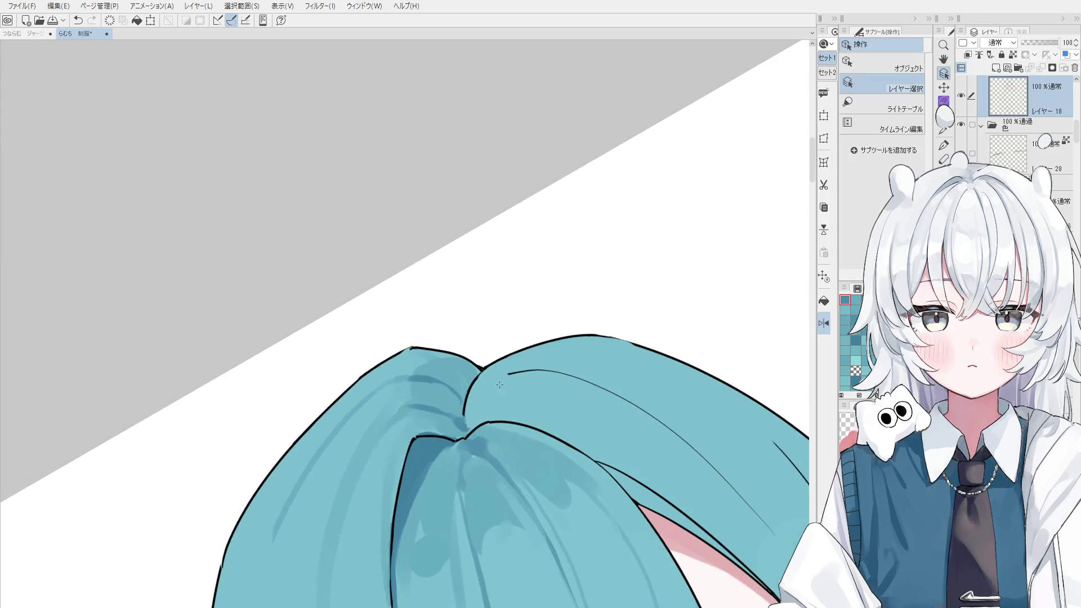
{"action": "scroll", "coordinate": [499, 385], "scroll_direction": "up", "scroll_amount": 2}
- Redraw the curved parting line up from the seam with the inking pen
{"action": "key", "text": "p"}
{"action": "key", "text": "ctrl+z"}
{"action": "mouse_move", "coordinate": [501, 380]}
{"action": "left_mouse_down"}
{"action": "mouse_move", "coordinate": [431, 459]}
{"action": "mouse_move", "coordinate": [517, 369]}
{"action": "left_mouse_up"}
{"action": "key", "text": "ctrl+z"}
{"action": "mouse_move", "coordinate": [440, 446]}
{"action": "left_mouse_down"}
{"action": "mouse_move", "coordinate": [517, 370]}
{"action": "mouse_move", "coordinate": [473, 394]}
{"action": "mouse_move", "coordinate": [528, 370]}
{"action": "left_mouse_up"}
{"action": "key", "text": "ctrl+z"}
{"action": "key", "text": "ctrl+z"}
- Touch up the line art with the eraser and recentre the view on the hair part
{"action": "key", "text": "e"}
{"action": "scroll", "coordinate": [512, 386], "scroll_direction": "down", "scroll_amount": 1}
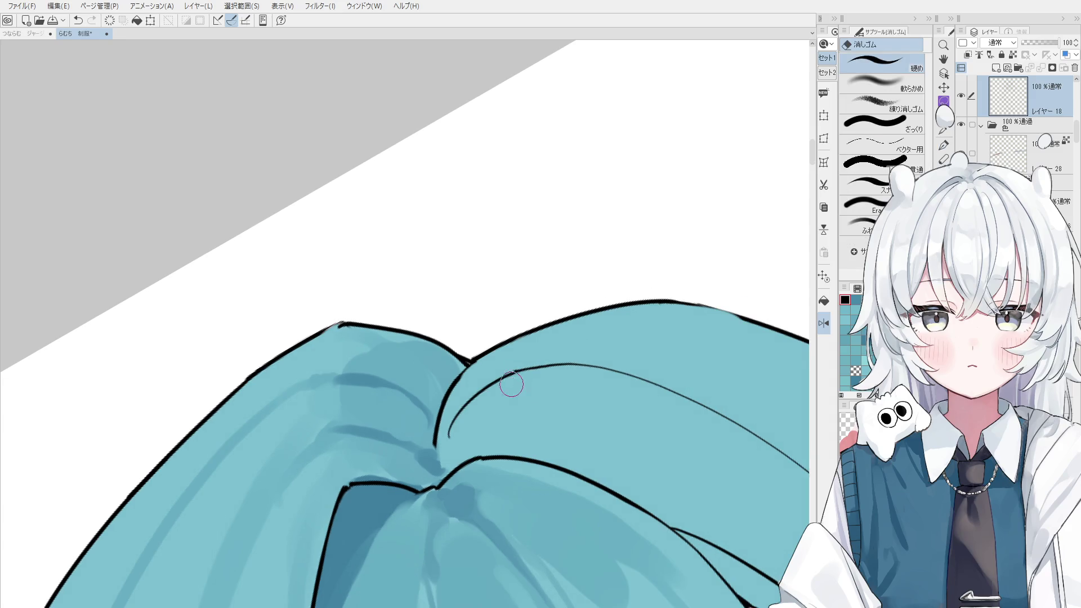
{"action": "scroll", "coordinate": [511, 386], "scroll_direction": "down", "scroll_amount": 1}
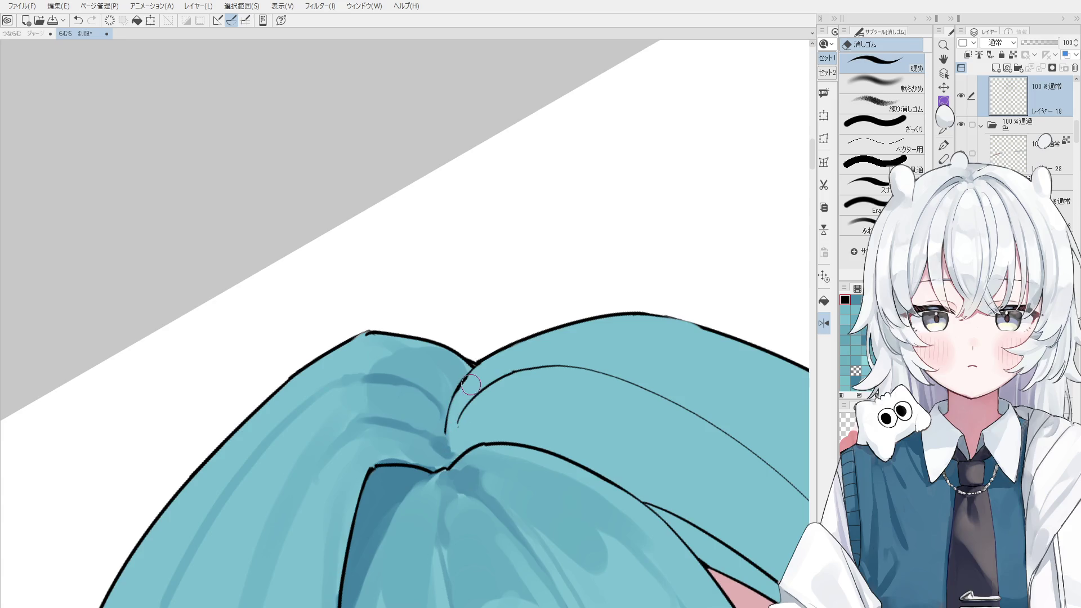
{"action": "key", "text": "ctrl+z"}
{"action": "key", "text": "h"}
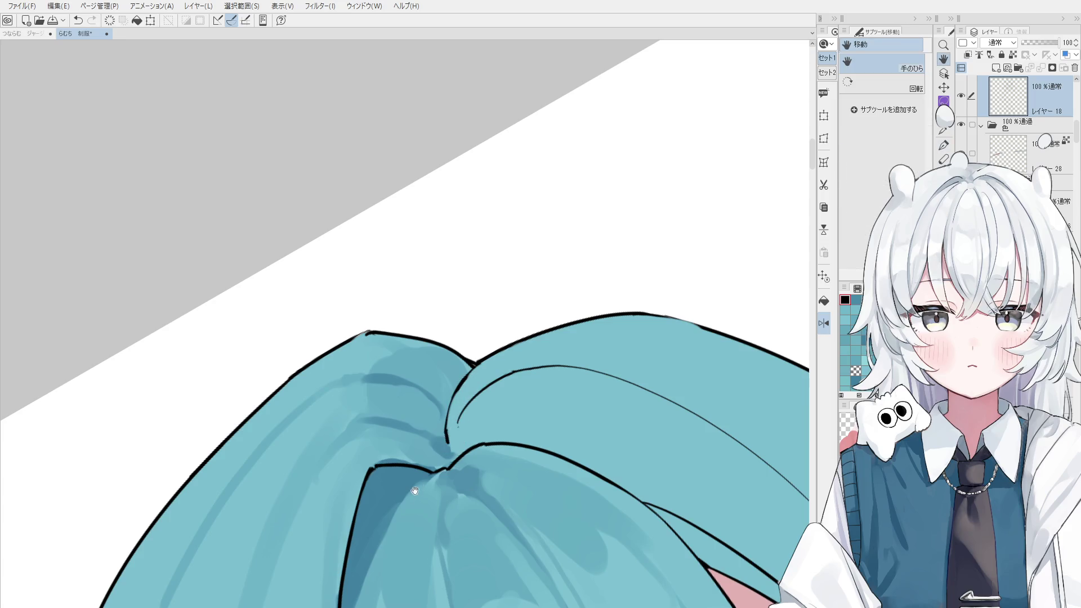
{"action": "left_click_drag", "start_coordinate": [419, 487], "coordinate": [507, 417]}
{"action": "key", "text": "p"}
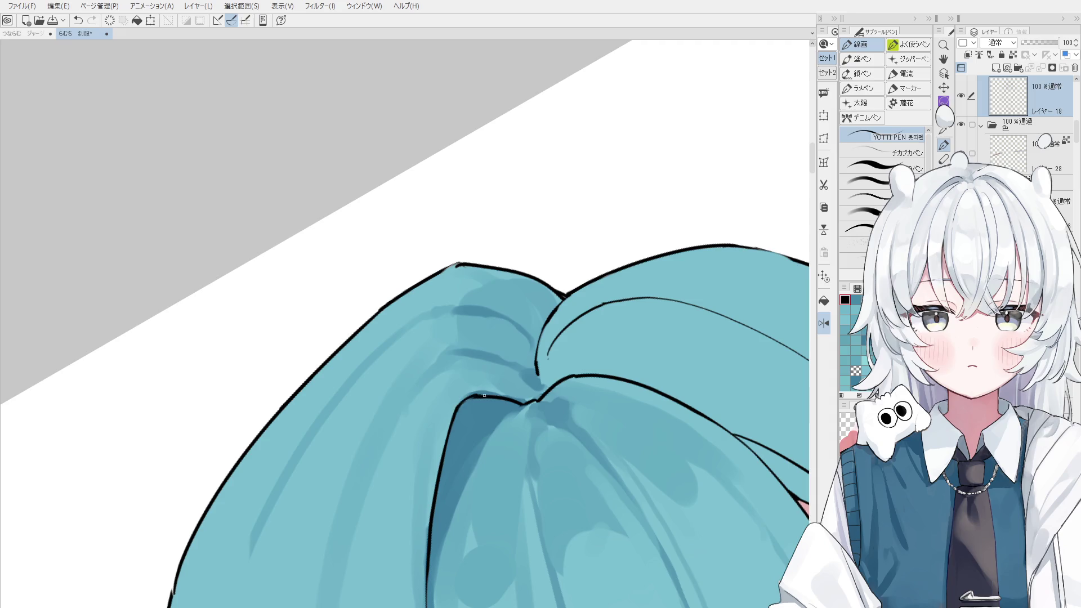
{"action": "key", "text": "h"}
{"action": "left_click_drag", "start_coordinate": [483, 396], "coordinate": [495, 463]}
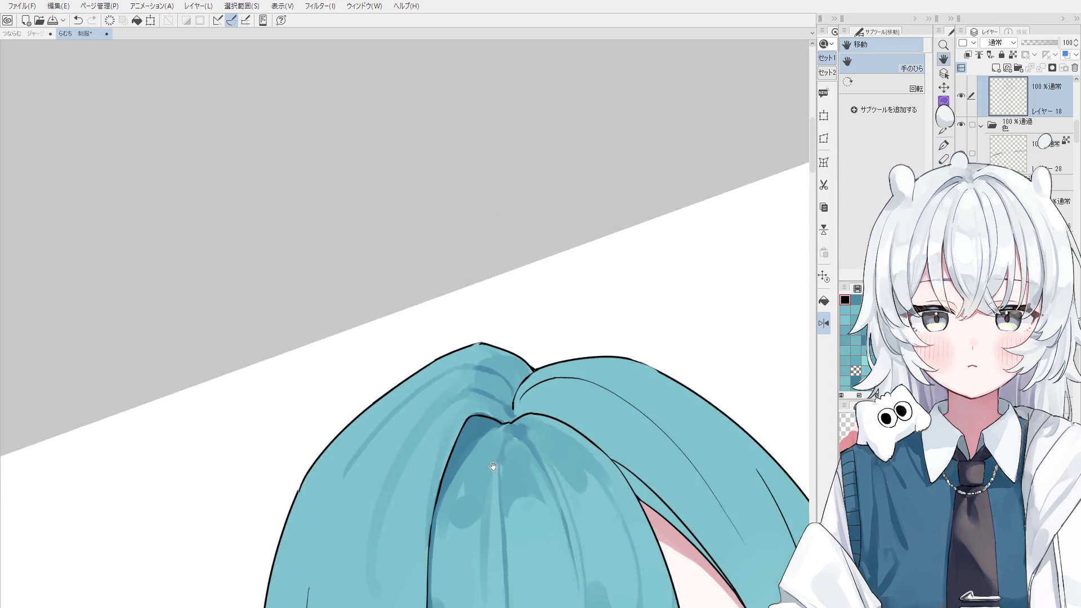
{"action": "scroll", "coordinate": [498, 445], "scroll_direction": "up", "scroll_amount": 3}
{"action": "key", "text": "p"}
{"action": "key", "text": "p"}
{"action": "key", "text": "p"}
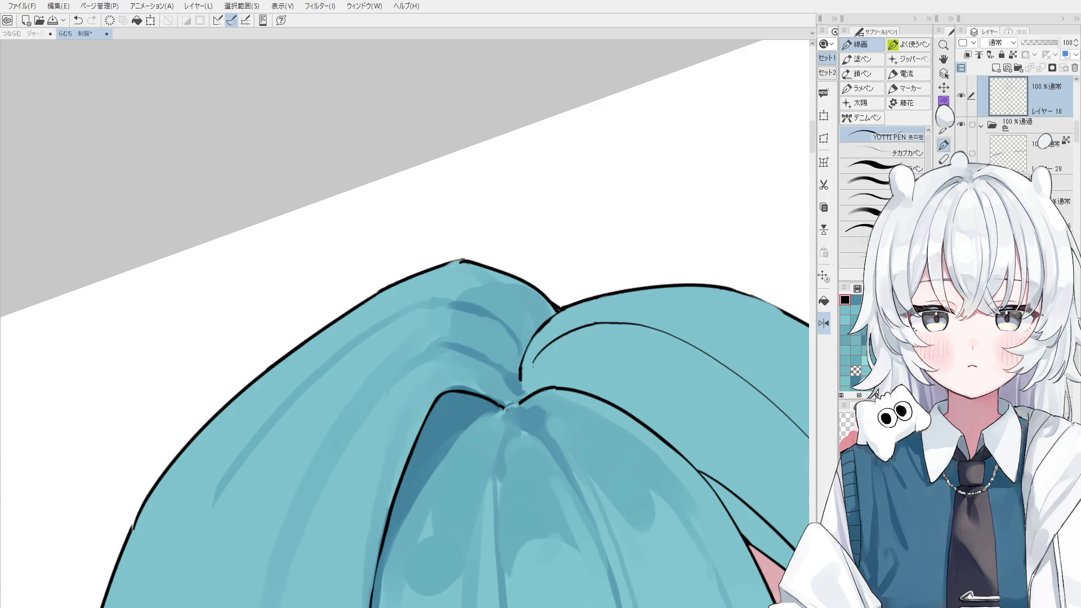
{"action": "scroll", "coordinate": [510, 409], "scroll_direction": "down", "scroll_amount": 2}
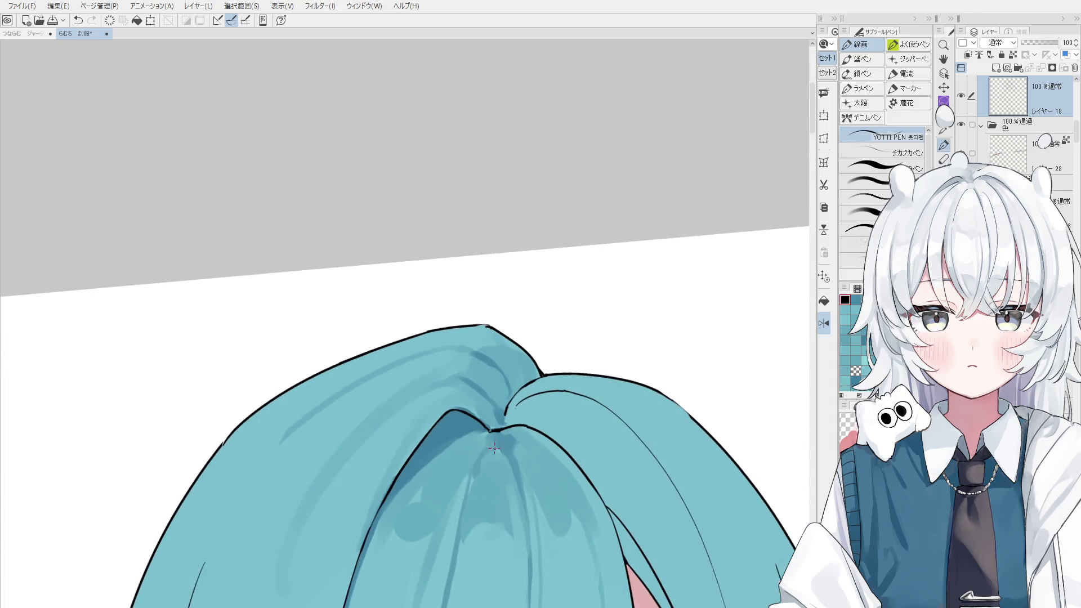
{"action": "left_click_drag", "start_coordinate": [495, 446], "coordinate": [501, 369]}
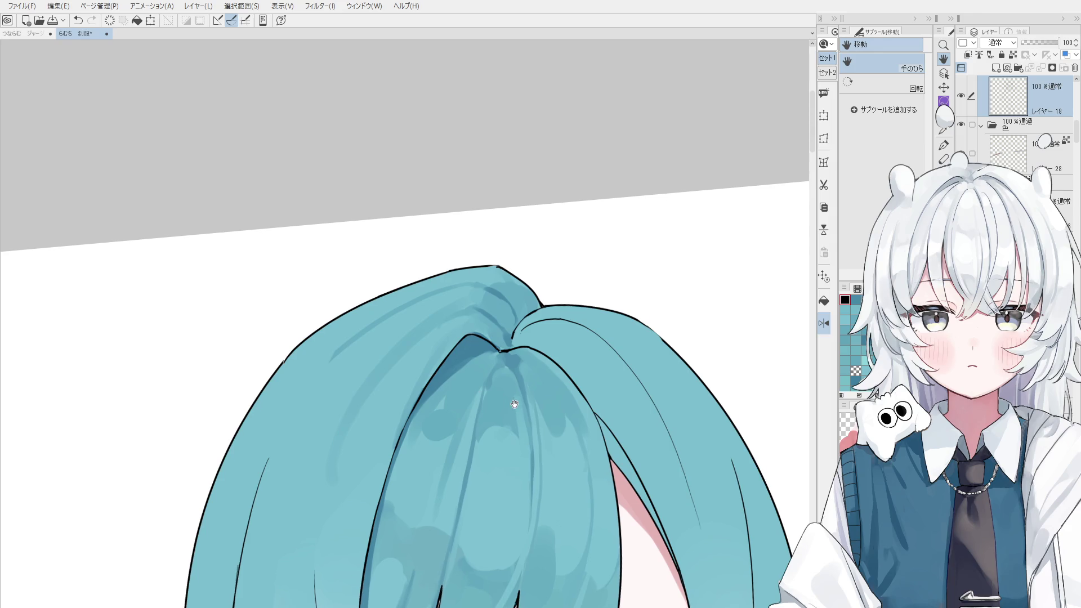
- Set the pen colour back to black, switch to a different inking pen, and view the whole face
{"action": "key", "text": "o"}
{"action": "key", "text": "p"}
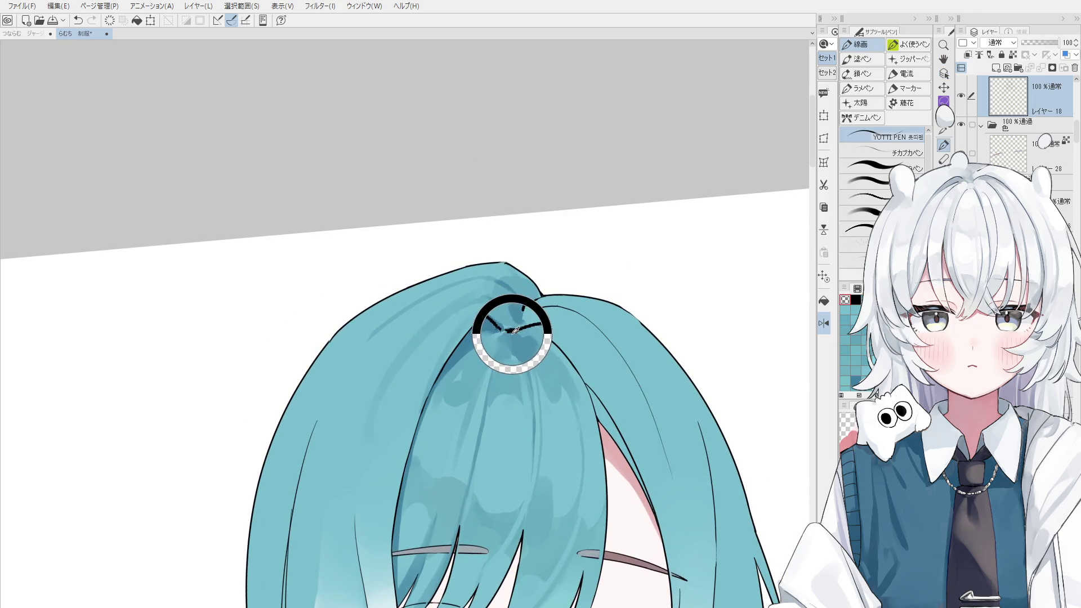
{"action": "key", "text": "x"}
{"action": "scroll", "coordinate": [507, 333], "scroll_direction": "up", "scroll_amount": 2}
{"action": "key", "text": "period"}
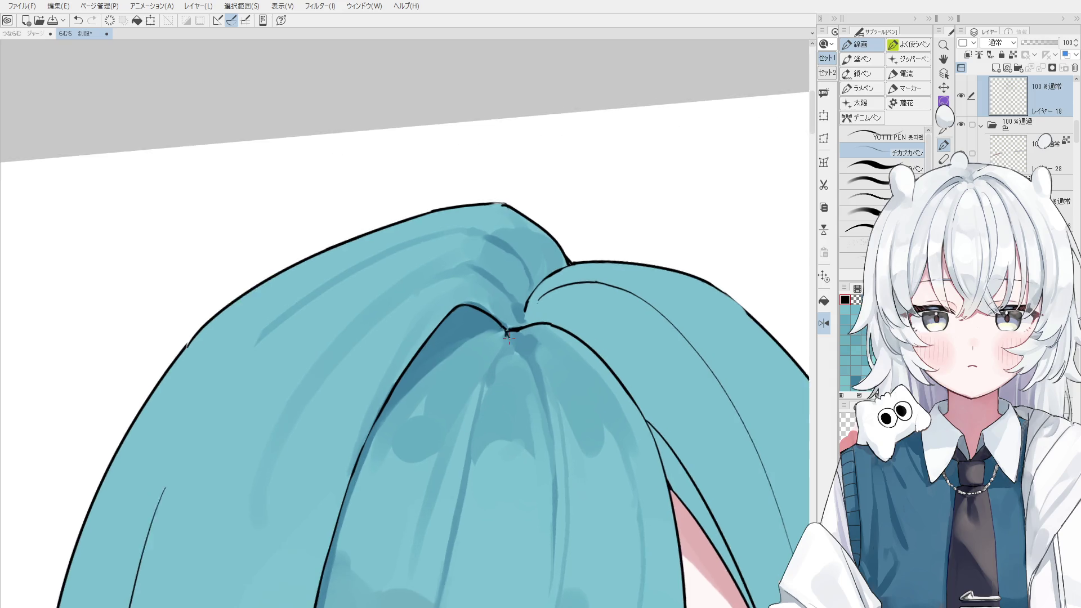
{"action": "scroll", "coordinate": [505, 335], "scroll_direction": "up", "scroll_amount": 2}
{"action": "scroll", "coordinate": [508, 330], "scroll_direction": "down", "scroll_amount": 4}
{"action": "key", "text": "h"}
{"action": "left_click_drag", "start_coordinate": [541, 374], "coordinate": [546, 327]}
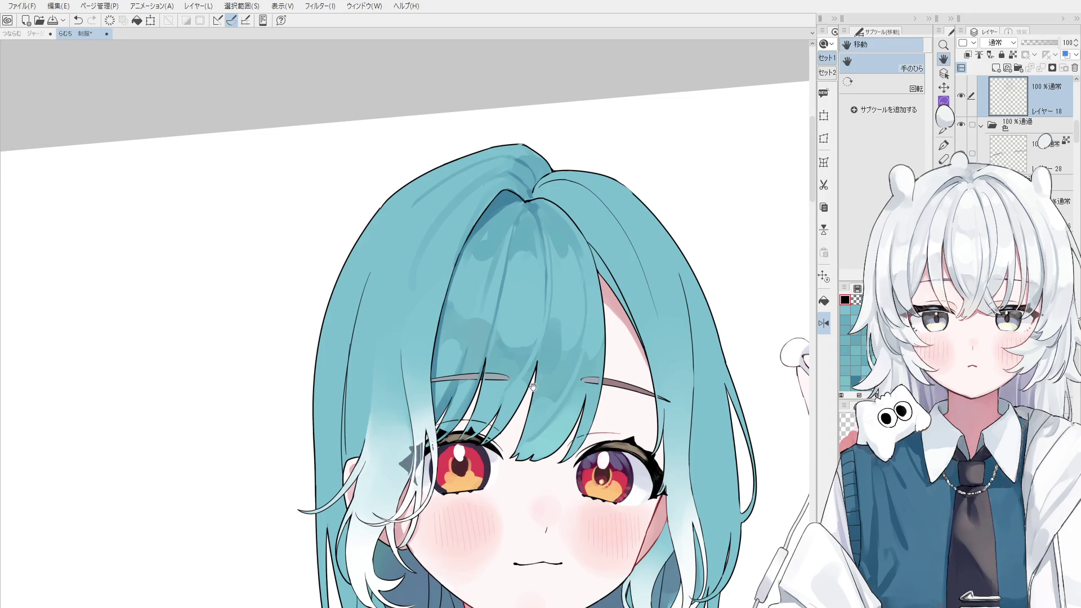
- Sample the hair's teal colour, reset the view rotation to level, and select the layer to move
{"action": "key", "text": "b"}
{"action": "left_click", "coordinate": [522, 335], "text": "ctrl"}
{"action": "left_click", "coordinate": [521, 331], "text": "alt"}
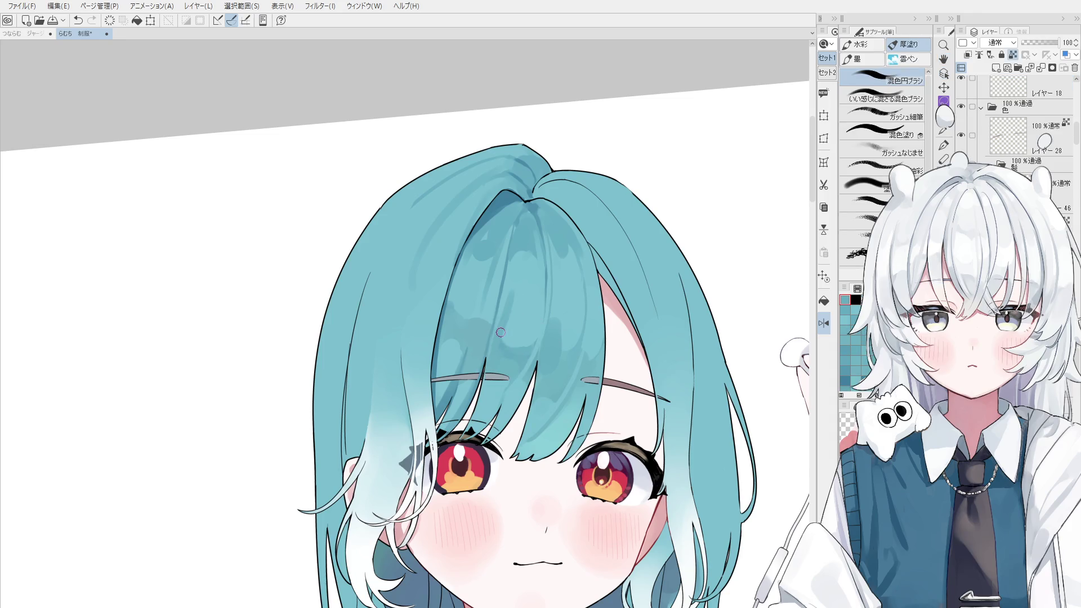
{"action": "left_click", "coordinate": [517, 329], "text": "alt"}
{"action": "key", "text": "h"}
{"action": "scroll", "coordinate": [516, 328], "scroll_direction": "down", "scroll_amount": 3}
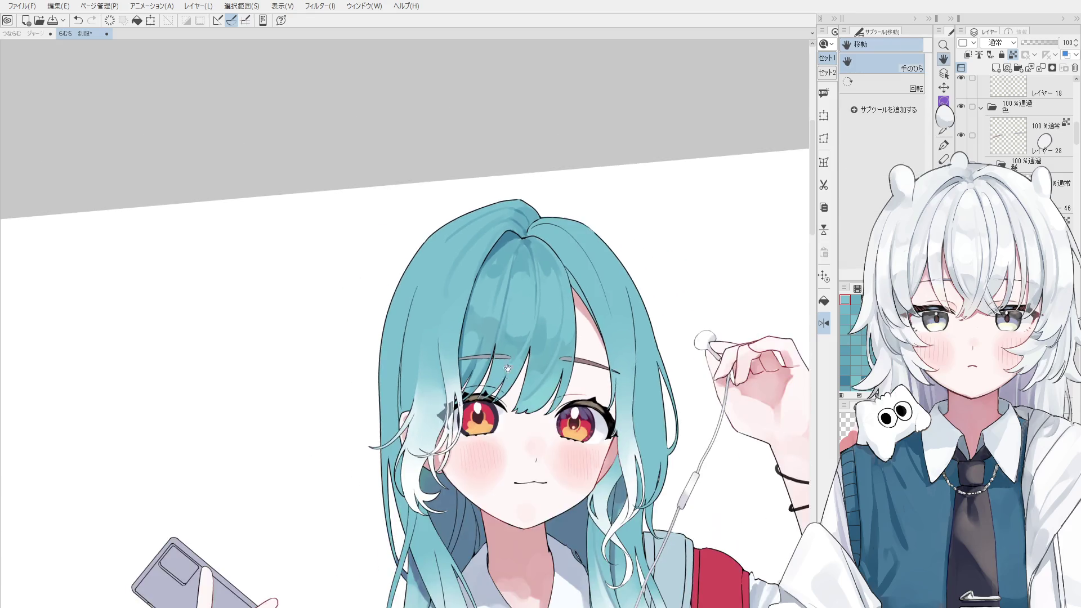
{"action": "key", "text": "ctrl+0"}
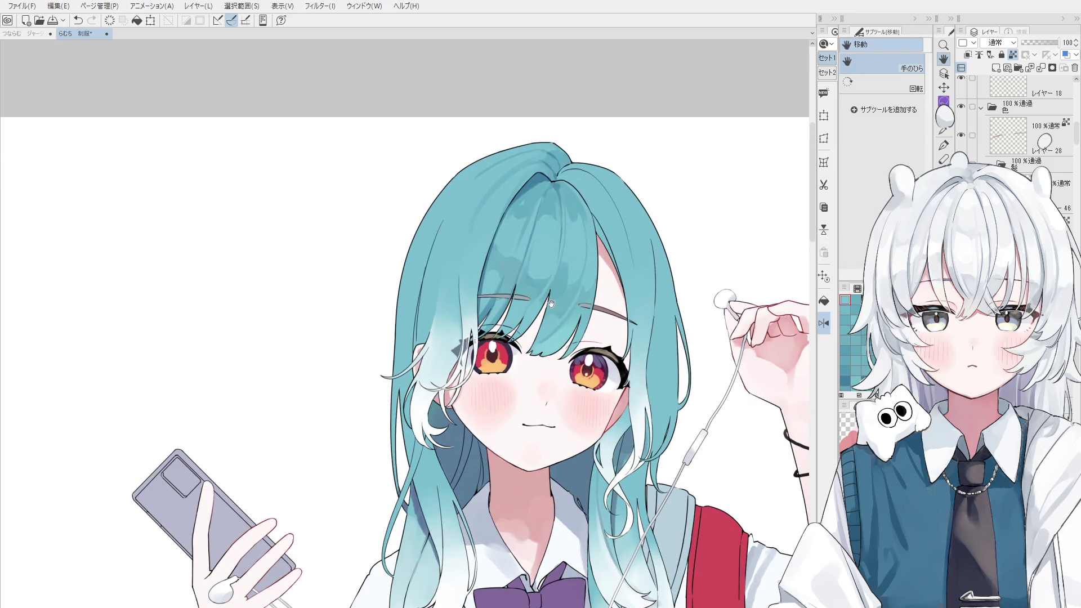
{"action": "key", "text": "b"}
{"action": "scroll", "coordinate": [477, 236], "scroll_direction": "up", "scroll_amount": 1}
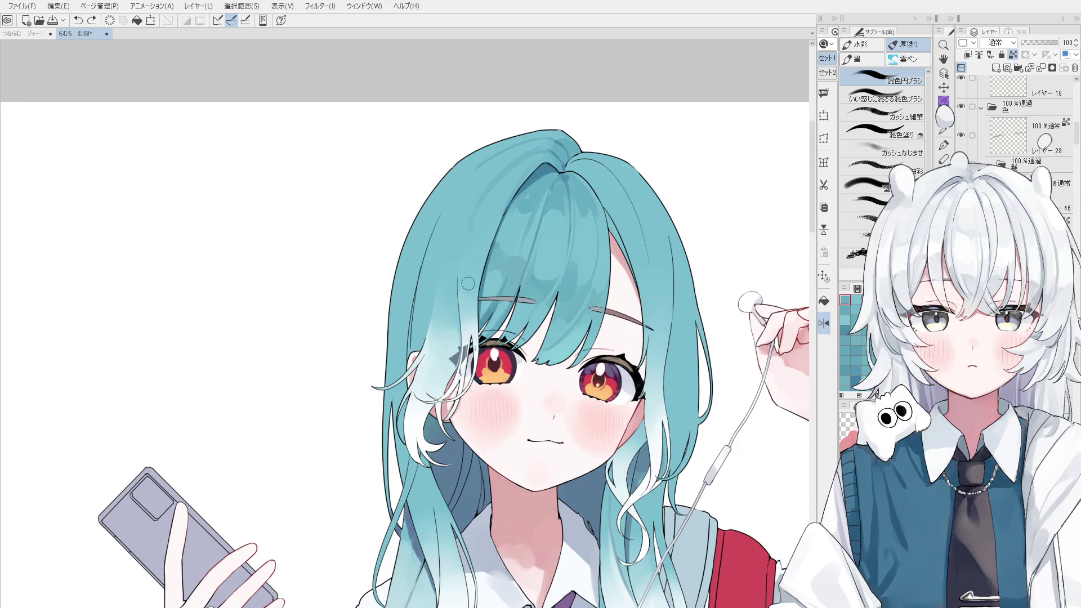
{"action": "left_click", "coordinate": [528, 258], "text": "ctrl+shift"}
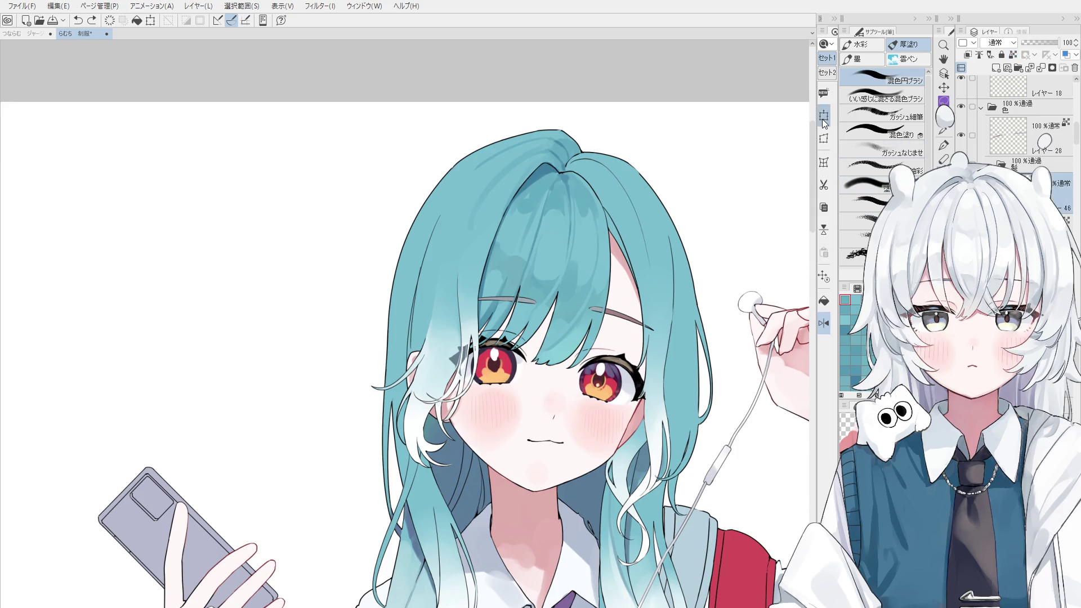
- Move the bangs and eye area slightly upward with Ctrl+T, commit, and enlarge the eraser
{"action": "key", "text": "ctrl+t"}
{"action": "mouse_move", "coordinate": [599, 372]}
{"action": "left_mouse_down"}
{"action": "mouse_move", "coordinate": [607, 276]}
{"action": "mouse_move", "coordinate": [695, 234]}
{"action": "mouse_move", "coordinate": [777, 214]}
{"action": "mouse_move", "coordinate": [706, 244]}
{"action": "left_mouse_up"}
{"action": "left_click", "coordinate": [654, 292]}
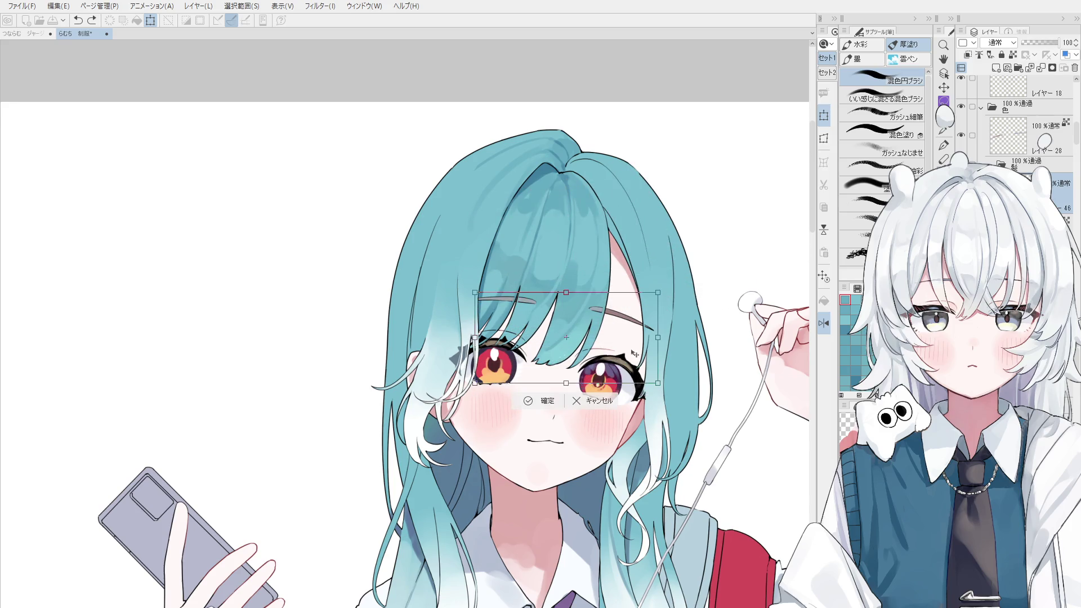
{"action": "key", "text": "e"}
{"action": "mouse_move", "coordinate": [650, 340]}
{"action": "left_mouse_down"}
{"action": "mouse_move", "coordinate": [663, 319]}
{"action": "mouse_move", "coordinate": [648, 395]}
{"action": "left_mouse_up"}
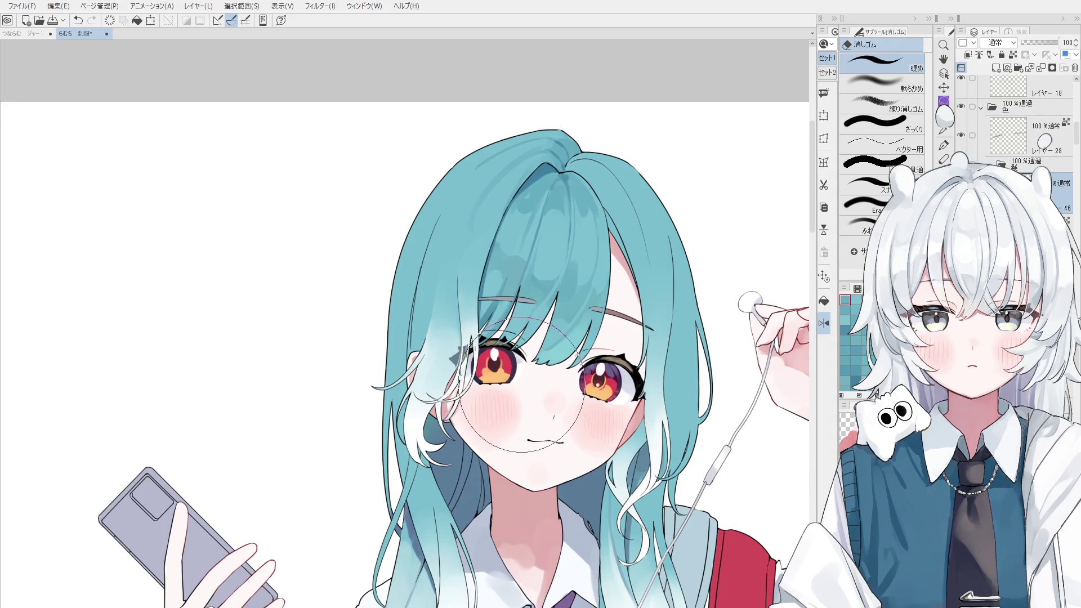
- Alternate between the Layer Select tool and the mixing round brush while adjusting the view on the bangs
{"action": "key", "text": "o"}
{"action": "left_click_drag", "start_coordinate": [523, 244], "coordinate": [530, 269]}
{"action": "scroll", "coordinate": [530, 269], "scroll_direction": "up", "scroll_amount": 5}
{"action": "key", "text": "b"}
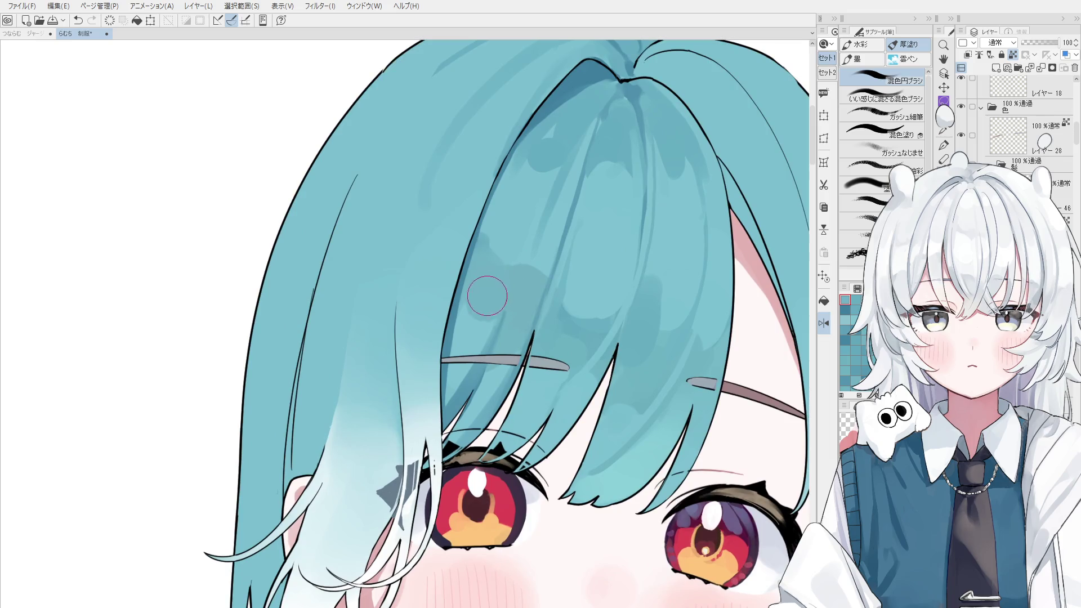
{"action": "scroll", "coordinate": [485, 310], "scroll_direction": "down", "scroll_amount": 1}
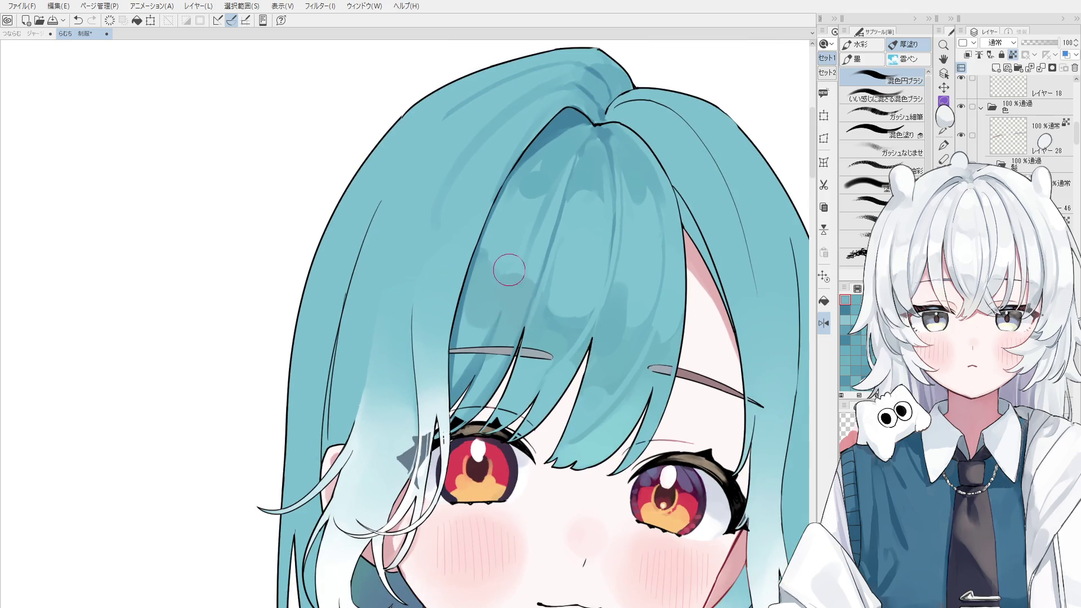
{"action": "key", "text": "o"}
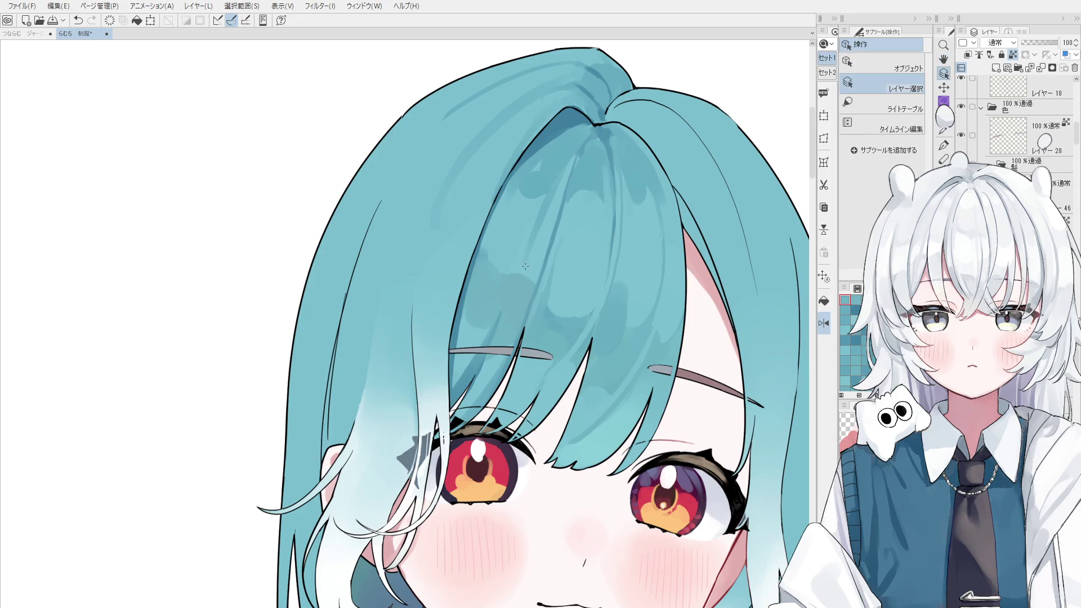
{"action": "key", "text": "b"}
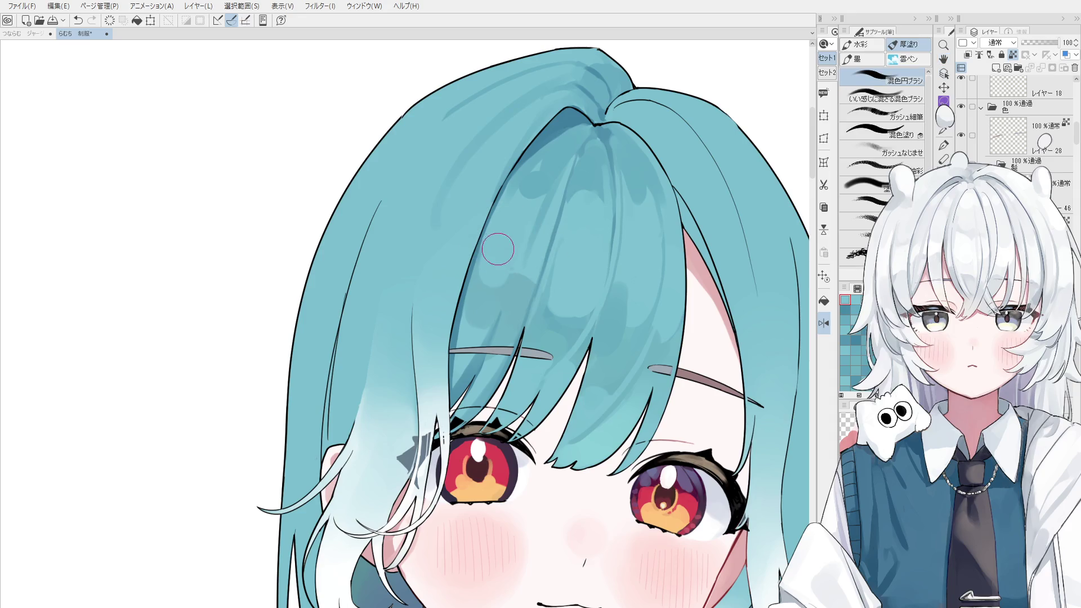
{"action": "scroll", "coordinate": [508, 261], "scroll_direction": "down", "scroll_amount": 1}
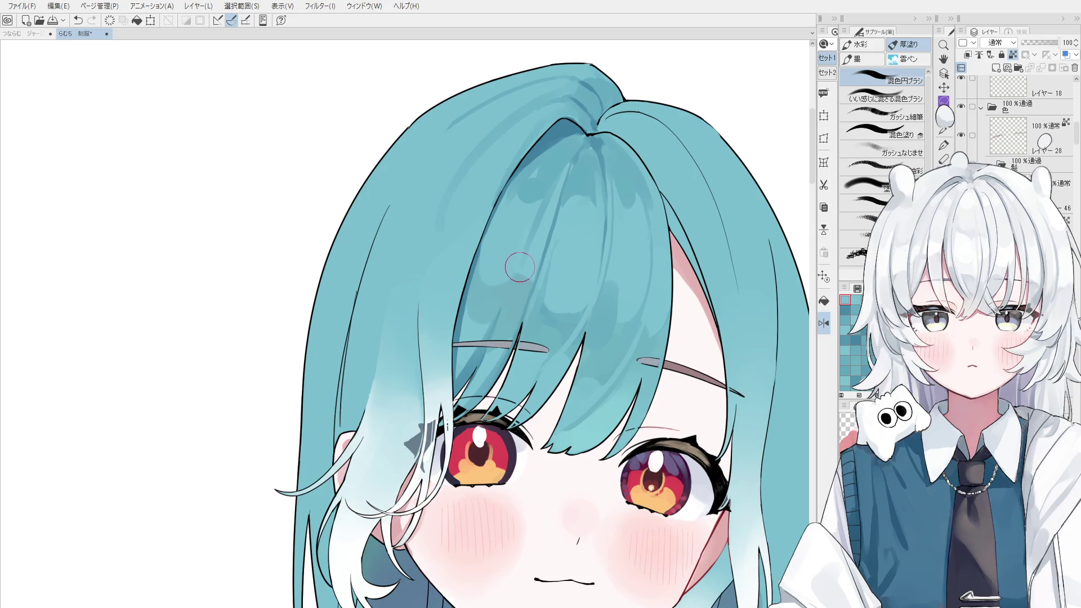
{"action": "scroll", "coordinate": [531, 256], "scroll_direction": "up", "scroll_amount": 1}
{"action": "scroll", "coordinate": [531, 264], "scroll_direction": "up", "scroll_amount": 2}
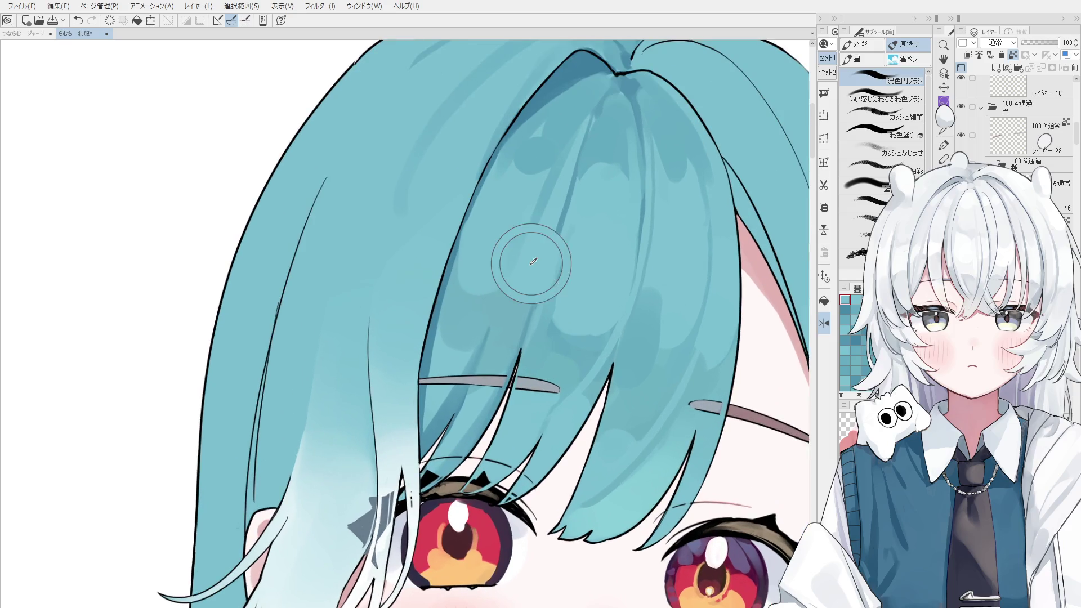
{"action": "scroll", "coordinate": [526, 282], "scroll_direction": "down", "scroll_amount": 1}
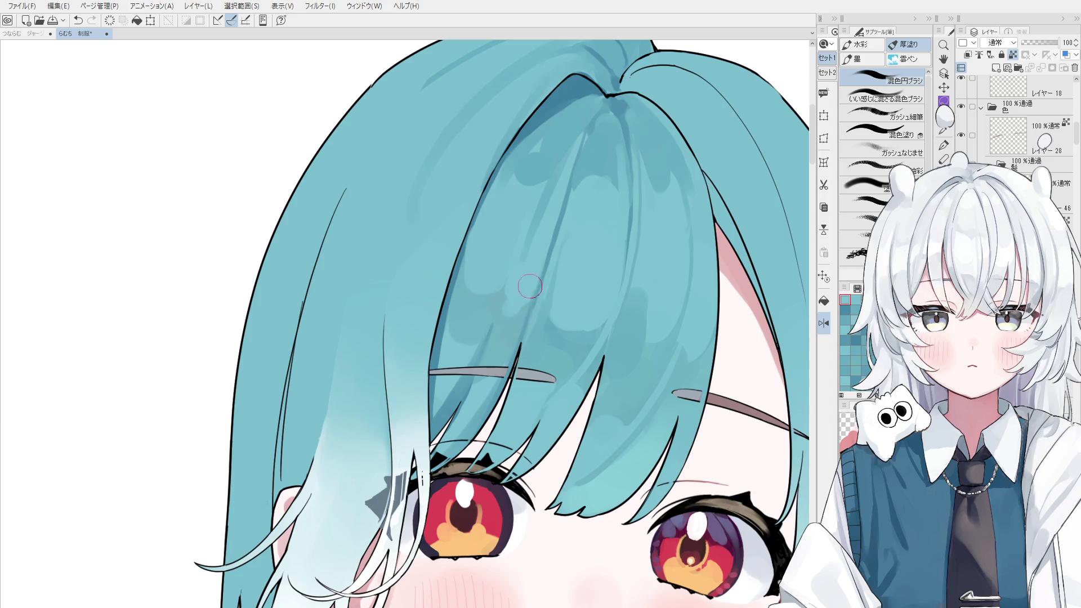
{"action": "scroll", "coordinate": [513, 301], "scroll_direction": "down", "scroll_amount": 2}
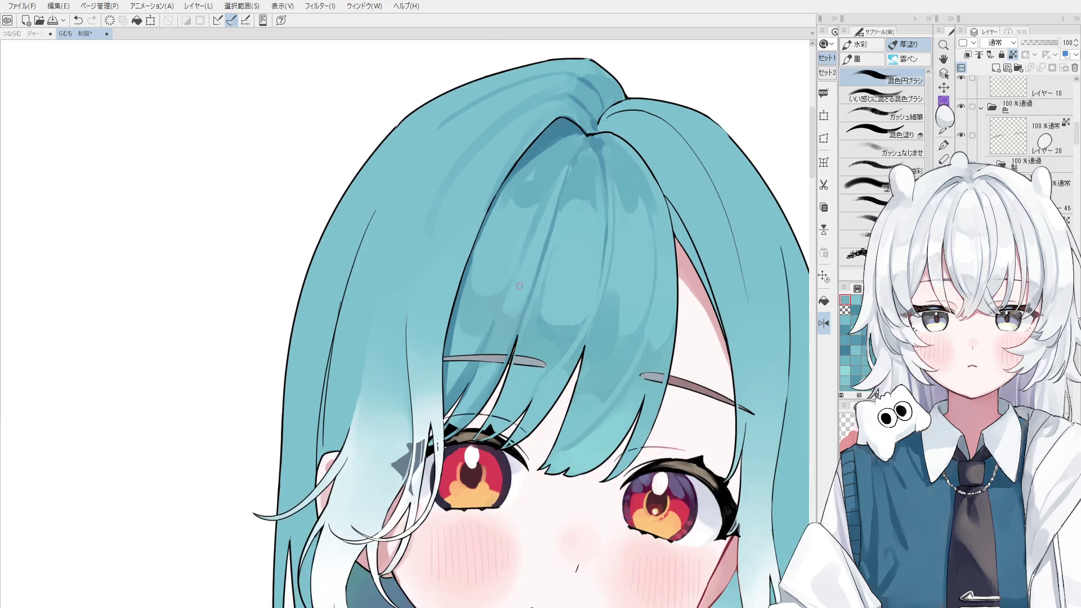
- Mirror the canvas view horizontally and pan right to check the bangs shading
{"action": "key", "text": "h"}
{"action": "scroll", "coordinate": [494, 299], "scroll_direction": "up", "scroll_amount": 2}
{"action": "scroll", "coordinate": [478, 310], "scroll_direction": "down", "scroll_amount": 1}
{"action": "left_click_drag", "start_coordinate": [478, 311], "coordinate": [514, 310]}
{"action": "key", "text": "b"}
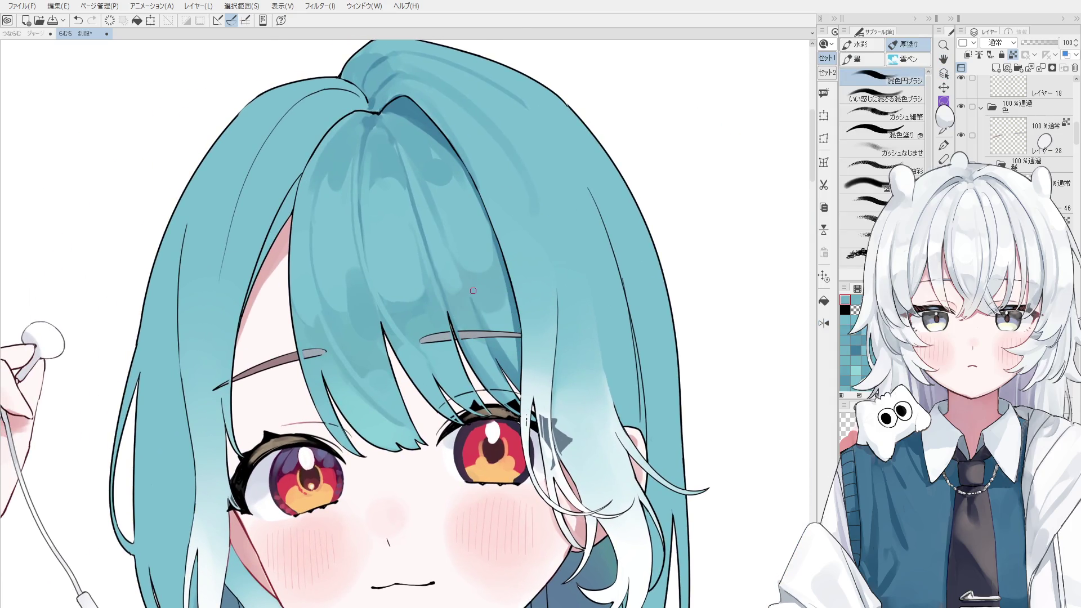
{"action": "key", "text": "h"}
{"action": "scroll", "coordinate": [456, 287], "scroll_direction": "down", "scroll_amount": 2}
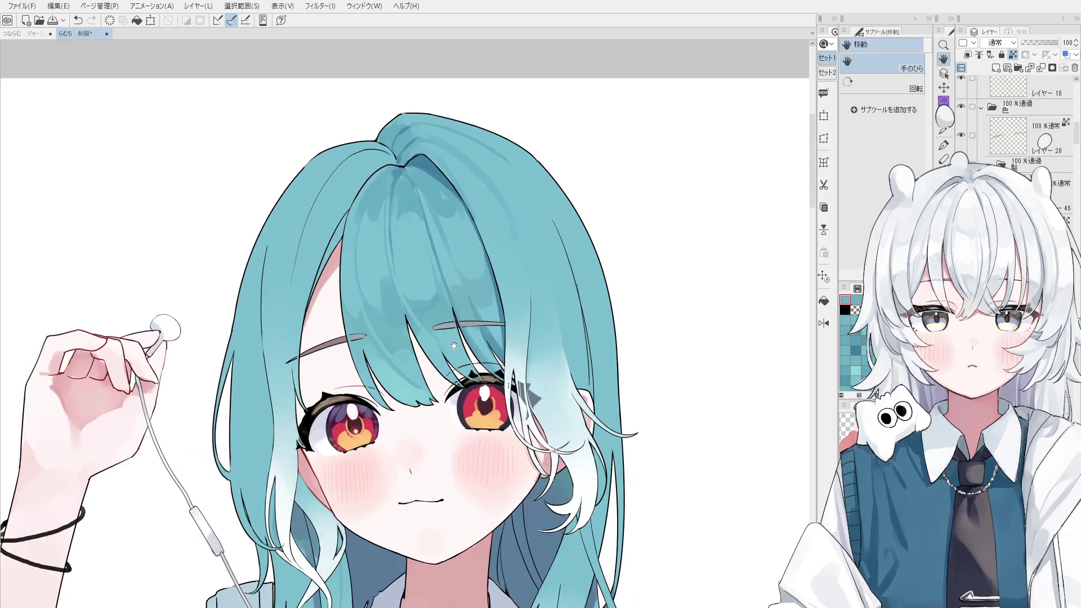
{"action": "scroll", "coordinate": [557, 307], "scroll_direction": "up", "scroll_amount": 1}
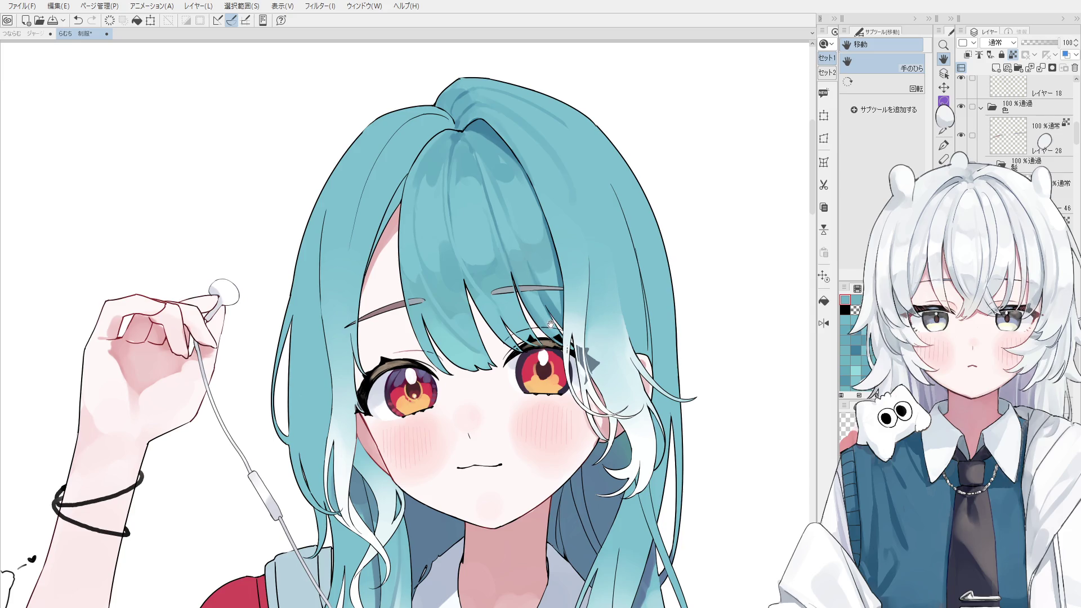
- Discard the trial brush stroke on the bangs with undo
{"action": "key", "text": "o"}
{"action": "scroll", "coordinate": [534, 256], "scroll_direction": "up", "scroll_amount": 1}
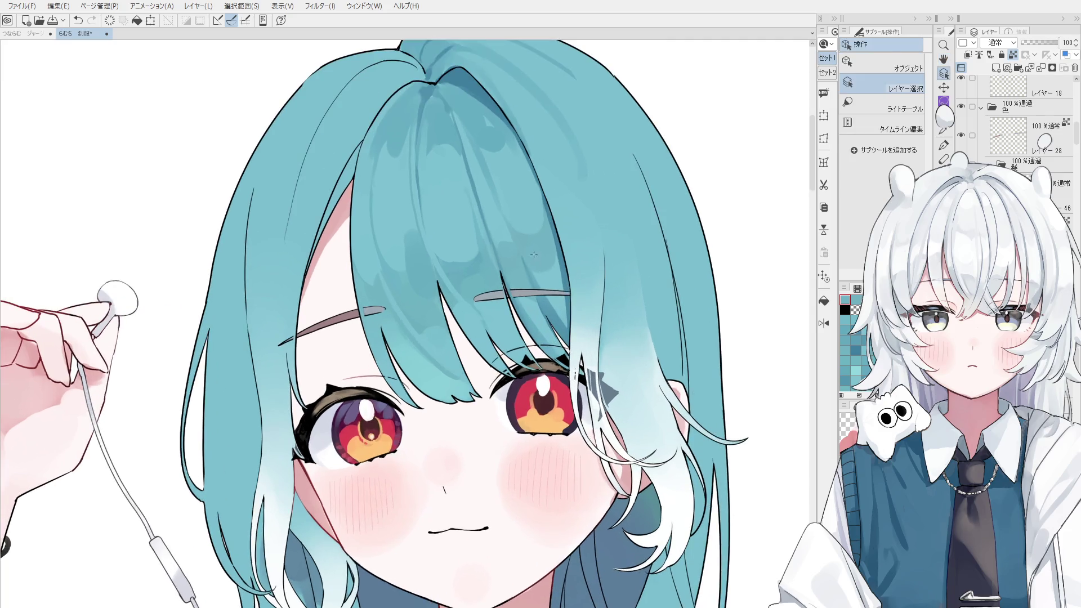
{"action": "key", "text": "b"}
{"action": "scroll", "coordinate": [535, 258], "scroll_direction": "up", "scroll_amount": 1}
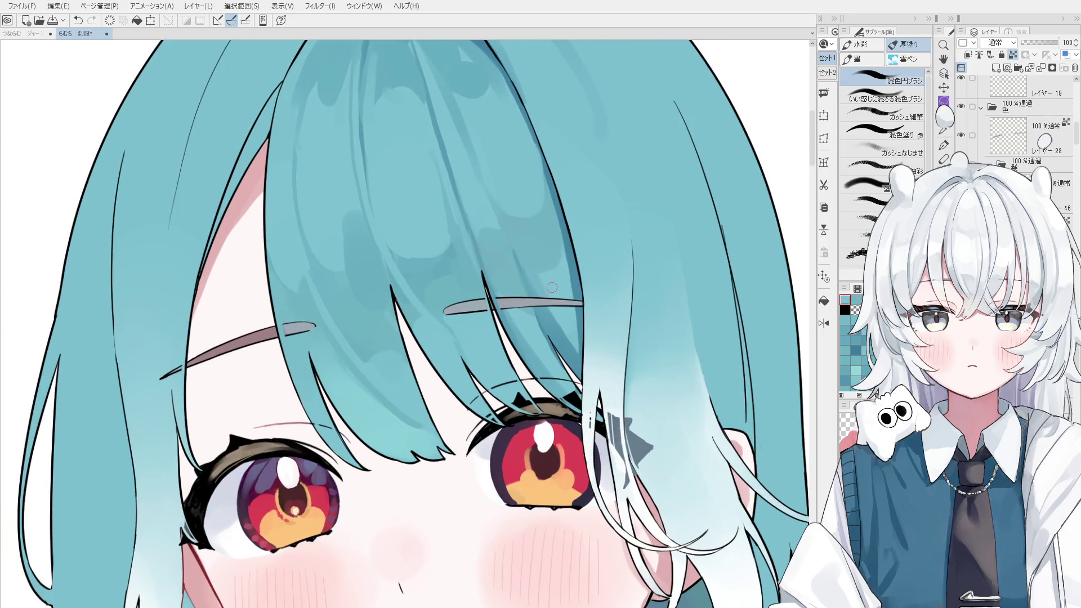
{"action": "scroll", "coordinate": [549, 271], "scroll_direction": "down", "scroll_amount": 1}
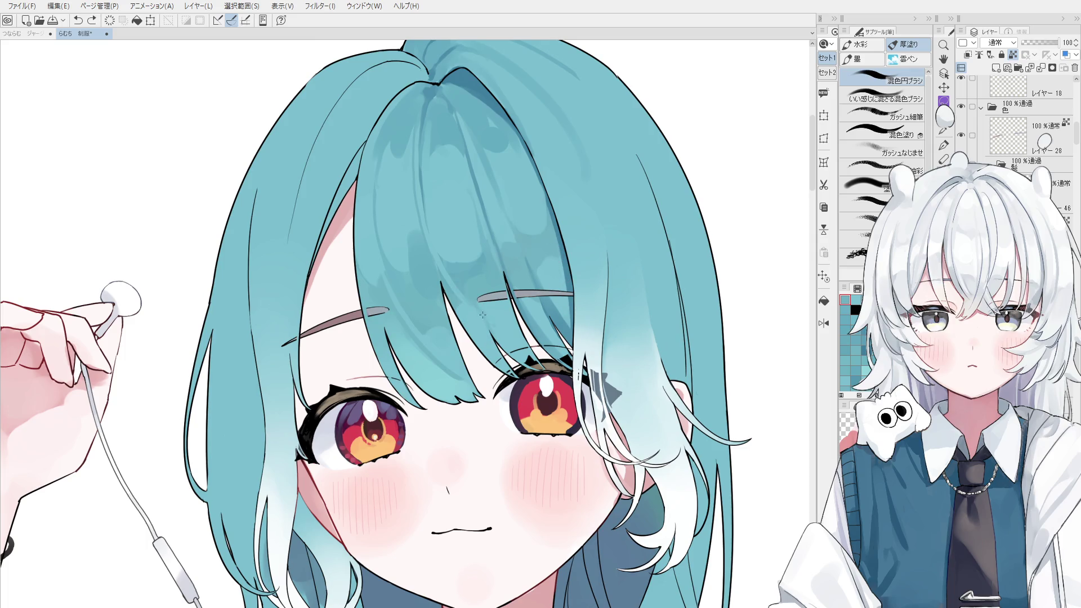
{"action": "scroll", "coordinate": [478, 314], "scroll_direction": "up", "scroll_amount": 3}
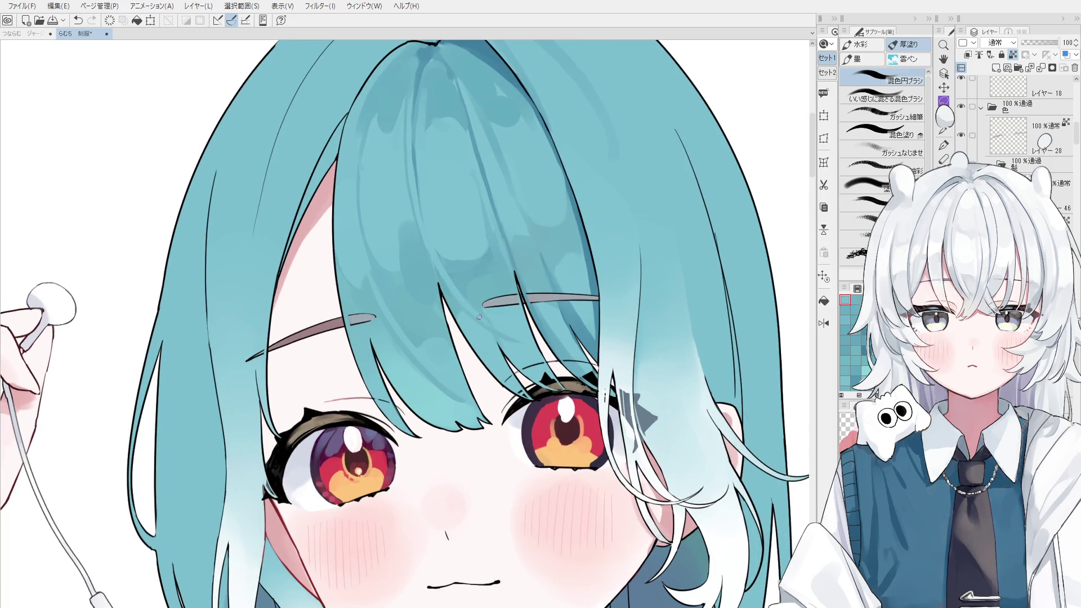
{"action": "key", "text": "ctrl+z"}
{"action": "scroll", "coordinate": [507, 318], "scroll_direction": "up", "scroll_amount": 1}
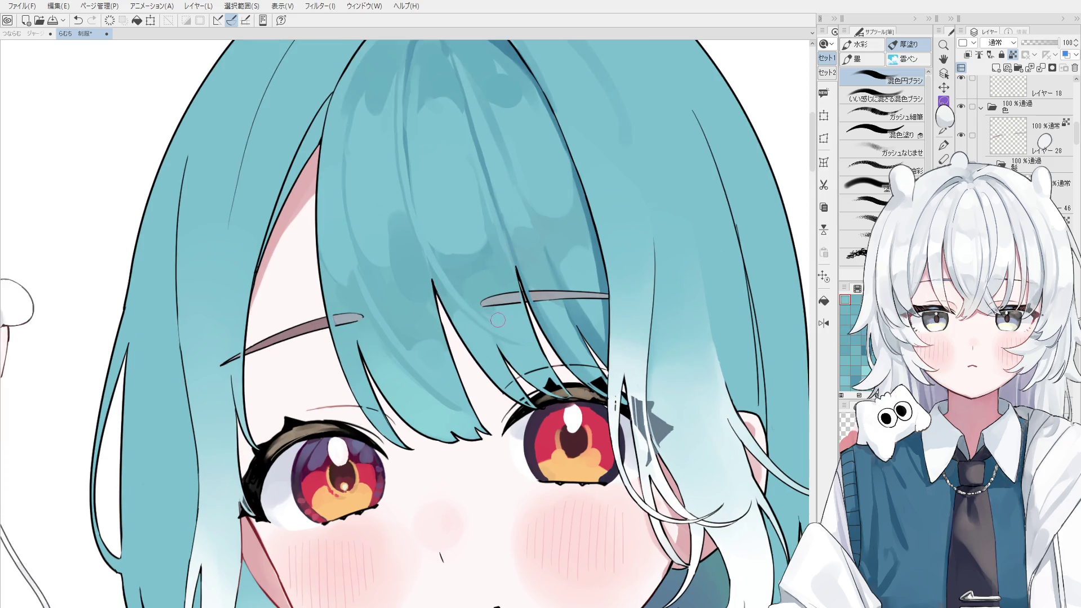
{"action": "scroll", "coordinate": [503, 314], "scroll_direction": "down", "scroll_amount": 3}
- Return to the mixing round brush, shrink it, then make it much larger
{"action": "key", "text": "h"}
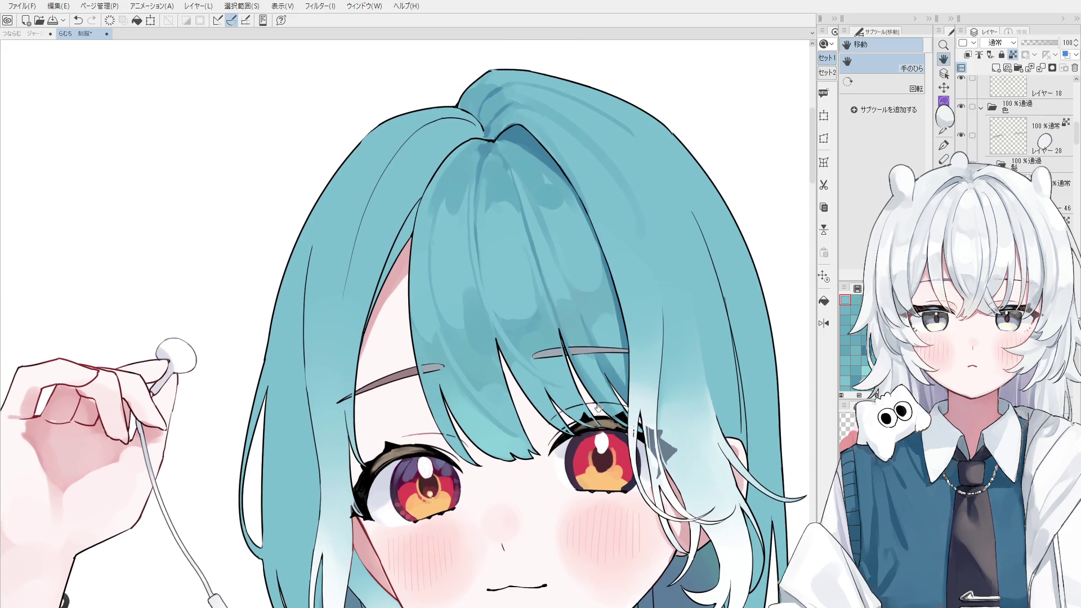
{"action": "key", "text": "b"}
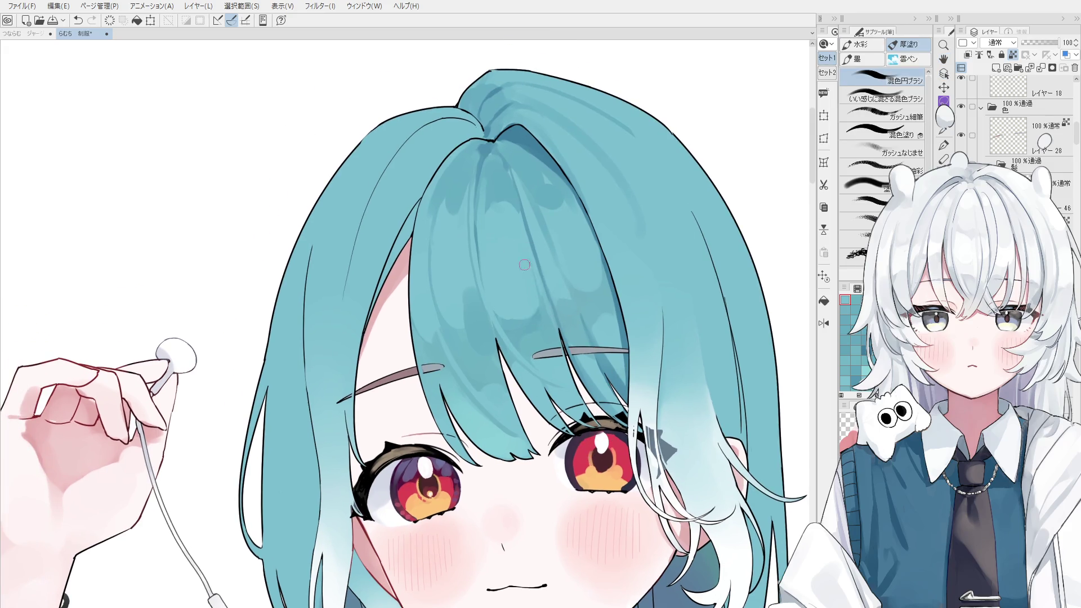
{"action": "scroll", "coordinate": [543, 319], "scroll_direction": "down", "scroll_amount": 1}
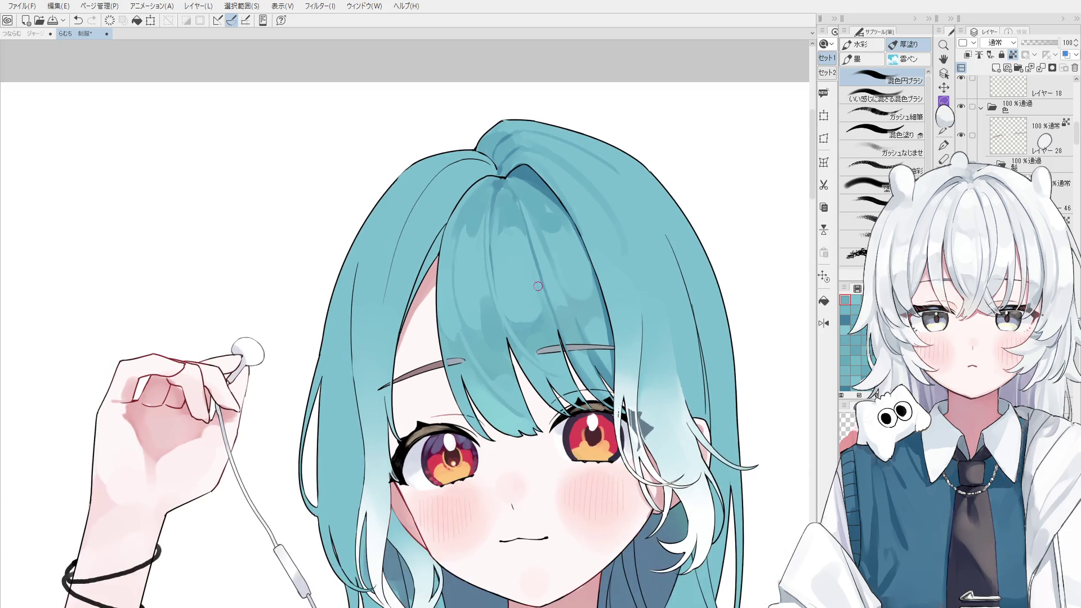
{"action": "key", "text": "bracketleft"}
{"action": "key", "text": "bracketright"}
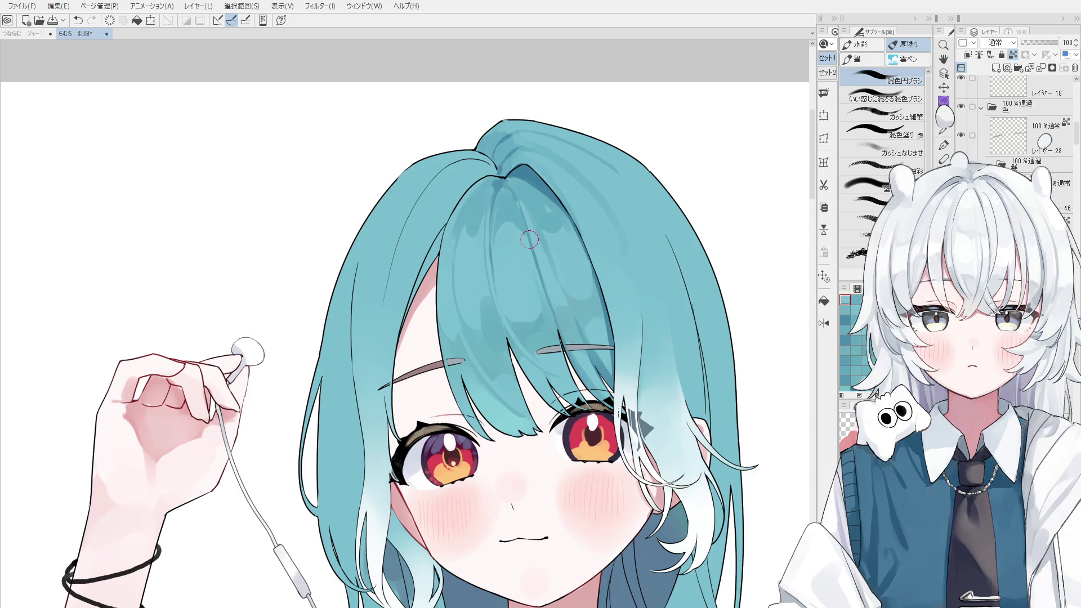
- Select Layer 18, which holds the hair parting lines, and switch to the eraser
{"action": "key", "text": "o"}
{"action": "scroll", "coordinate": [494, 207], "scroll_direction": "up", "scroll_amount": 5}
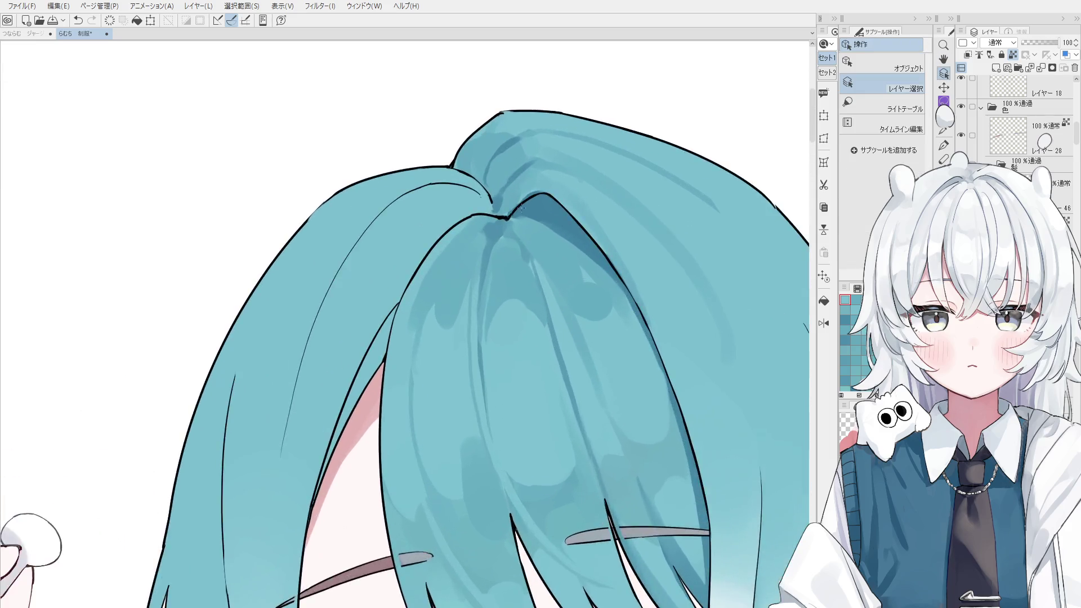
{"action": "left_click", "coordinate": [495, 207]}
{"action": "key", "text": "e"}
{"action": "scroll", "coordinate": [496, 220], "scroll_direction": "down", "scroll_amount": 3}
{"action": "key", "text": "bracketleft"}
{"action": "key", "text": "bracketleft"}
{"action": "key", "text": "bracketleft"}
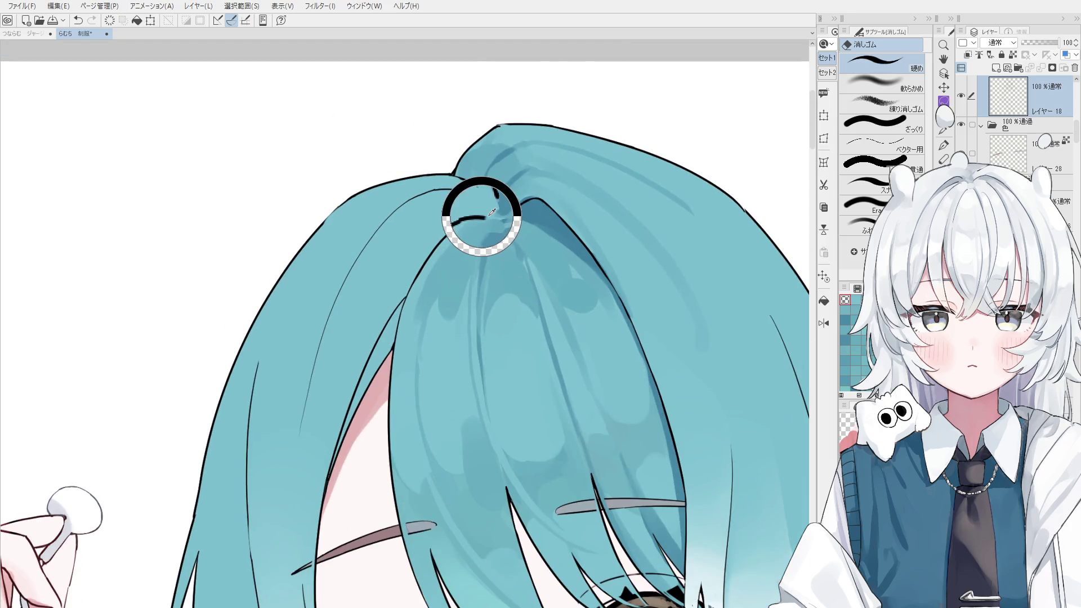
- Redraw the hair parting line with the inking pen, discarding a first trial line
{"action": "key", "text": "p"}
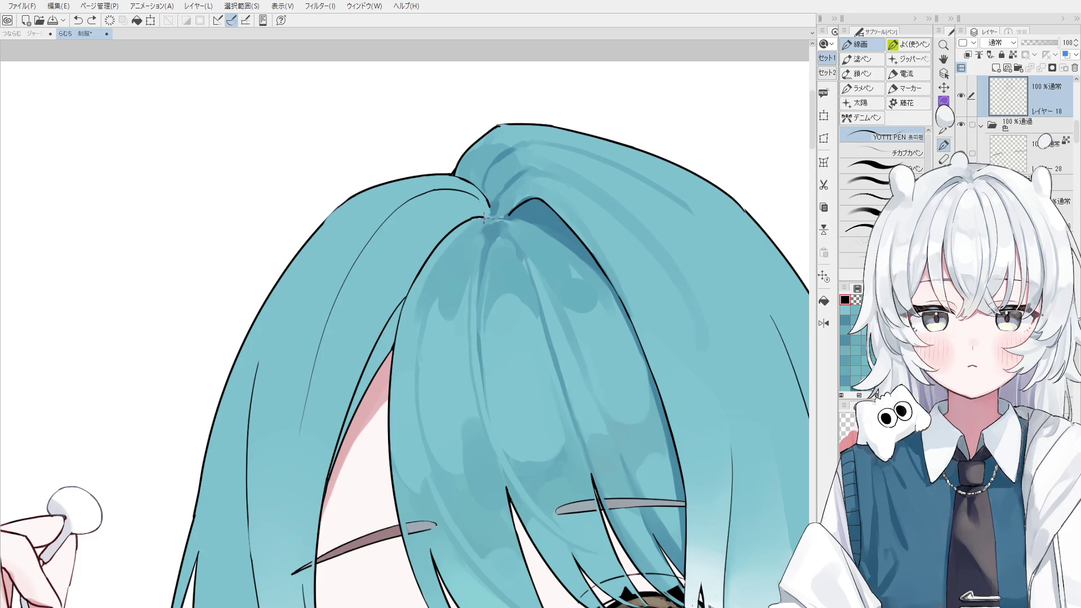
{"action": "scroll", "coordinate": [505, 240], "scroll_direction": "down", "scroll_amount": 1}
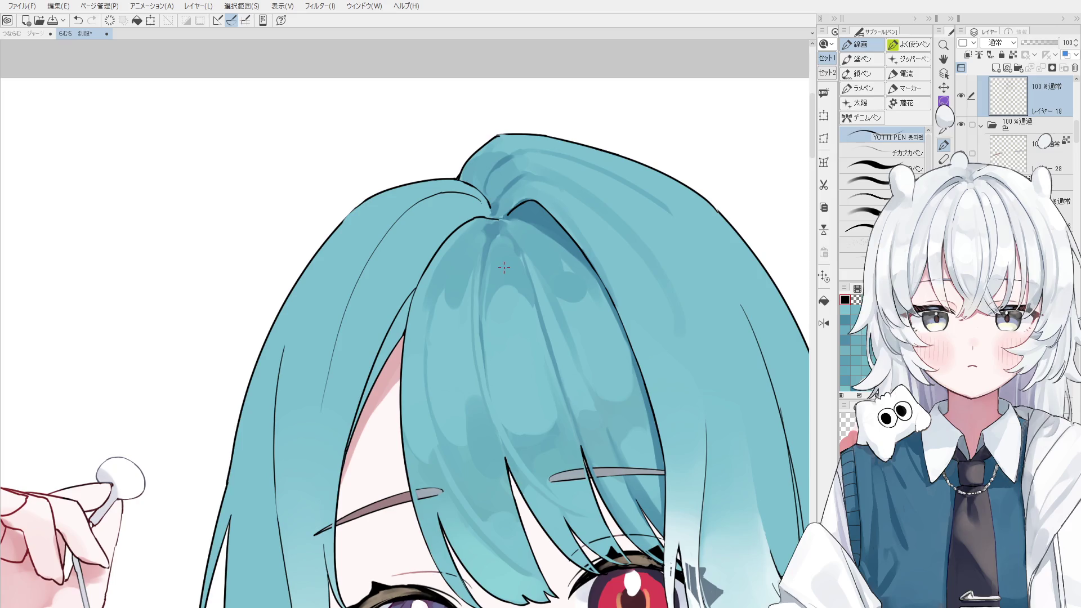
{"action": "scroll", "coordinate": [504, 268], "scroll_direction": "up", "scroll_amount": 2}
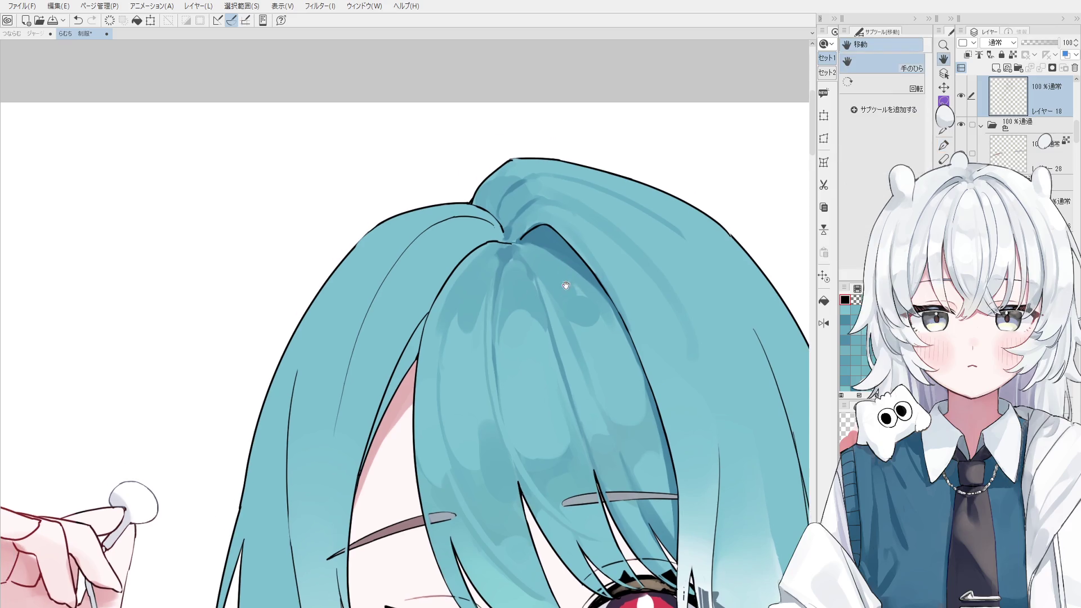
{"action": "left_click_drag", "start_coordinate": [505, 242], "coordinate": [521, 241]}
{"action": "key", "text": "ctrl+z"}
{"action": "key", "text": "ctrl+z"}
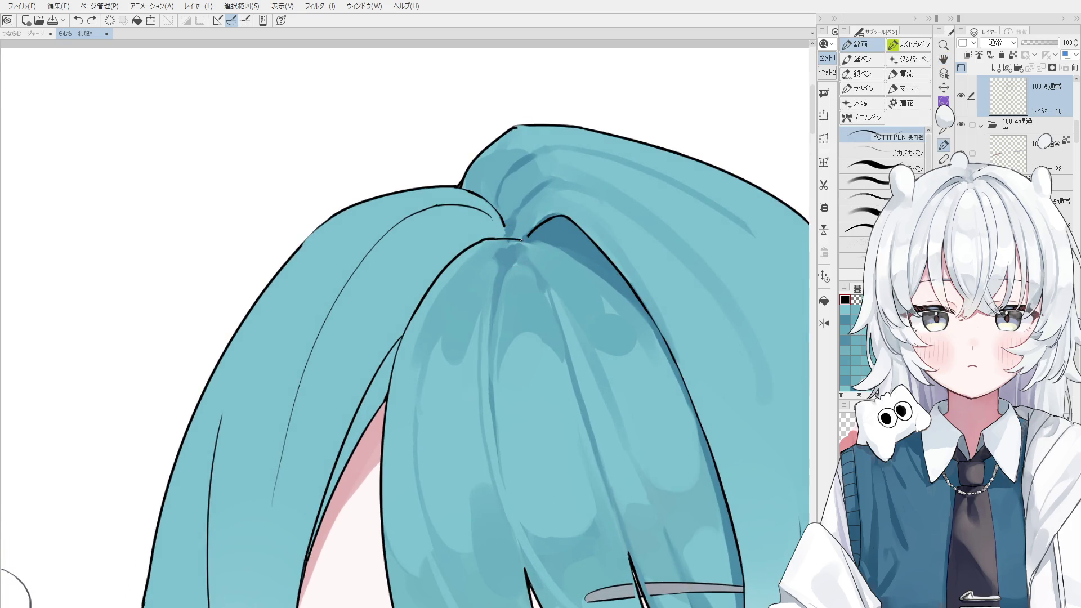
{"action": "scroll", "coordinate": [527, 235], "scroll_direction": "down", "scroll_amount": 1}
{"action": "scroll", "coordinate": [537, 231], "scroll_direction": "down", "scroll_amount": 1}
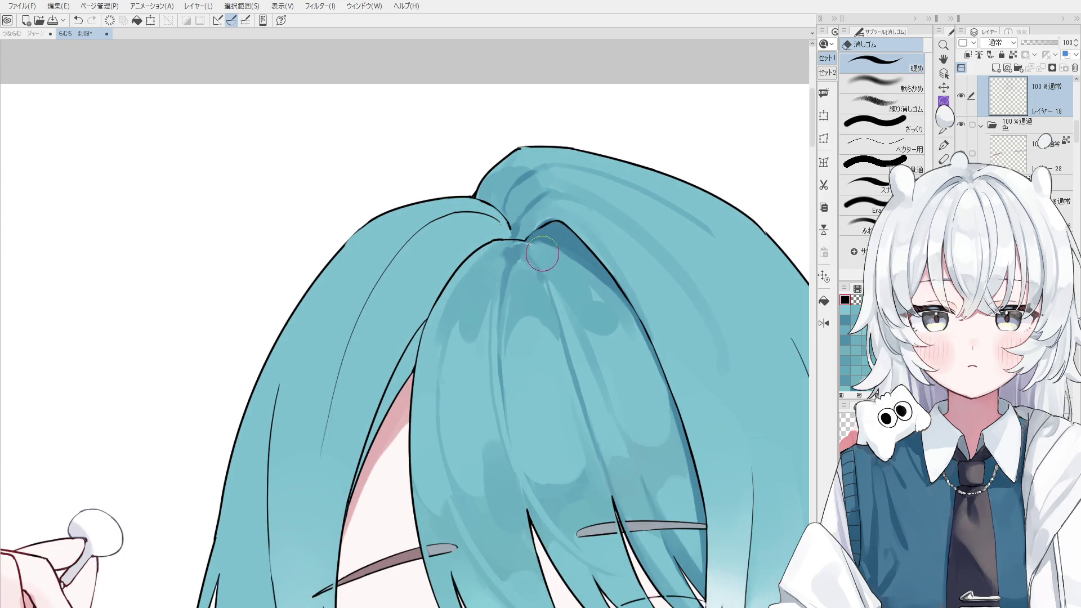
{"action": "scroll", "coordinate": [542, 228], "scroll_direction": "down", "scroll_amount": 1}
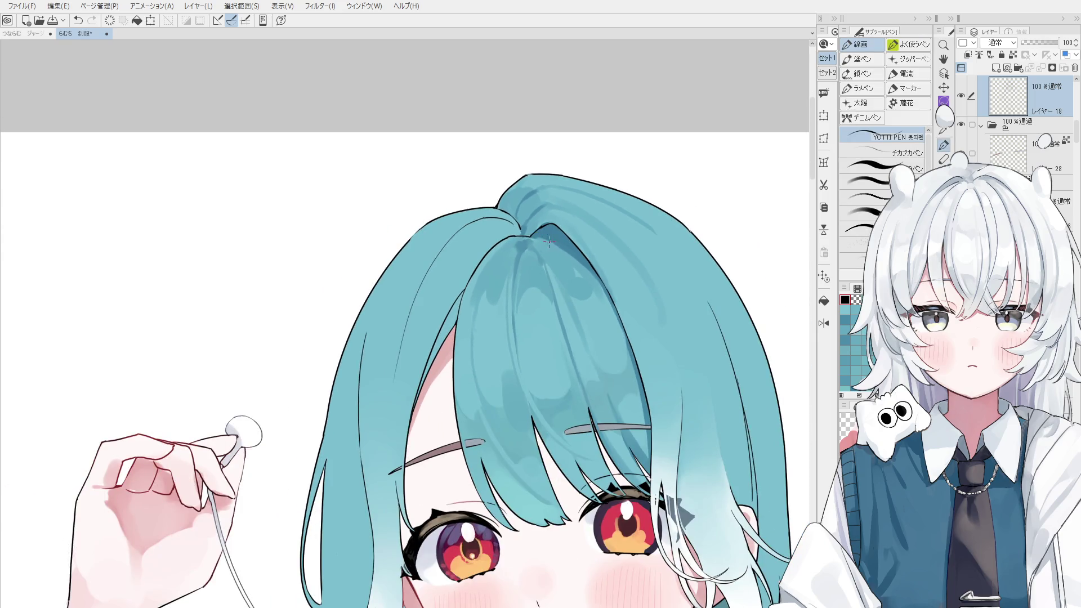
{"action": "scroll", "coordinate": [549, 242], "scroll_direction": "up", "scroll_amount": 2}
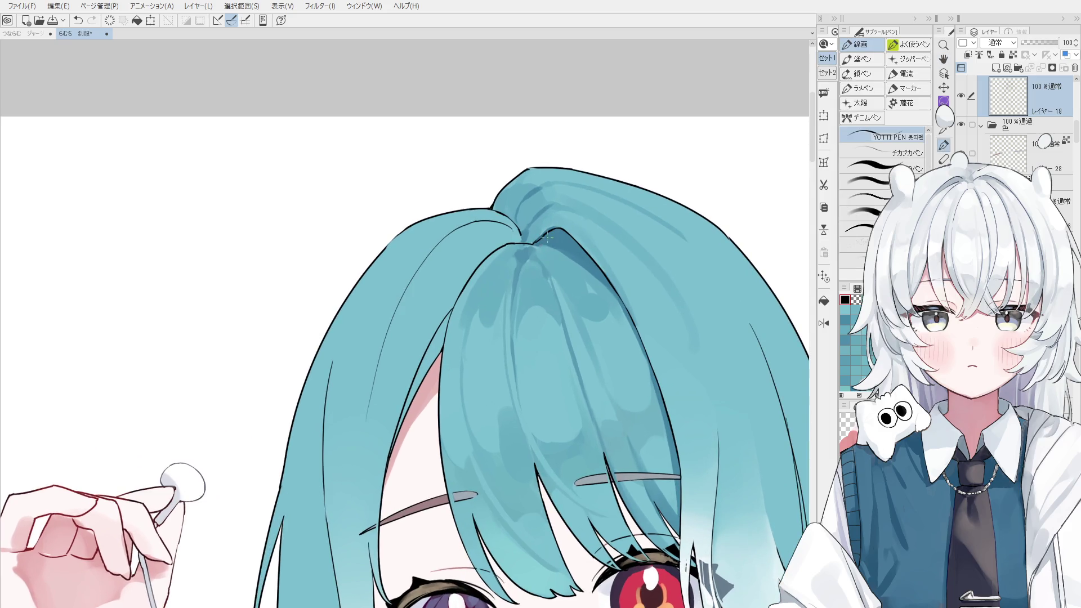
{"action": "left_click_drag", "start_coordinate": [524, 236], "coordinate": [530, 242]}
{"action": "scroll", "coordinate": [530, 242], "scroll_direction": "down", "scroll_amount": 1}
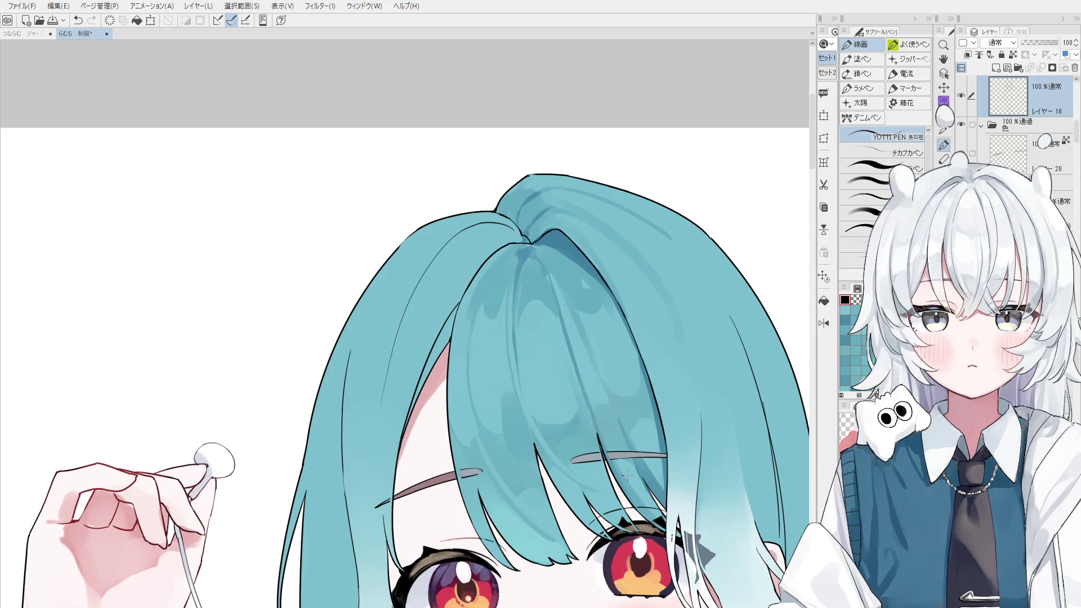
- Switch to the 厚塗り blending brush, pick a paint colour, and save the drawing
{"action": "key", "text": "ctrl+minus"}
{"action": "key", "text": "b"}
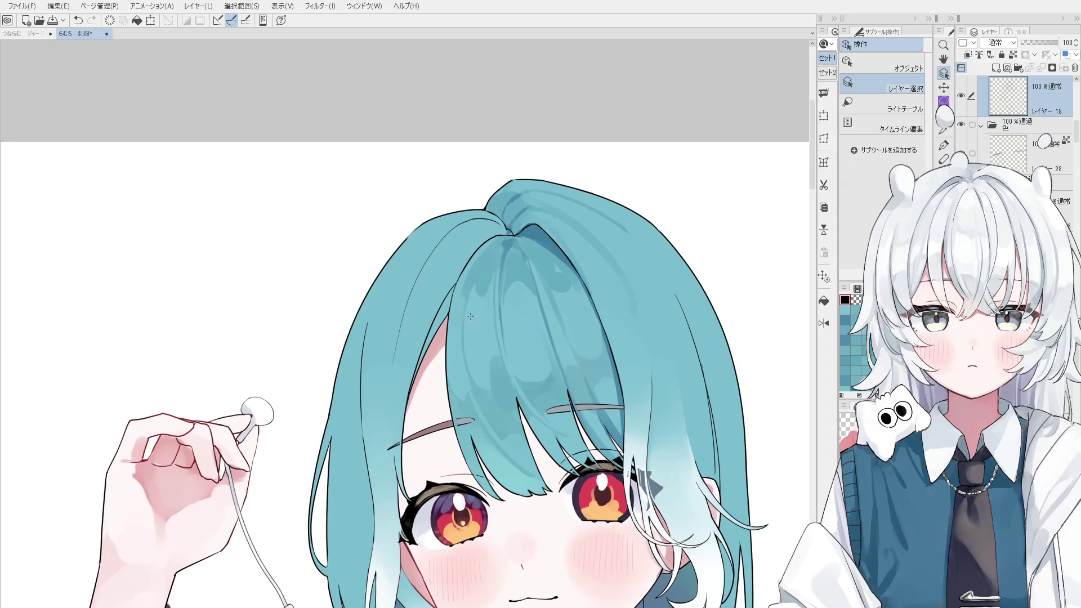
{"action": "scroll", "coordinate": [501, 267], "scroll_direction": "up", "scroll_amount": 1}
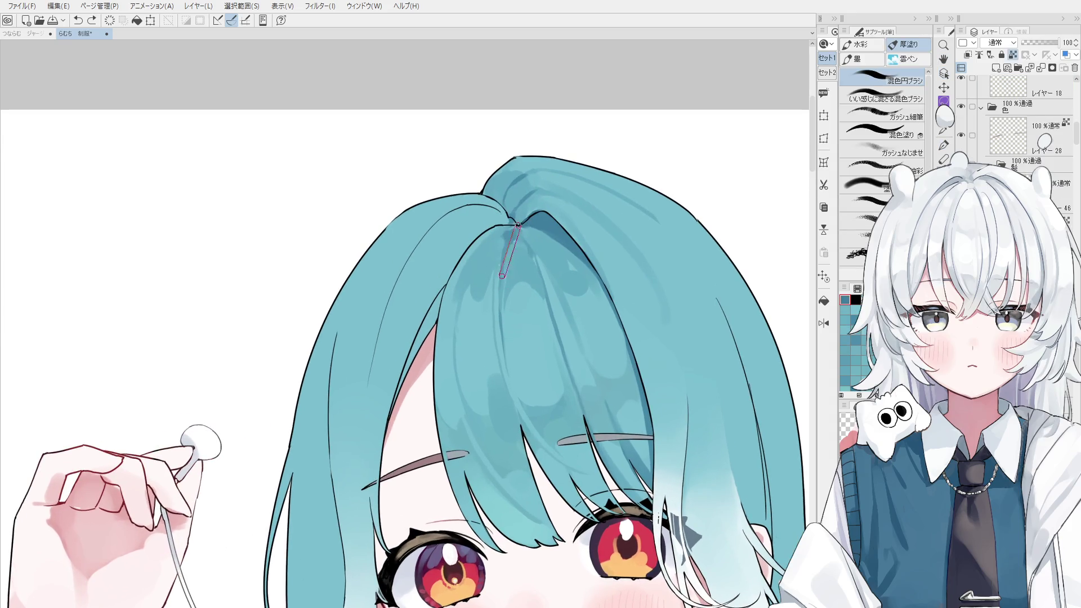
{"action": "left_click", "coordinate": [509, 239], "text": "alt"}
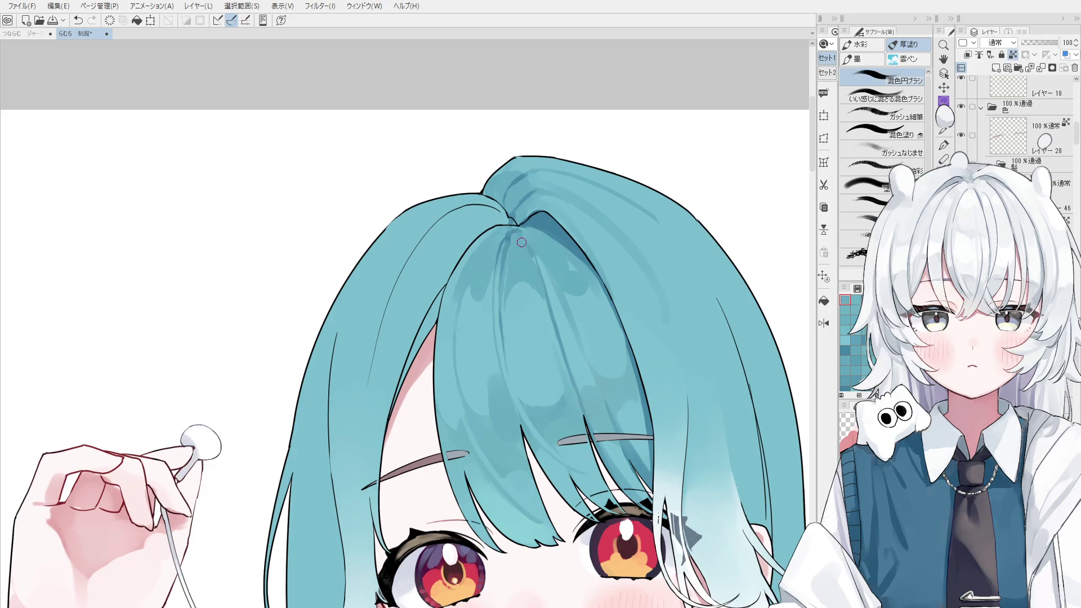
{"action": "key", "text": "ctrl+s"}
{"action": "scroll", "coordinate": [523, 252], "scroll_direction": "down", "scroll_amount": 1}
{"action": "scroll", "coordinate": [523, 252], "scroll_direction": "down", "scroll_amount": 2}
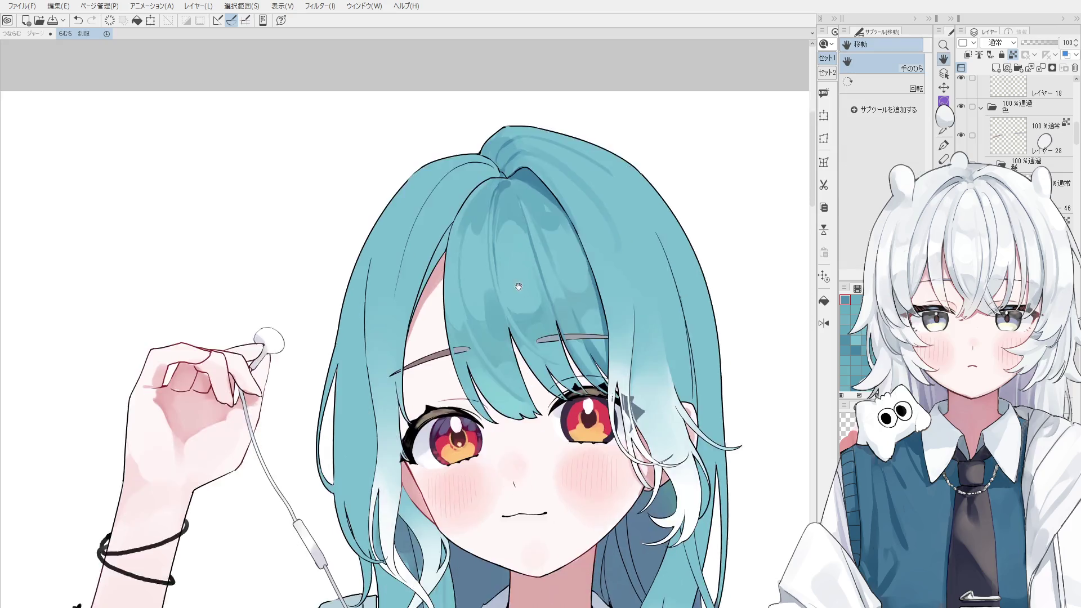
- Compare the hair with and without short strokes near the parting using undo and redo
{"action": "key", "text": "ctrl+z"}
{"action": "left_click_drag", "start_coordinate": [489, 268], "coordinate": [507, 316]}
{"action": "key", "text": "ctrl+z"}
{"action": "key", "text": "ctrl+z"}
{"action": "left_click_drag", "start_coordinate": [489, 271], "coordinate": [514, 318]}
{"action": "scroll", "coordinate": [512, 306], "scroll_direction": "up", "scroll_amount": 1}
{"action": "key", "text": "ctrl+z"}
{"action": "key", "text": "ctrl+y"}
{"action": "key", "text": "ctrl+z"}
{"action": "key", "text": "ctrl+y"}
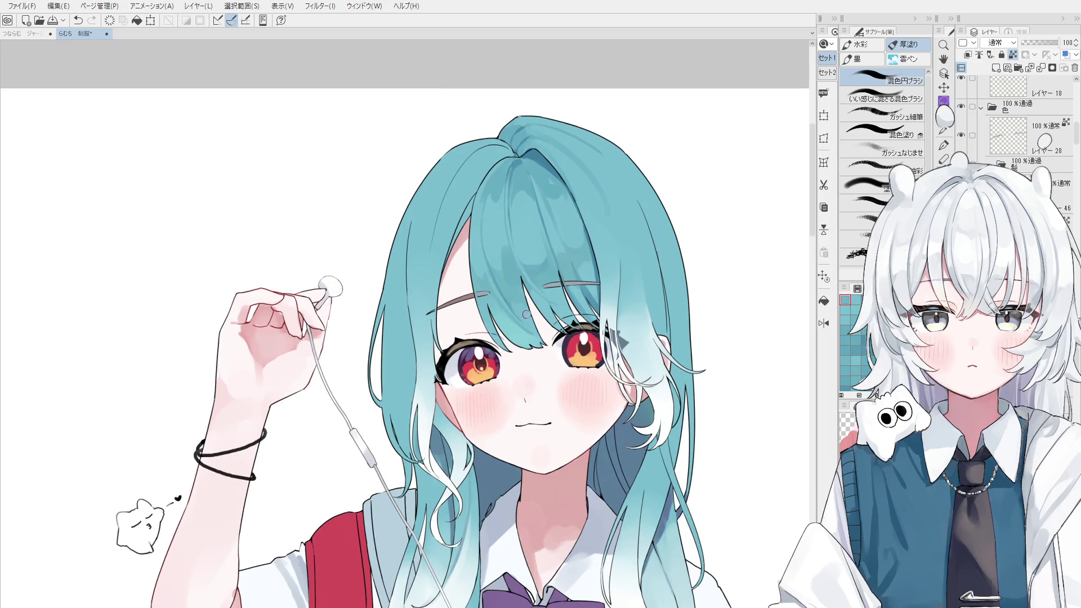
- Undo the hair stroke, pan to the face, and sample skin colours for the 混色円ブラシ brush
{"action": "key", "text": "ctrl+z"}
{"action": "scroll", "coordinate": [507, 331], "scroll_direction": "down", "scroll_amount": 2}
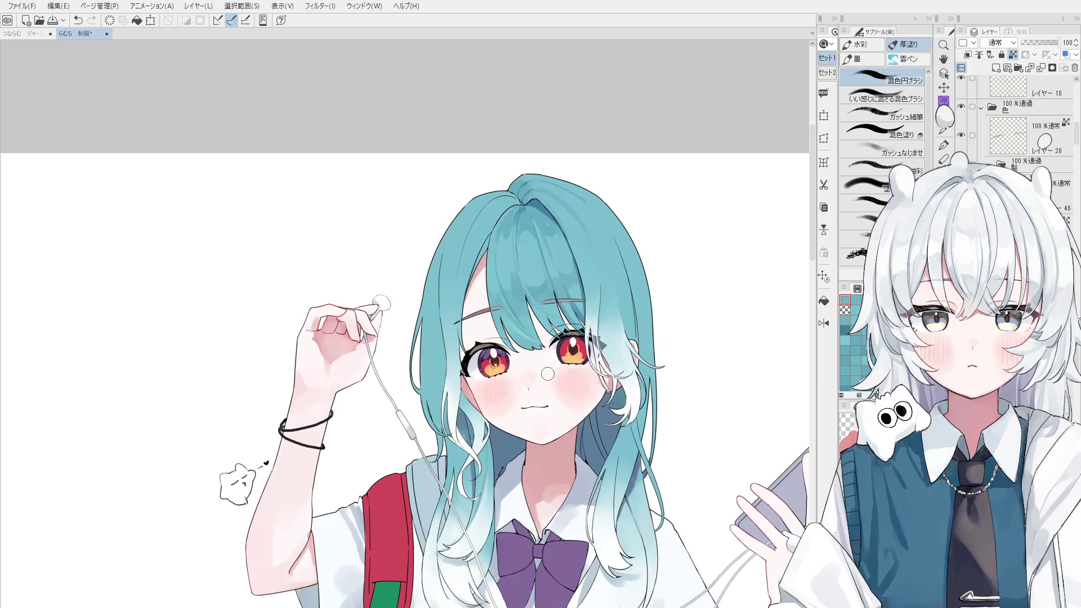
{"action": "key", "text": "space"}
{"action": "left_click_drag", "start_coordinate": [477, 331], "coordinate": [502, 245]}
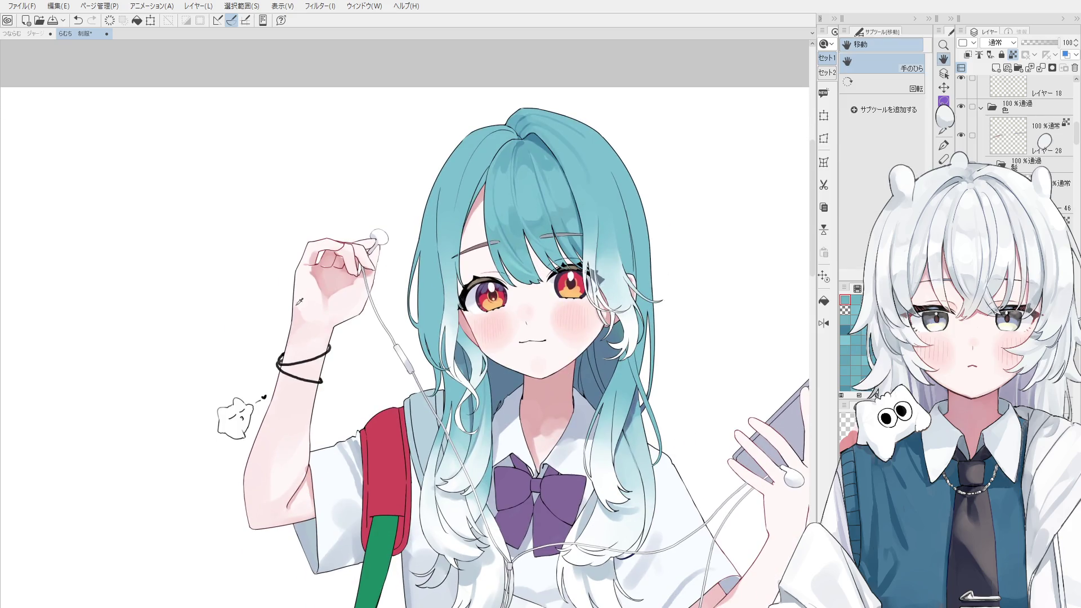
{"action": "left_click", "coordinate": [276, 323], "text": "alt"}
{"action": "left_click", "coordinate": [276, 324], "text": "alt"}
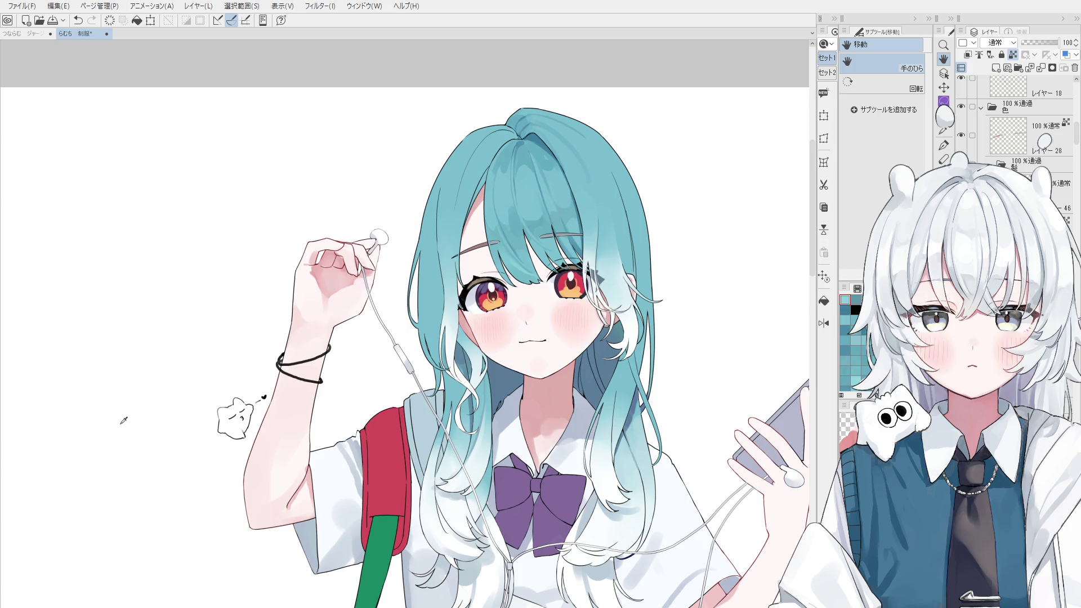
{"action": "key", "text": "b"}
{"action": "scroll", "coordinate": [512, 276], "scroll_direction": "up", "scroll_amount": 1}
{"action": "left_click", "coordinate": [519, 270], "text": "alt"}
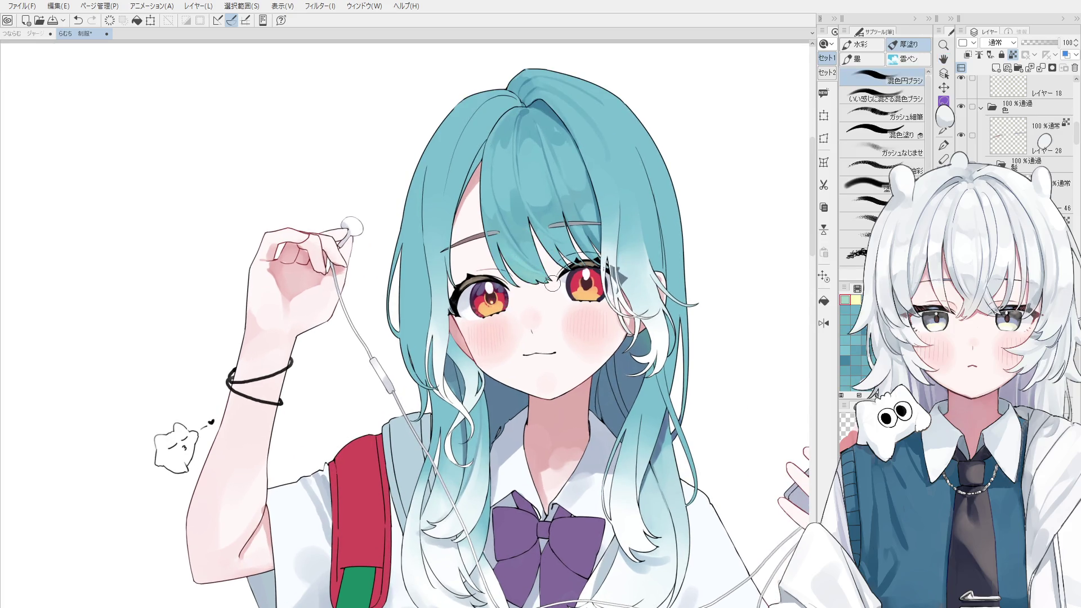
{"action": "key", "text": "ctrl+z"}
- Blend the shading along the chin's lower edge, then make レイヤー39 the working layer
{"action": "key", "text": "space"}
{"action": "left_click_drag", "start_coordinate": [595, 278], "coordinate": [588, 273]}
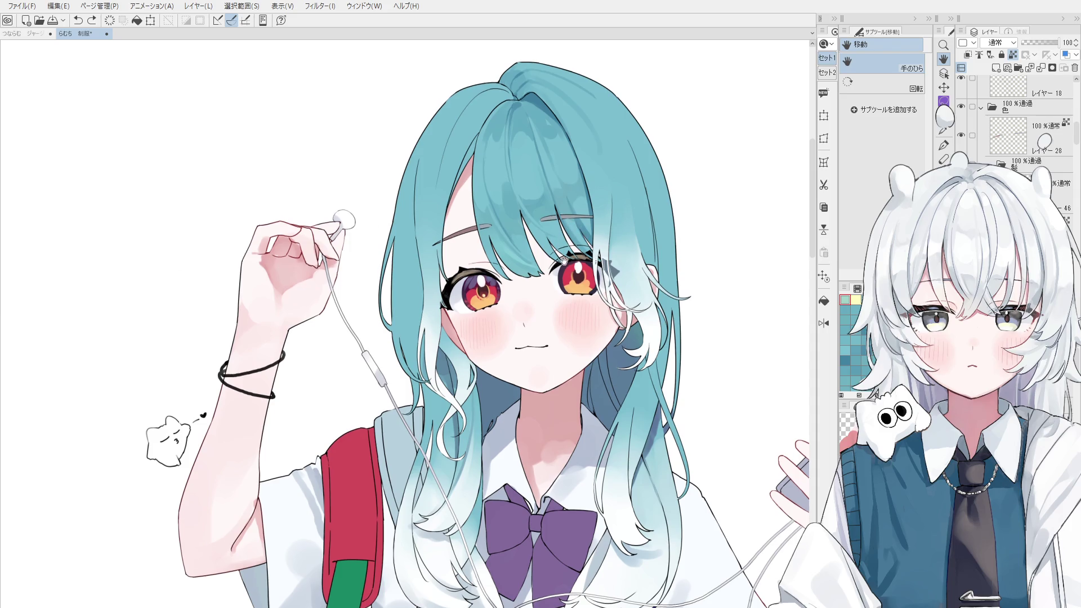
{"action": "scroll", "coordinate": [560, 232], "scroll_direction": "up", "scroll_amount": 2}
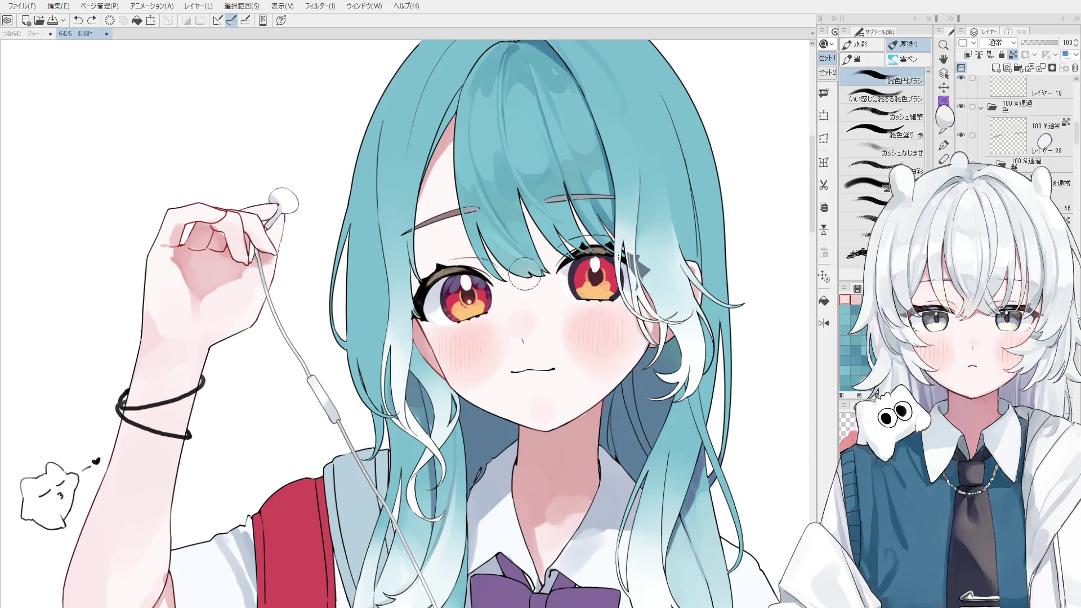
{"action": "key", "text": "ctrl+z"}
{"action": "key", "text": "ctrl+y"}
{"action": "scroll", "coordinate": [580, 251], "scroll_direction": "down", "scroll_amount": 1}
{"action": "mouse_move", "coordinate": [573, 392]}
{"action": "left_mouse_down"}
{"action": "mouse_move", "coordinate": [548, 416]}
{"action": "mouse_move", "coordinate": [563, 383]}
{"action": "left_mouse_up"}
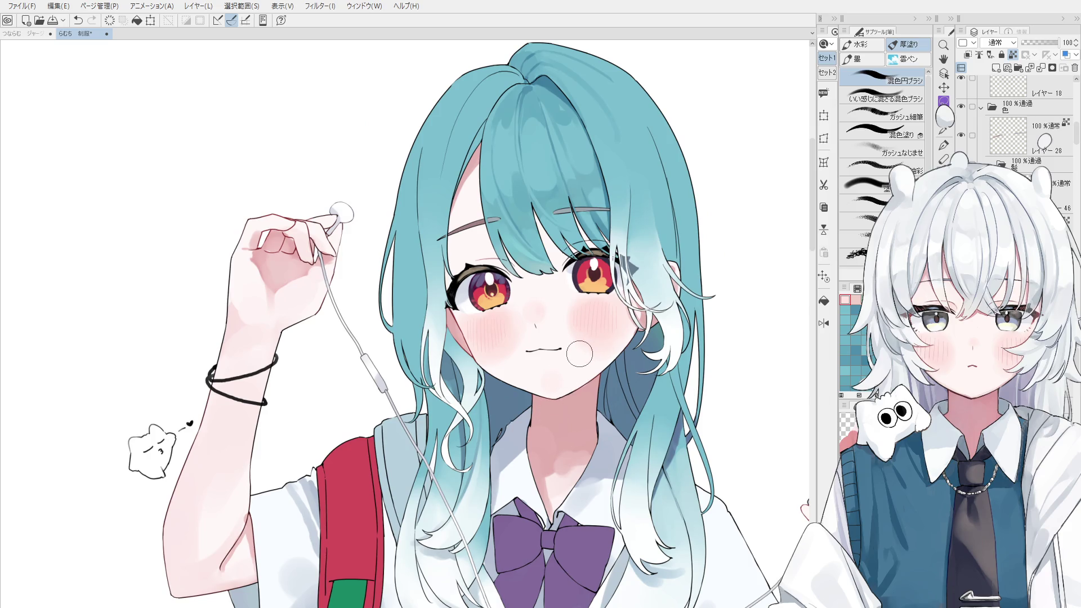
{"action": "scroll", "coordinate": [1025, 124], "scroll_direction": "down", "scroll_amount": 3}
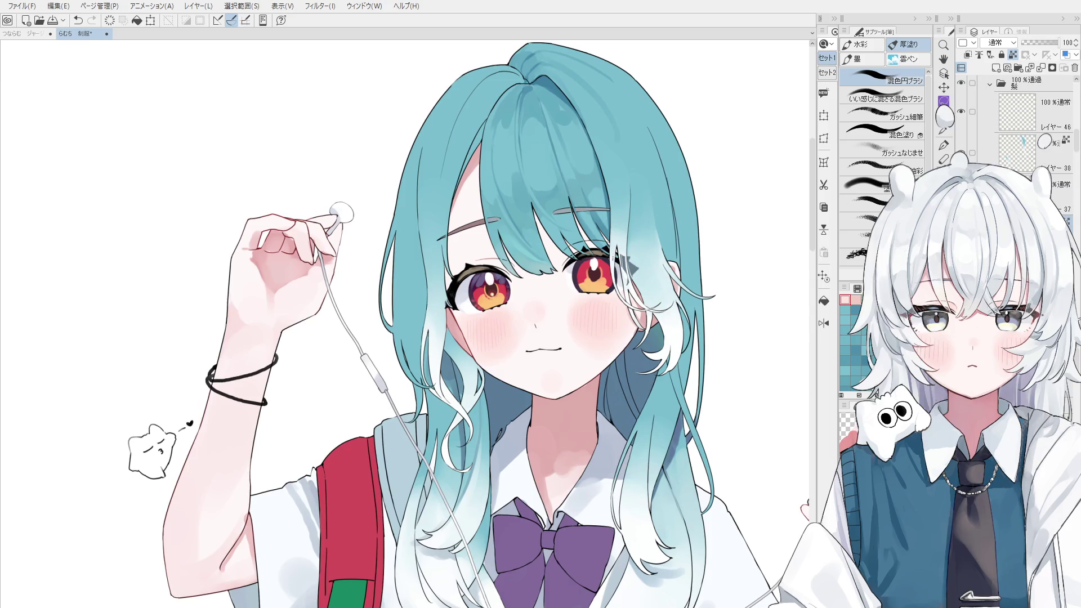
{"action": "scroll", "coordinate": [1025, 124], "scroll_direction": "down", "scroll_amount": 2}
{"action": "left_click", "coordinate": [1017, 100]}
{"action": "scroll", "coordinate": [1045, 141], "scroll_direction": "up", "scroll_amount": 3}
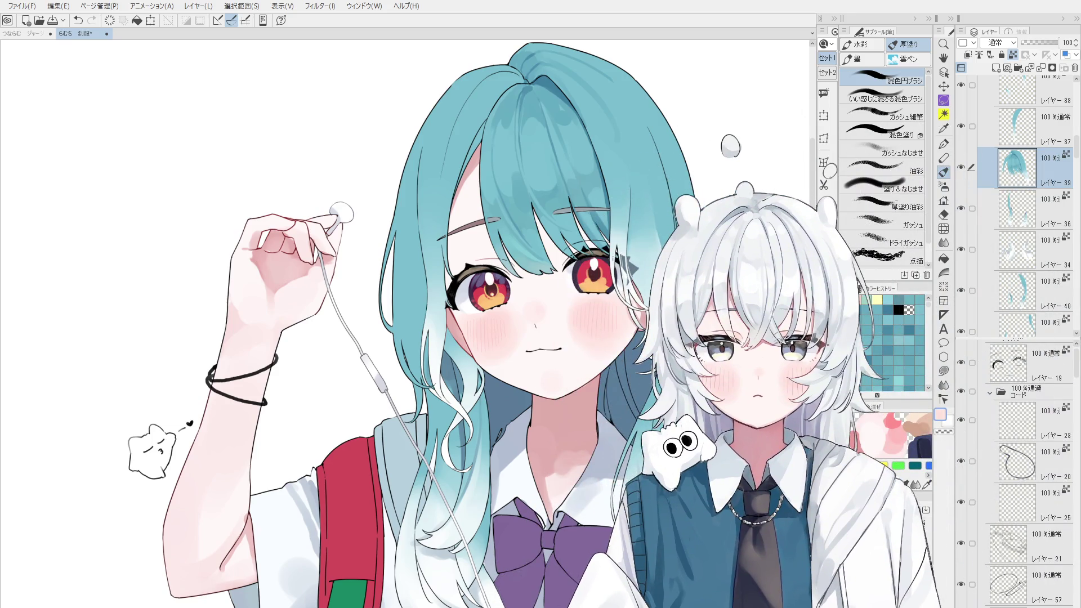
- Lengthen the layer list, select レイヤー37, then pick レイヤー36 by clicking the hair on canvas
{"action": "left_click_drag", "start_coordinate": [1039, 339], "coordinate": [1039, 415]}
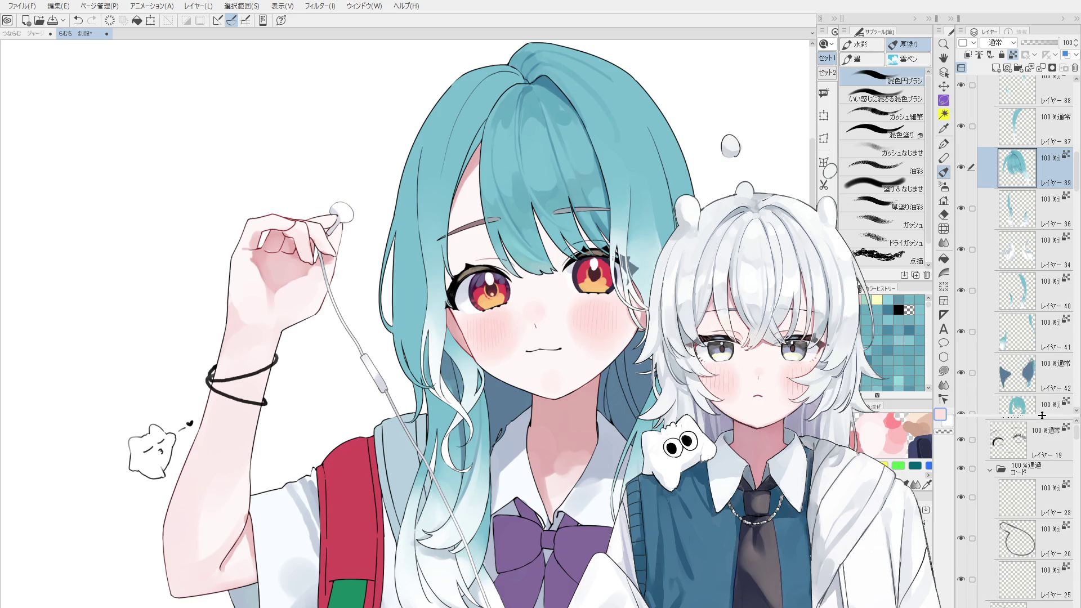
{"action": "scroll", "coordinate": [1034, 277], "scroll_direction": "down", "scroll_amount": 1}
{"action": "scroll", "coordinate": [1034, 277], "scroll_direction": "up", "scroll_amount": 5}
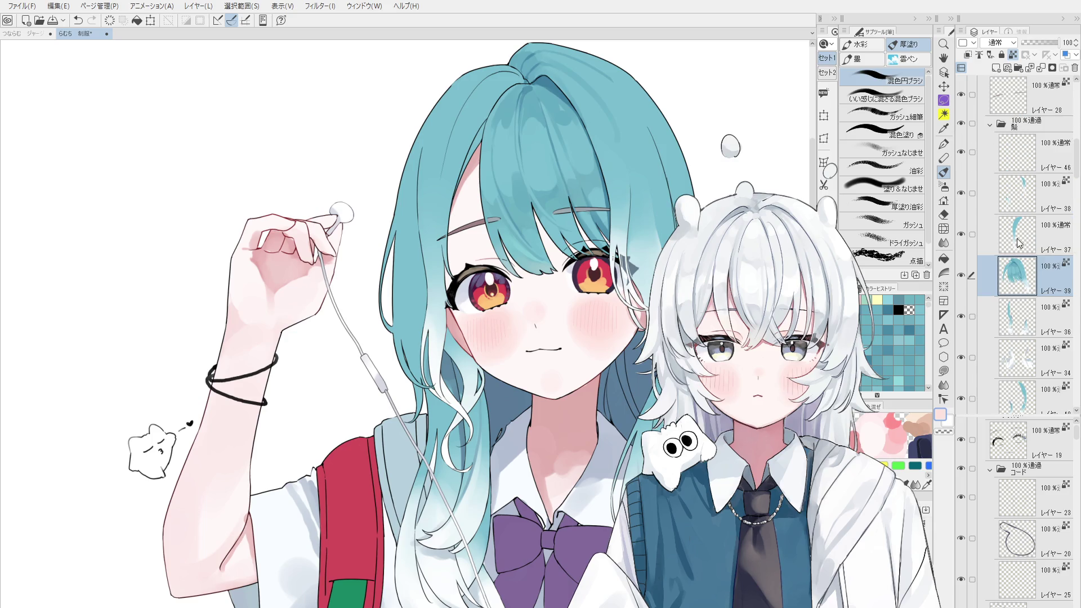
{"action": "scroll", "coordinate": [1025, 321], "scroll_direction": "down", "scroll_amount": 4}
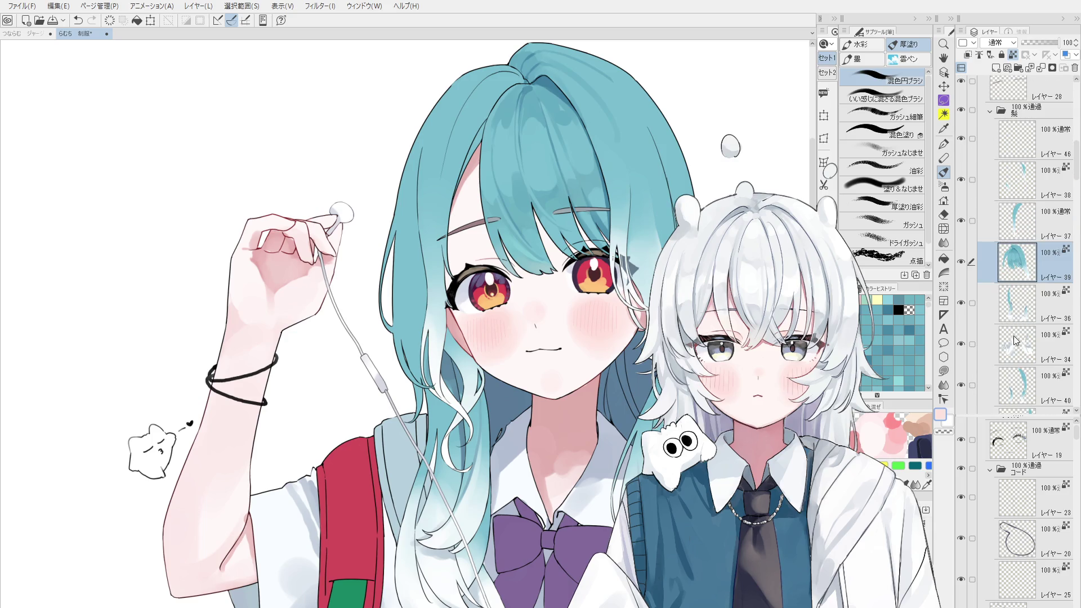
{"action": "scroll", "coordinate": [1018, 383], "scroll_direction": "down", "scroll_amount": 3}
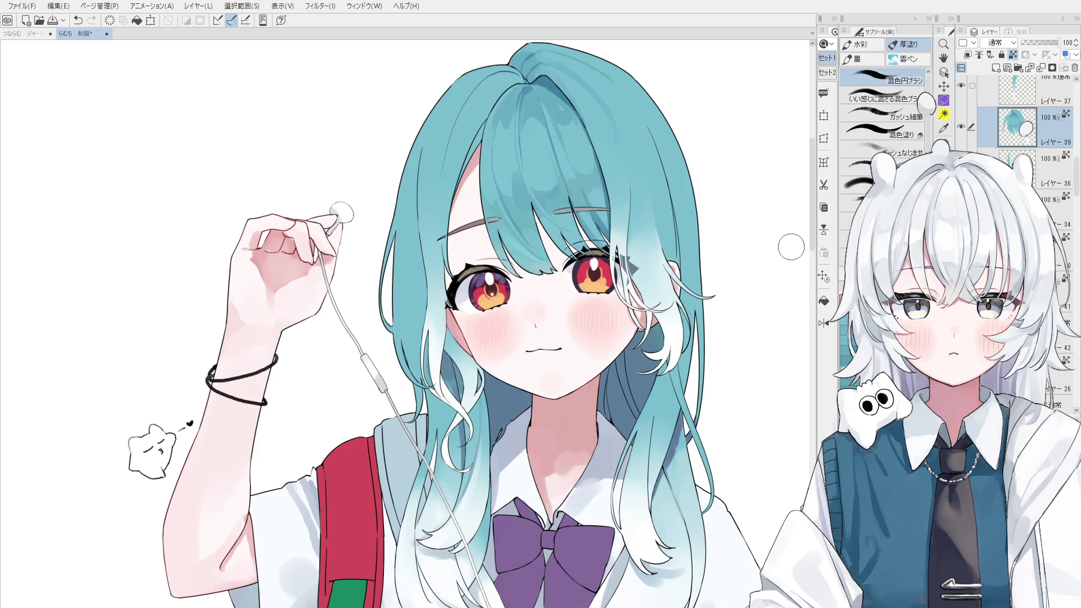
{"action": "left_click", "coordinate": [1016, 93]}
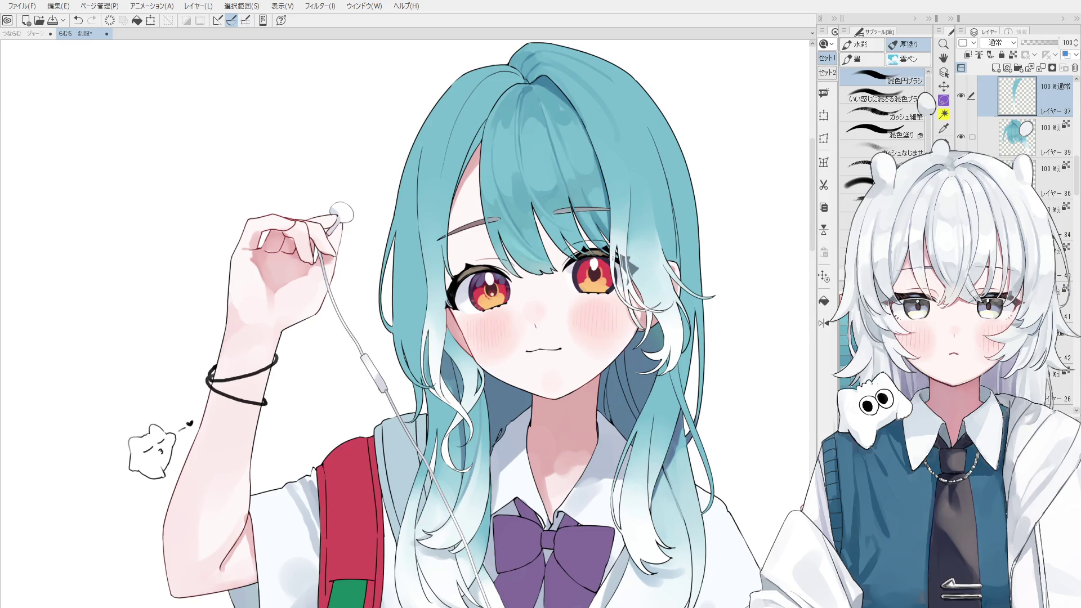
{"action": "left_click", "coordinate": [676, 443], "text": "ctrl+shift"}
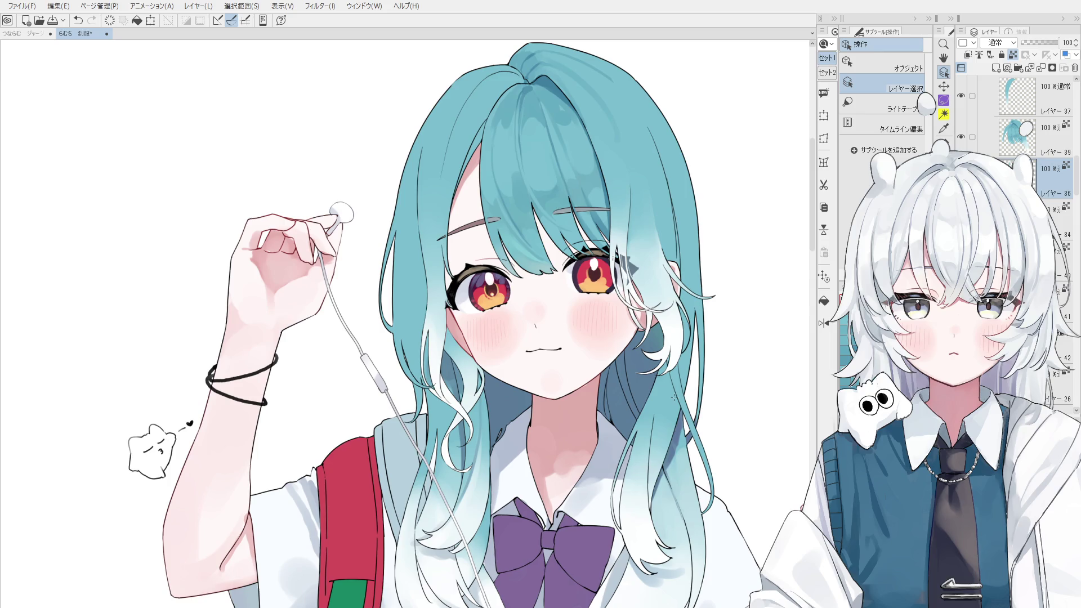
- Select layer 39 for the teal hair and switch to a larger 厚塗り blending brush
{"action": "scroll", "coordinate": [503, 287], "scroll_direction": "up", "scroll_amount": 4}
{"action": "left_click", "coordinate": [503, 287], "text": "ctrl+shift"}
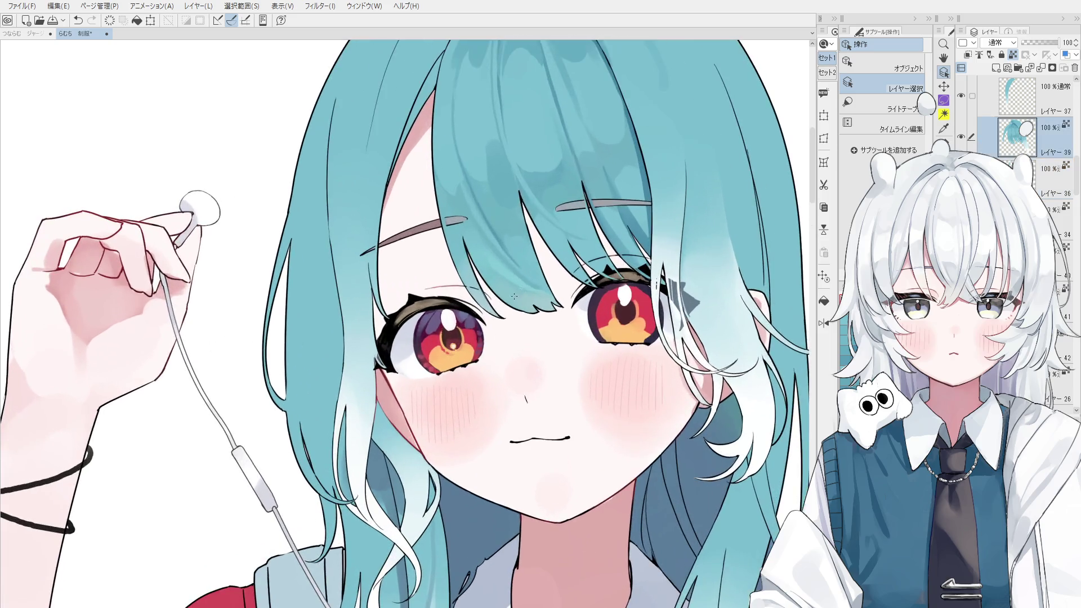
{"action": "scroll", "coordinate": [503, 287], "scroll_direction": "down", "scroll_amount": 4}
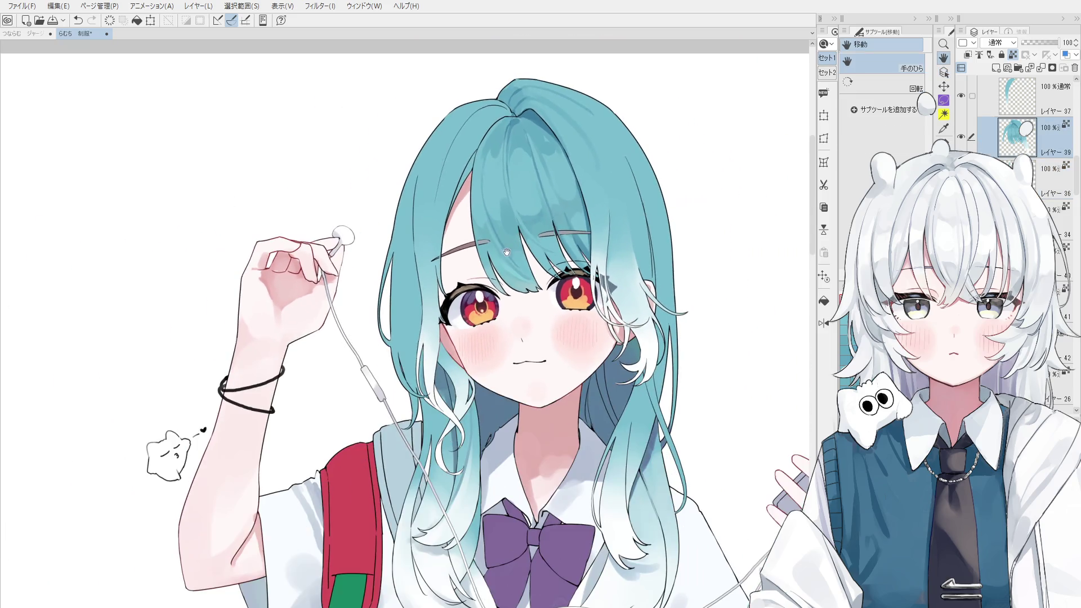
{"action": "key", "text": "b"}
{"action": "scroll", "coordinate": [485, 179], "scroll_direction": "up", "scroll_amount": 1}
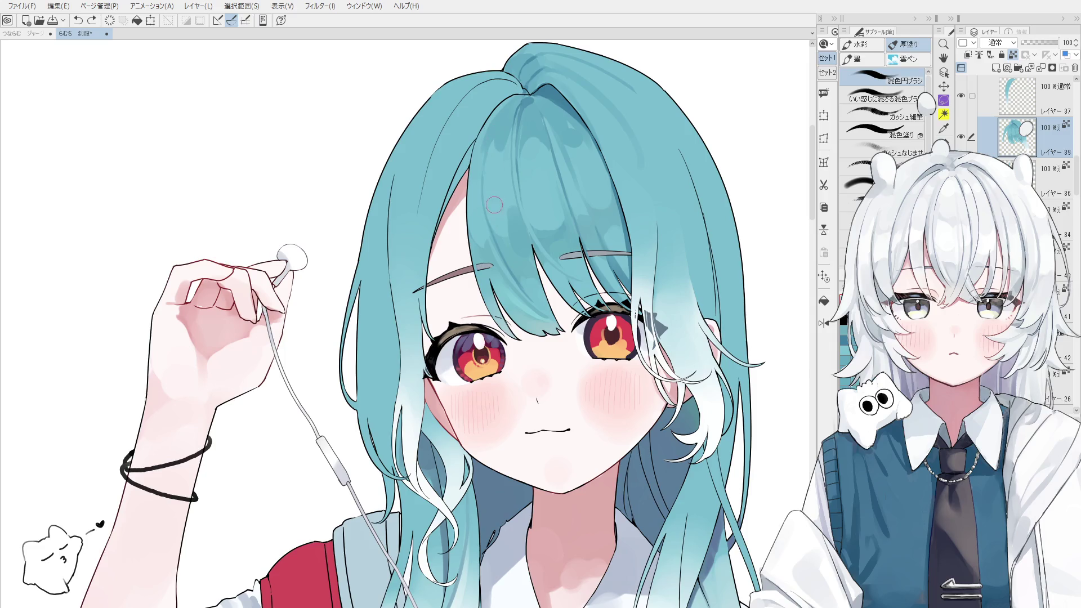
{"action": "key", "text": "bracketright"}
- Undo and redo the test stroke on the hair to compare it
{"action": "key", "text": "ctrl+z"}
{"action": "key", "text": "ctrl+y"}
{"action": "key", "text": "ctrl+z"}
{"action": "key", "text": "ctrl+y"}
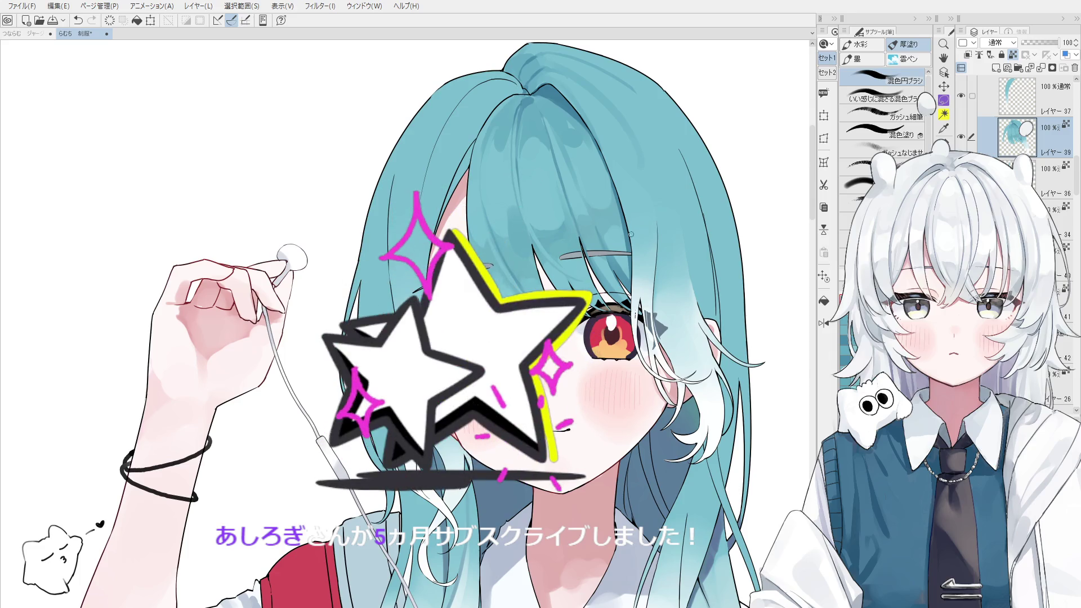
{"action": "scroll", "coordinate": [612, 263], "scroll_direction": "down", "scroll_amount": 1}
- Discard the small dark dab on the hair top, then re-level the tilted view
{"action": "key", "text": "o"}
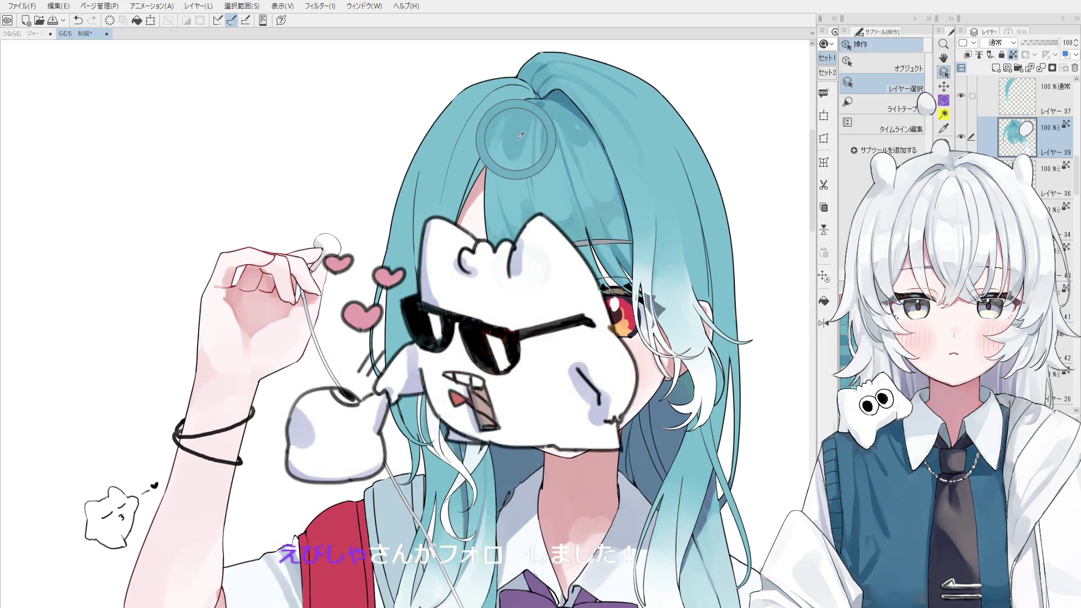
{"action": "key", "text": "ctrl+z"}
{"action": "key", "text": "b"}
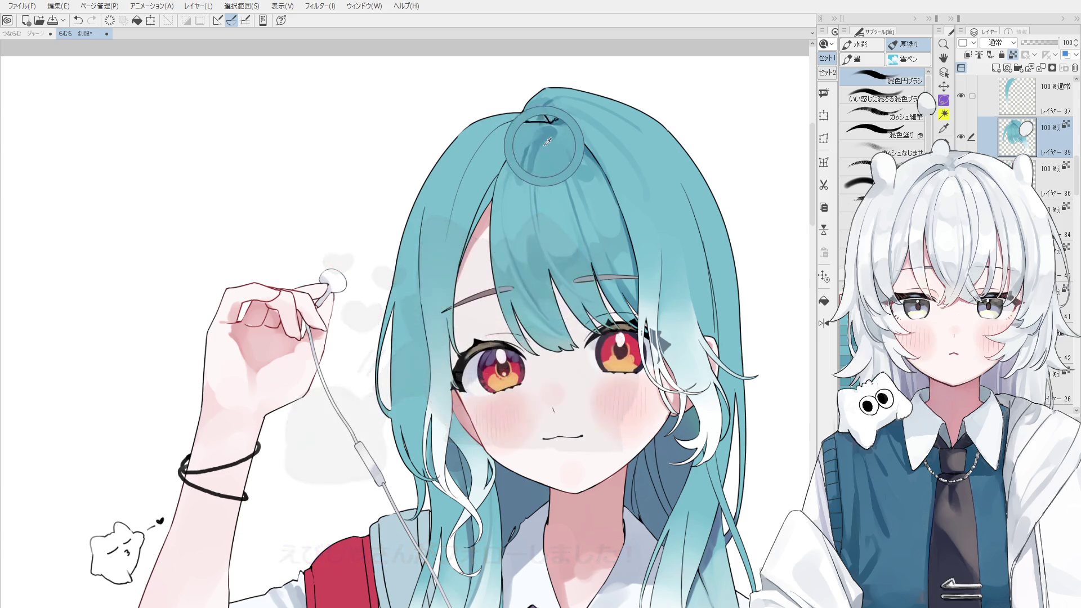
{"action": "key", "text": "ctrl+z"}
{"action": "key", "text": "ctrl+z"}
{"action": "key", "text": "ctrl+y"}
{"action": "key", "text": "ctrl+y"}
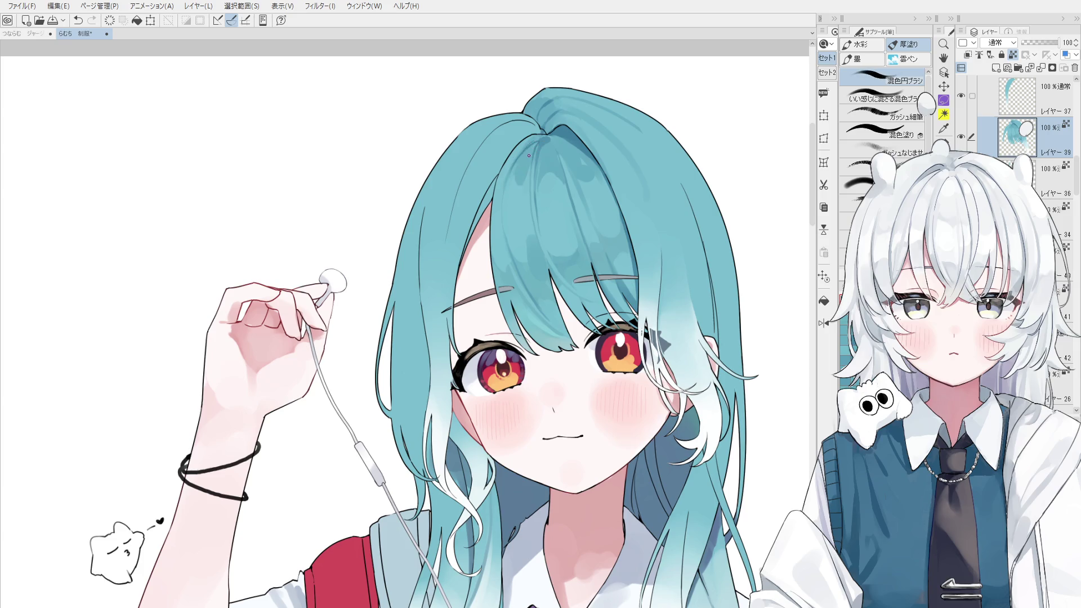
{"action": "key", "text": "ctrl+minus"}
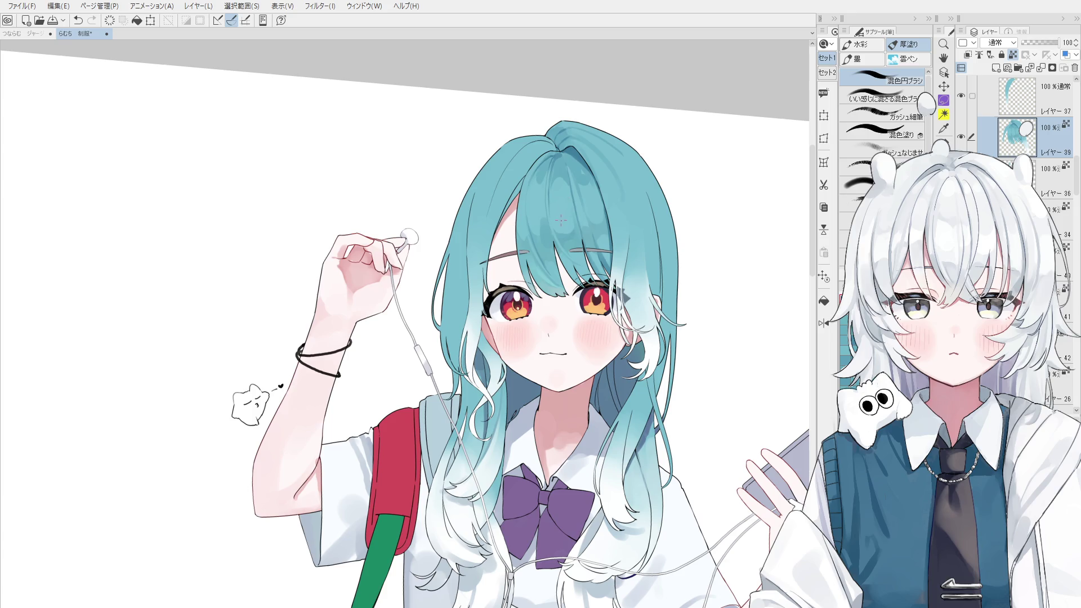
{"action": "key", "text": "ctrl+at"}
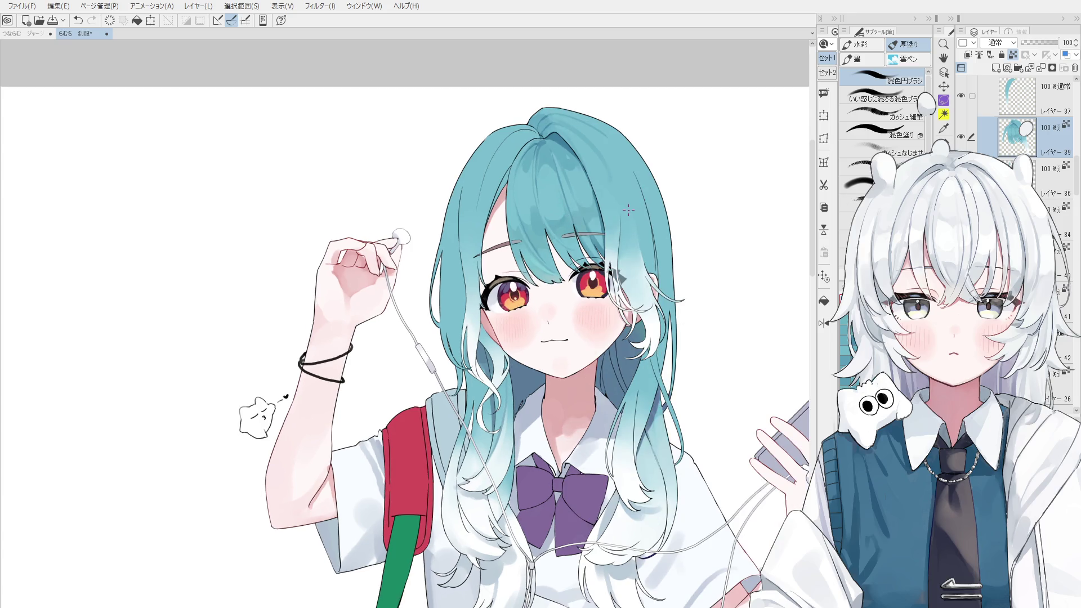
{"action": "key", "text": "ctrl+plus"}
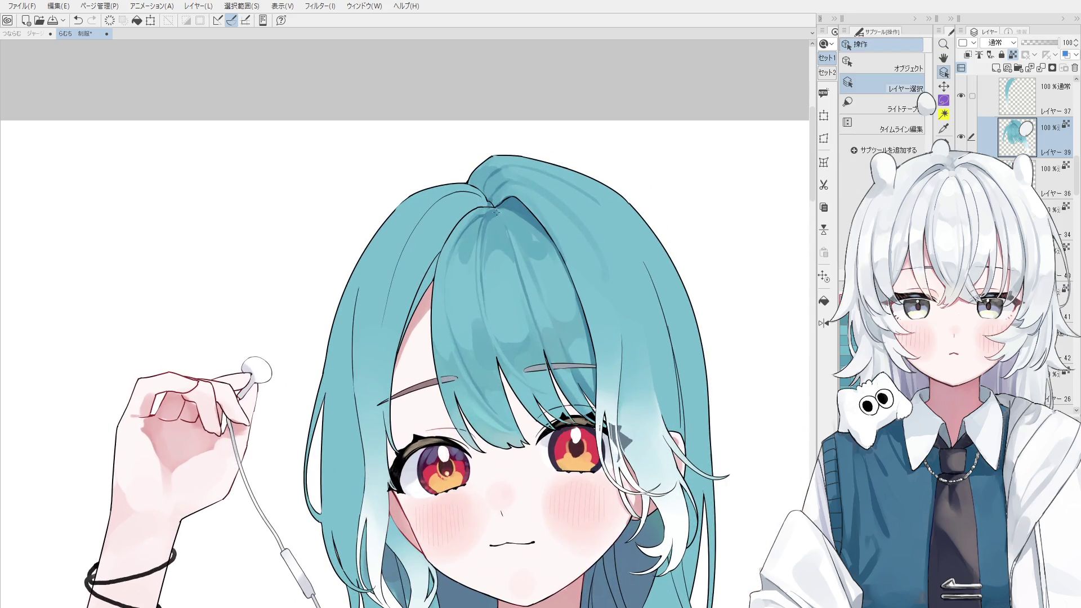
{"action": "key", "text": "b"}
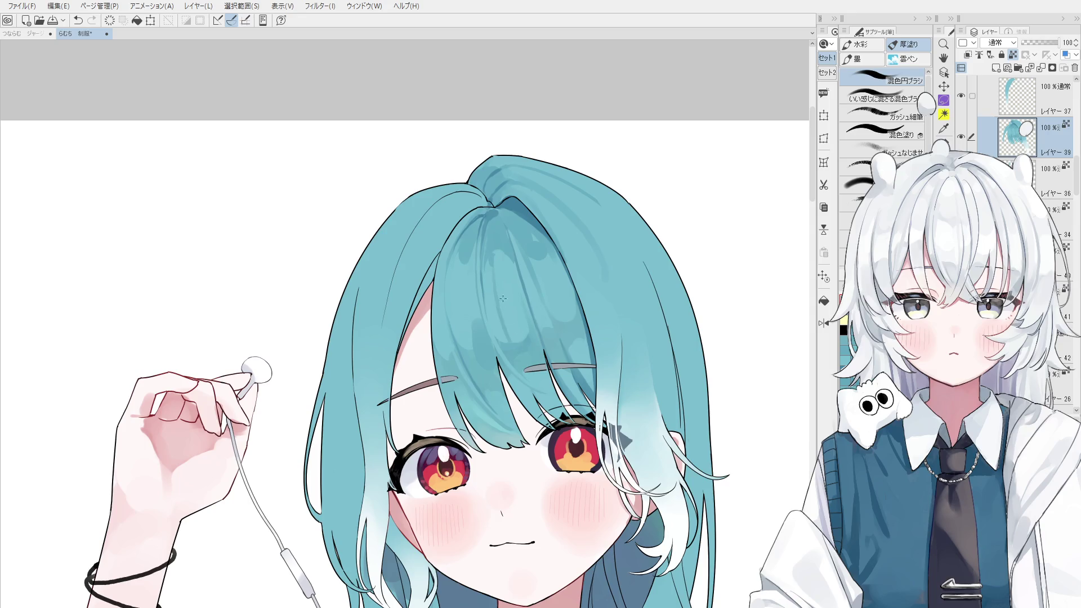
- Paint a faint darker stroke down the hair crown, then undo it after comparing
{"action": "left_click_drag", "start_coordinate": [494, 268], "coordinate": [514, 341]}
{"action": "scroll", "coordinate": [523, 350], "scroll_direction": "down", "scroll_amount": 1}
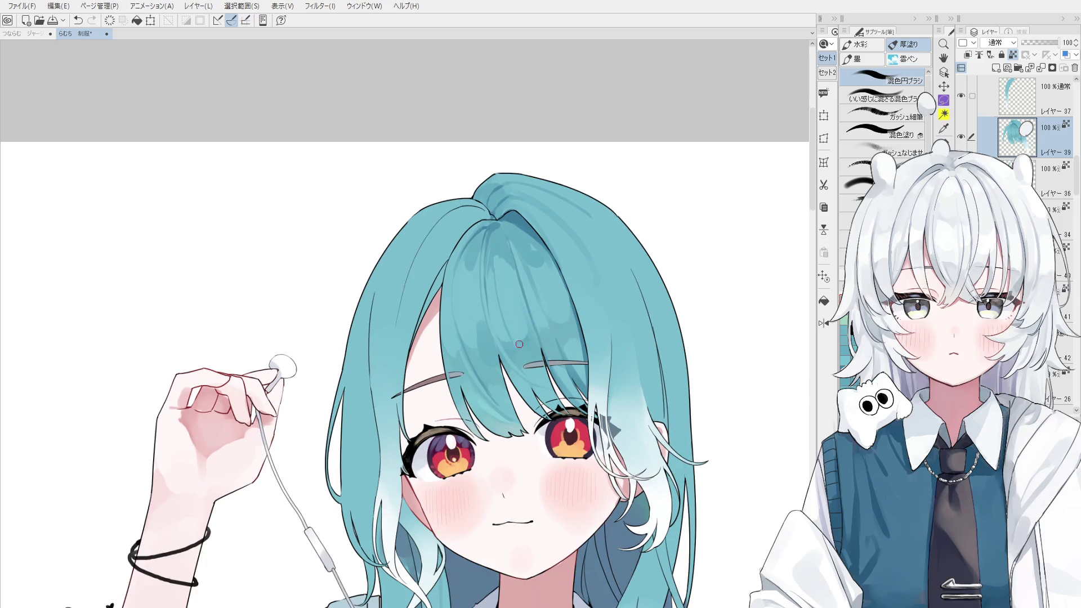
{"action": "scroll", "coordinate": [521, 347], "scroll_direction": "up", "scroll_amount": 1}
{"action": "key", "text": "ctrl+z"}
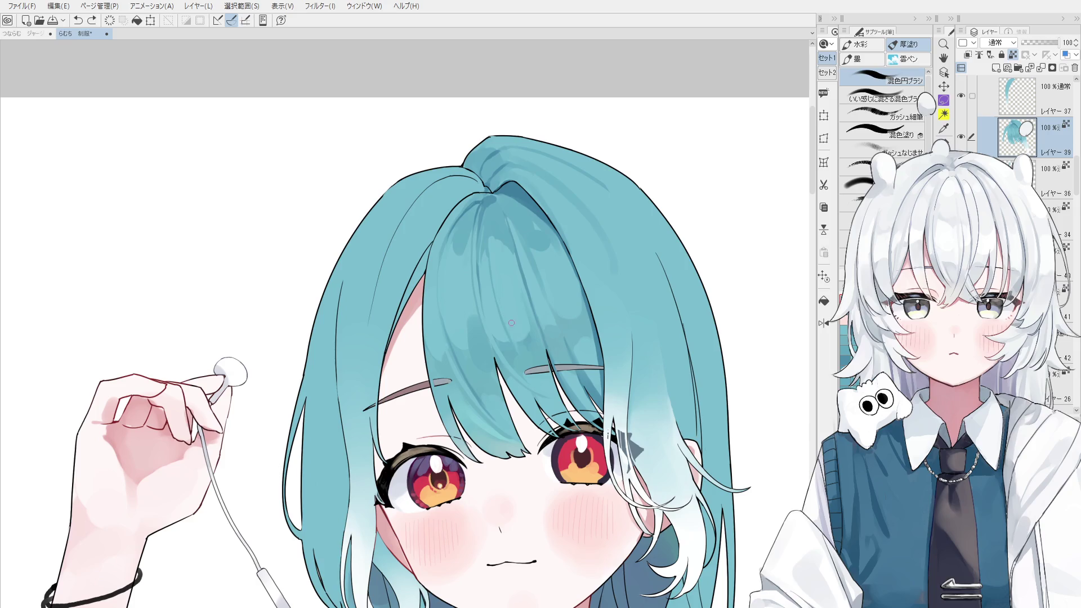
{"action": "key", "text": "ctrl+y"}
{"action": "key", "text": "ctrl+z"}
- Blend a short shading stroke into the hair, then repaint it lower on the strands
{"action": "scroll", "coordinate": [521, 343], "scroll_direction": "up", "scroll_amount": 1}
{"action": "left_click_drag", "start_coordinate": [520, 340], "coordinate": [526, 344]}
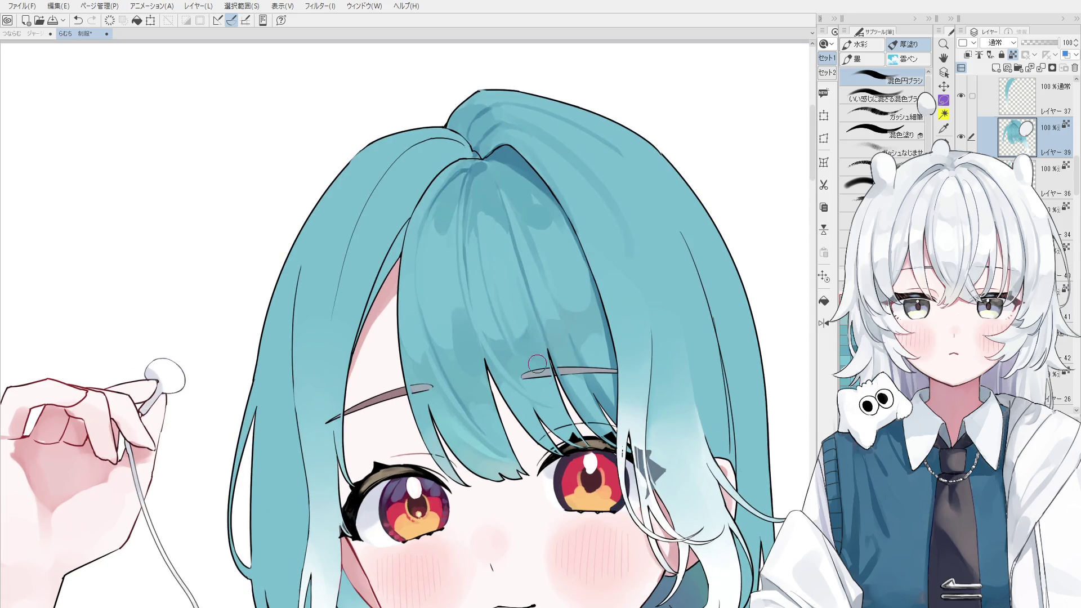
{"action": "key", "text": "ctrl+z"}
{"action": "left_click_drag", "start_coordinate": [522, 375], "coordinate": [531, 395]}
{"action": "scroll", "coordinate": [543, 390], "scroll_direction": "down", "scroll_amount": 1}
{"action": "scroll", "coordinate": [541, 376], "scroll_direction": "down", "scroll_amount": 1}
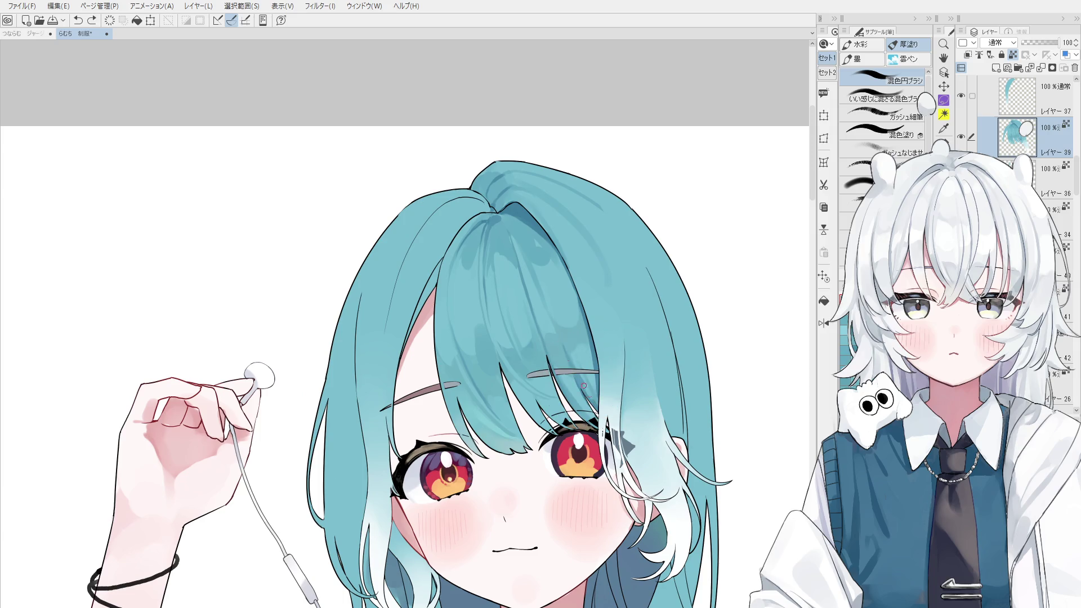
{"action": "scroll", "coordinate": [589, 395], "scroll_direction": "down", "scroll_amount": 2}
{"action": "scroll", "coordinate": [507, 372], "scroll_direction": "up", "scroll_amount": 2}
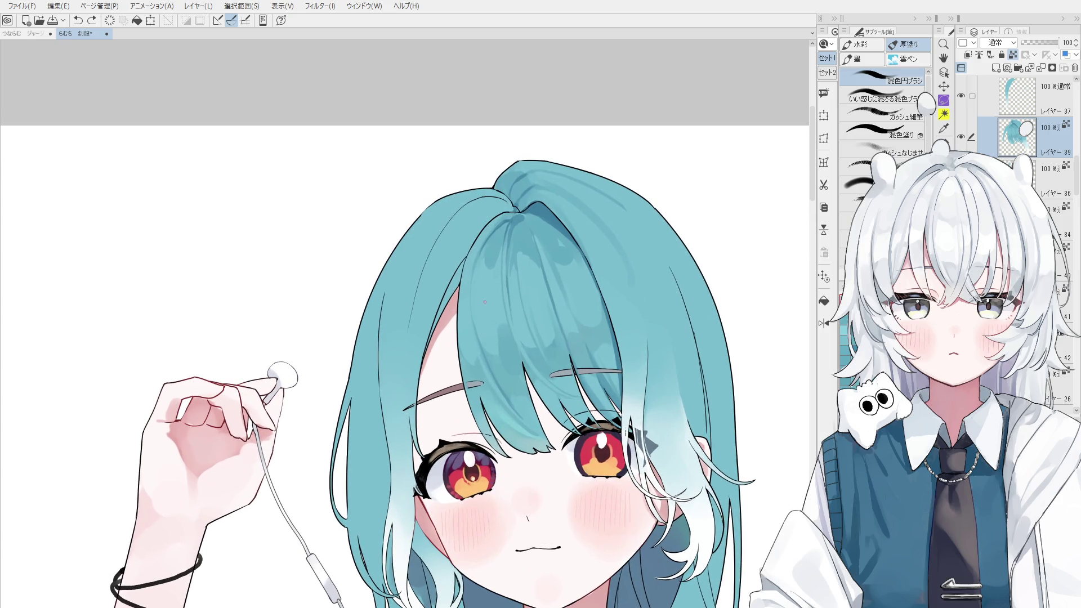
- Compare the latest hair strokes with undo/redo and remove the one near the eye
{"action": "key", "text": "ctrl+z"}
{"action": "scroll", "coordinate": [534, 427], "scroll_direction": "down", "scroll_amount": 1}
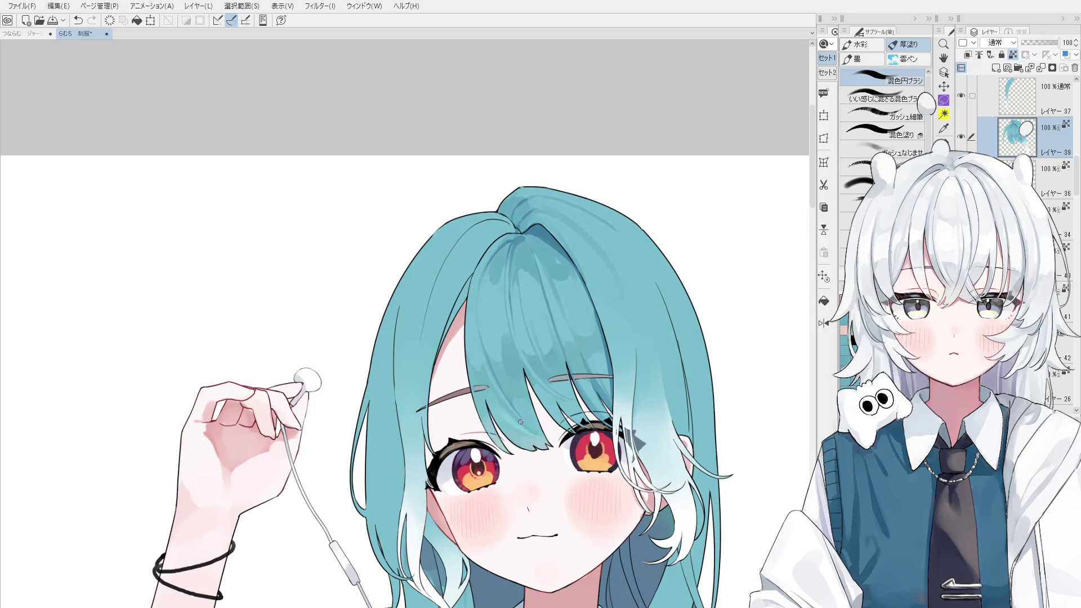
{"action": "key", "text": "ctrl+z"}
{"action": "key", "text": "ctrl+y"}
{"action": "key", "text": "ctrl+z"}
{"action": "key", "text": "ctrl+y"}
{"action": "key", "text": "ctrl+z"}
{"action": "scroll", "coordinate": [494, 361], "scroll_direction": "up", "scroll_amount": 1}
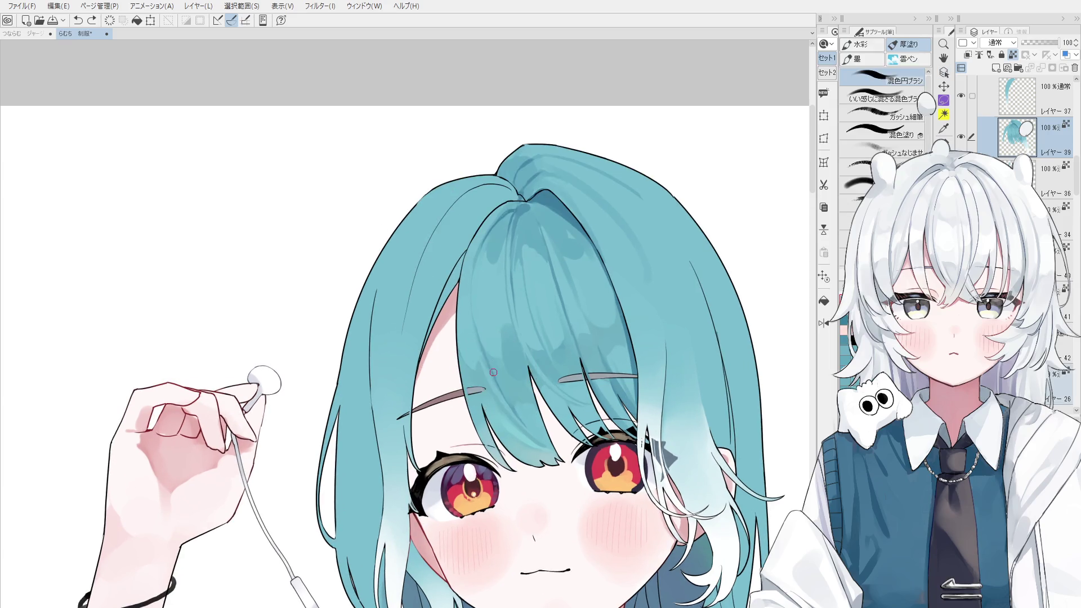
- Try a blending stroke on the fringe and undo it
{"action": "scroll", "coordinate": [494, 373], "scroll_direction": "up", "scroll_amount": 1}
{"action": "mouse_move", "coordinate": [481, 346]}
{"action": "left_mouse_down"}
{"action": "mouse_move", "coordinate": [514, 420]}
{"action": "mouse_move", "coordinate": [500, 383]}
{"action": "left_mouse_up"}
{"action": "key", "text": "ctrl+z"}
{"action": "key", "text": "ctrl+z"}
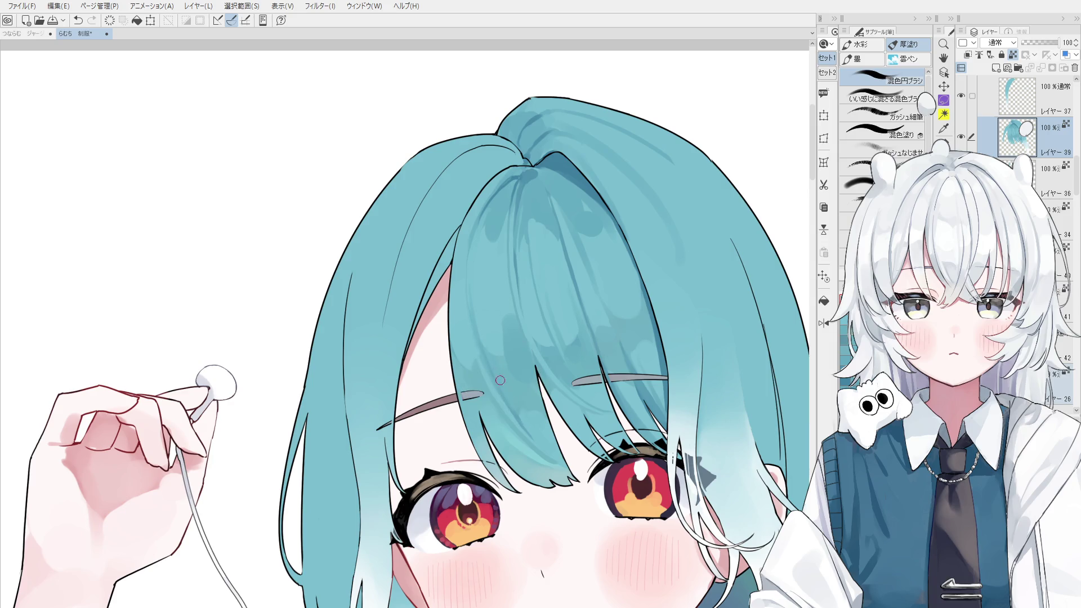
{"action": "key", "text": "ctrl+z"}
{"action": "scroll", "coordinate": [520, 407], "scroll_direction": "down", "scroll_amount": 1}
- Blend another shading stroke across the fringe, then undo it
{"action": "left_click_drag", "start_coordinate": [520, 407], "coordinate": [551, 419]}
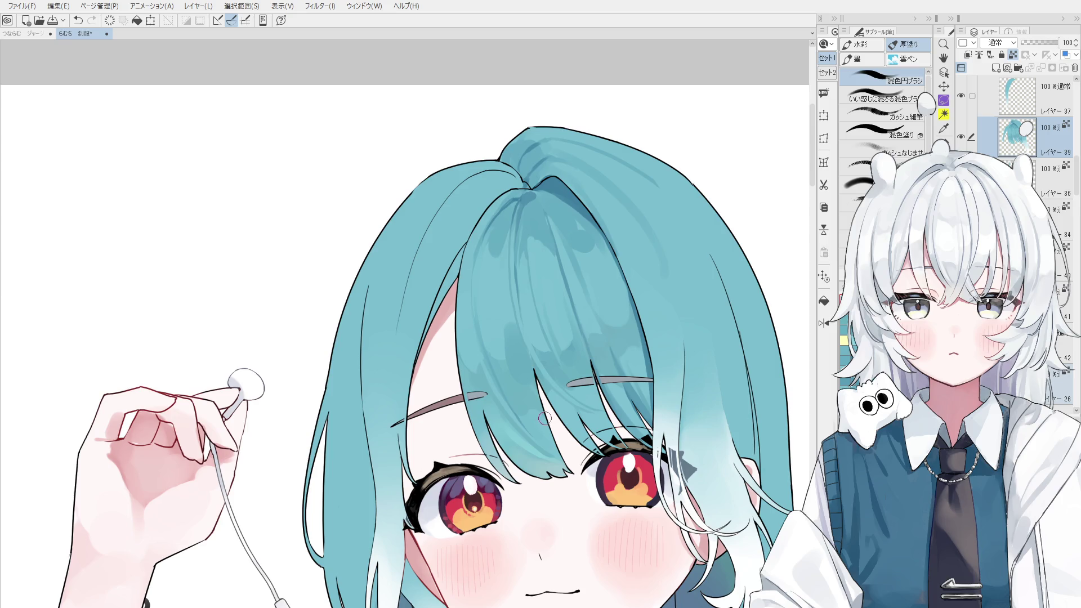
{"action": "scroll", "coordinate": [544, 418], "scroll_direction": "up", "scroll_amount": 2}
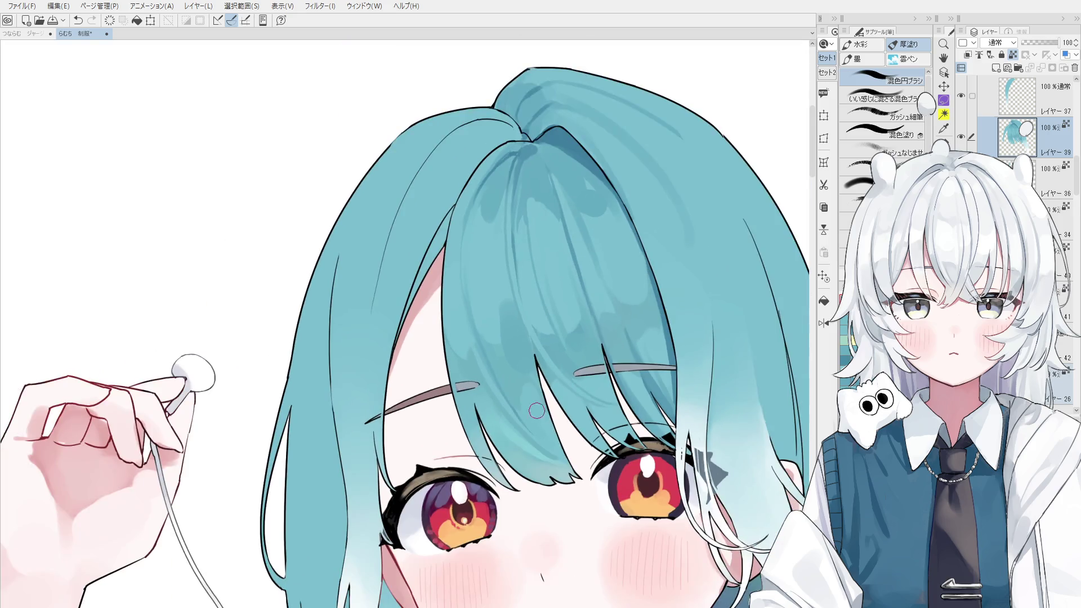
{"action": "key", "text": "ctrl+z"}
{"action": "scroll", "coordinate": [527, 400], "scroll_direction": "down", "scroll_amount": 2}
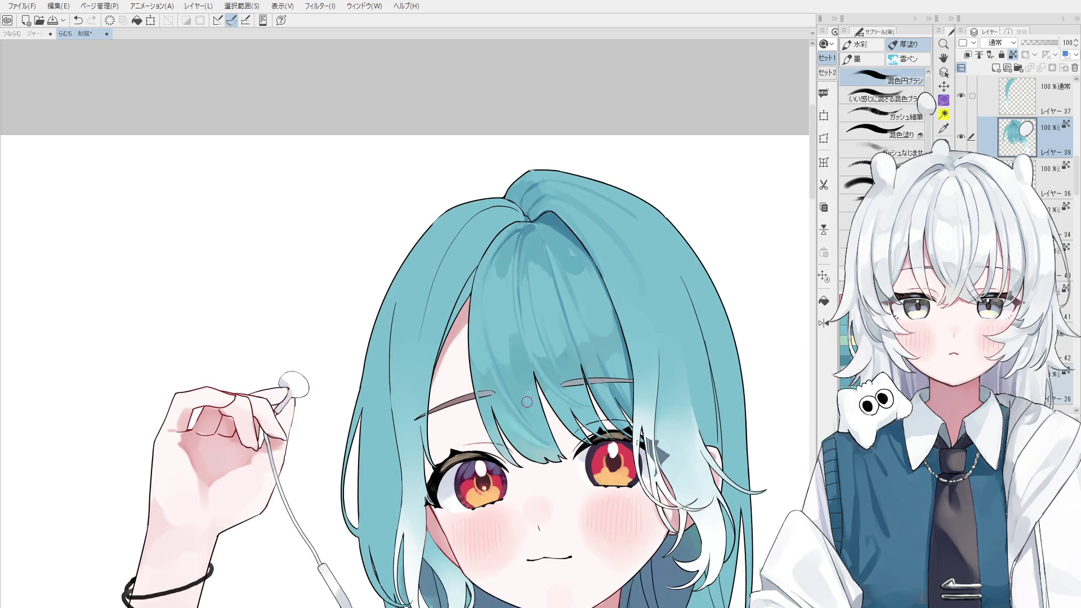
- Shrink the brush to a tiny size and compare a small mark on the hair
{"action": "mouse_move", "coordinate": [517, 377]}
{"action": "left_mouse_down"}
{"action": "mouse_move", "coordinate": [509, 341]}
{"action": "mouse_move", "coordinate": [517, 368]}
{"action": "left_mouse_up"}
{"action": "scroll", "coordinate": [538, 293], "scroll_direction": "up", "scroll_amount": 1}
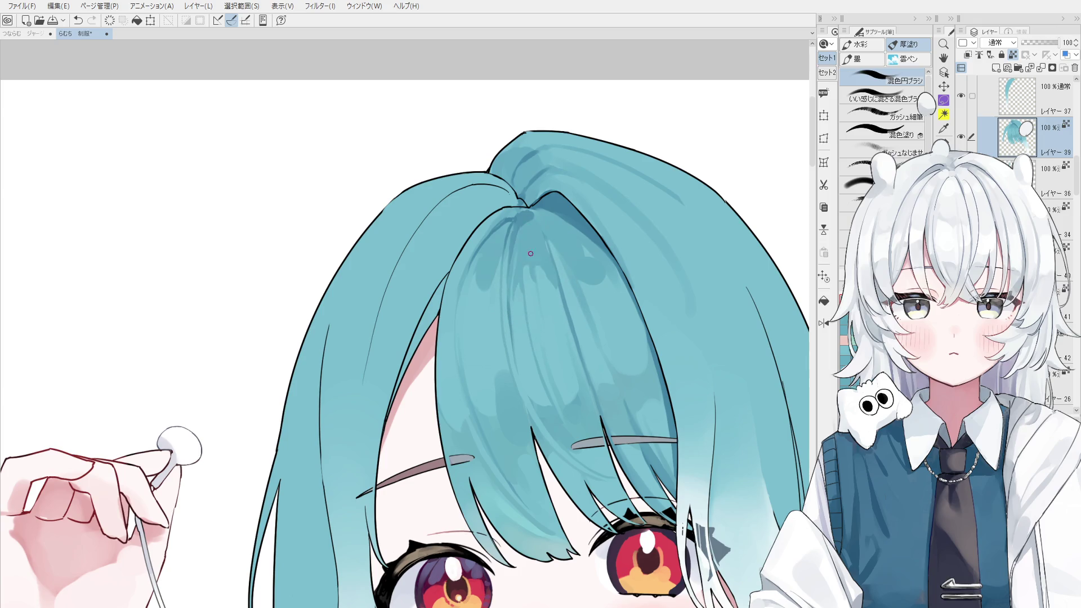
{"action": "key", "text": "ctrl+y"}
{"action": "scroll", "coordinate": [534, 283], "scroll_direction": "down", "scroll_amount": 1}
{"action": "key", "text": "ctrl+z"}
{"action": "key", "text": "ctrl+y"}
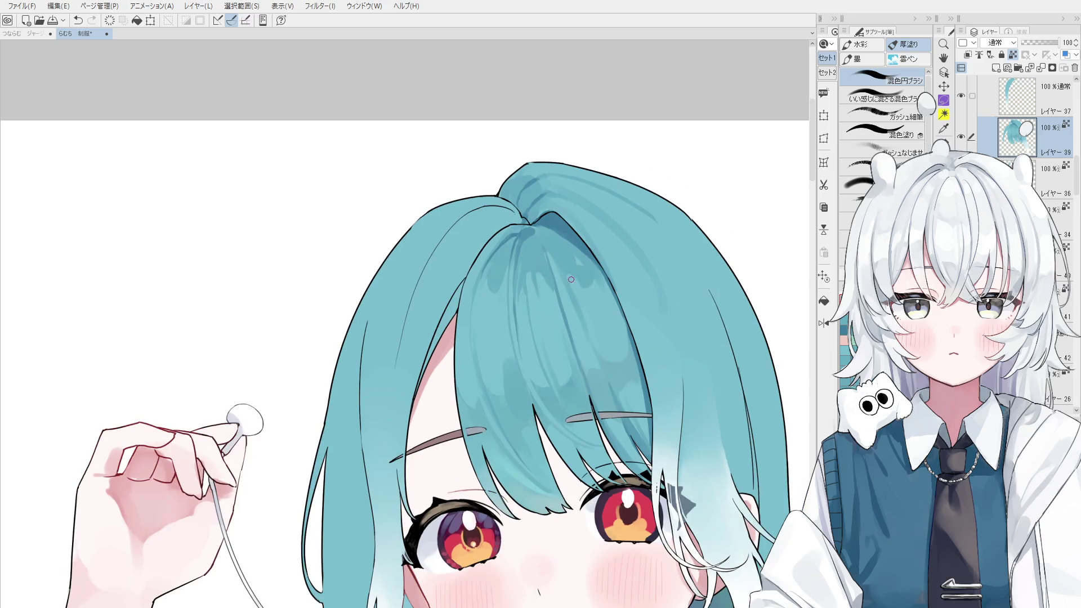
{"action": "scroll", "coordinate": [594, 316], "scroll_direction": "down", "scroll_amount": 1}
{"action": "scroll", "coordinate": [594, 316], "scroll_direction": "down", "scroll_amount": 1}
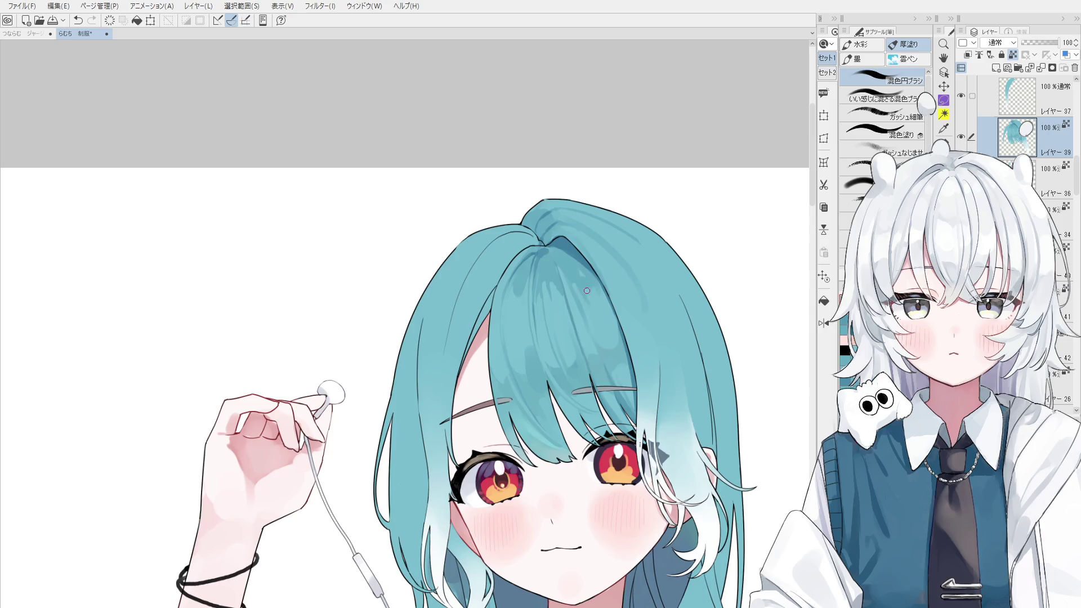
{"action": "scroll", "coordinate": [585, 281], "scroll_direction": "up", "scroll_amount": 1}
{"action": "scroll", "coordinate": [584, 282], "scroll_direction": "down", "scroll_amount": 1}
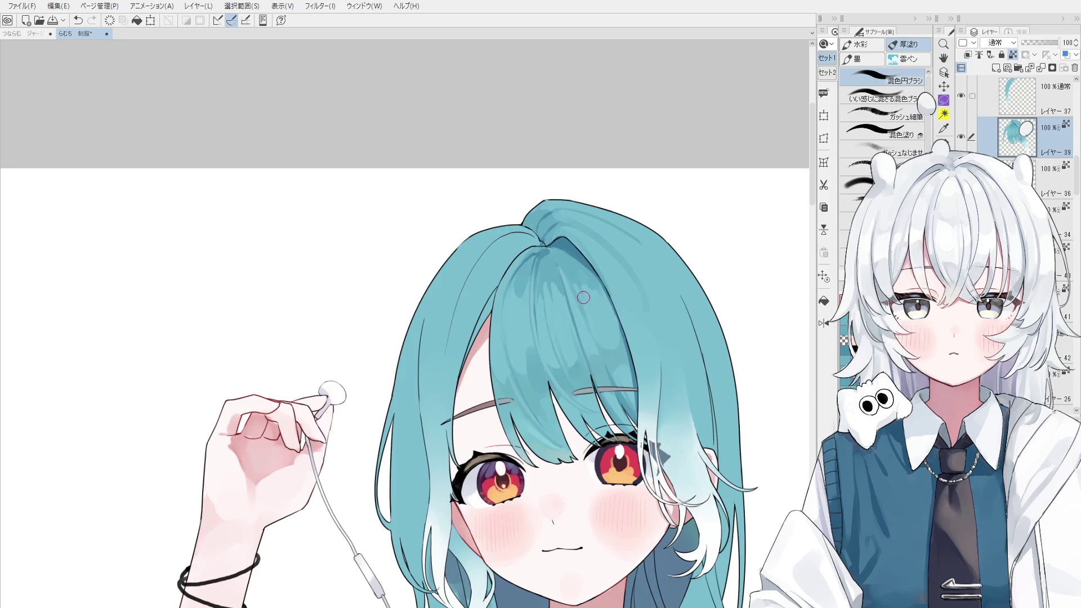
- Pan the canvas up slightly with the Hand tool
{"action": "key", "text": "h"}
{"action": "left_click_drag", "start_coordinate": [578, 405], "coordinate": [578, 401]}
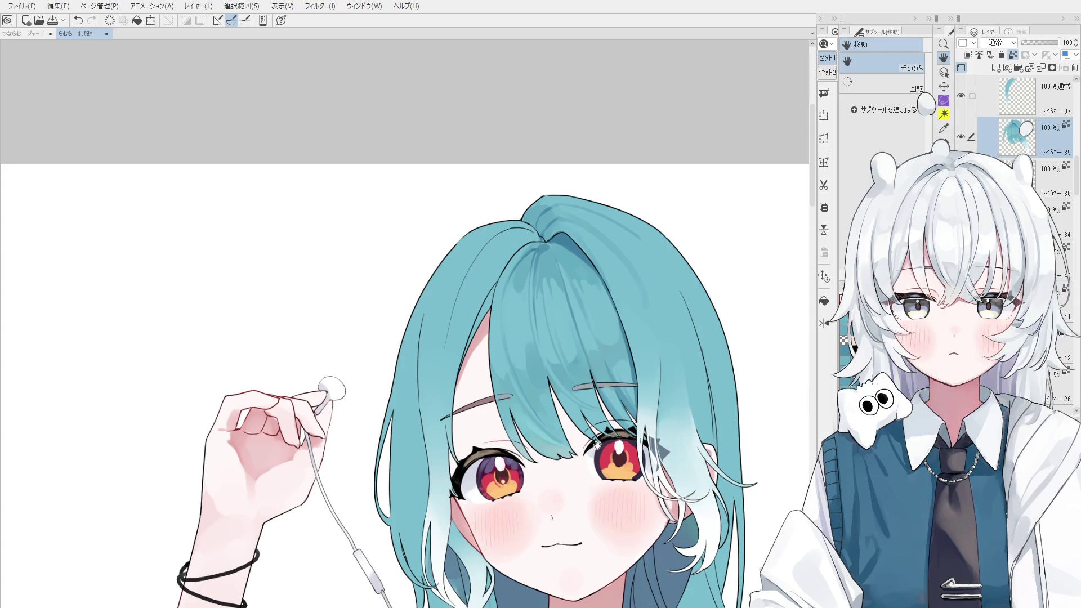
{"action": "key", "text": "b"}
{"action": "scroll", "coordinate": [612, 305], "scroll_direction": "up", "scroll_amount": 2}
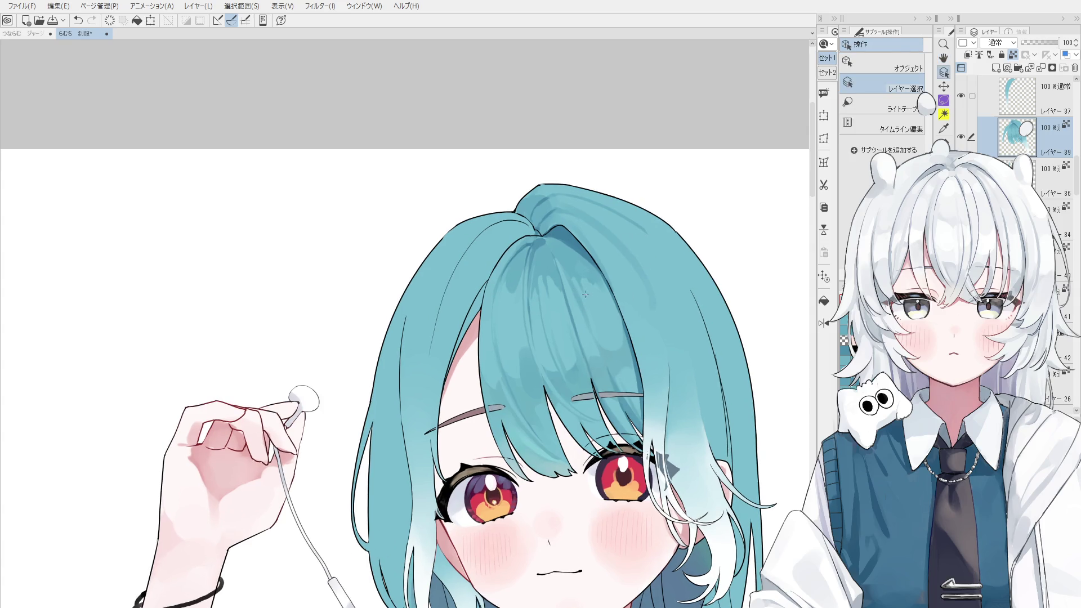
- Try a bun-shaped lock at the hair crown, undo it, and sample the teal hair colour
{"action": "scroll", "coordinate": [570, 265], "scroll_direction": "down", "scroll_amount": 1}
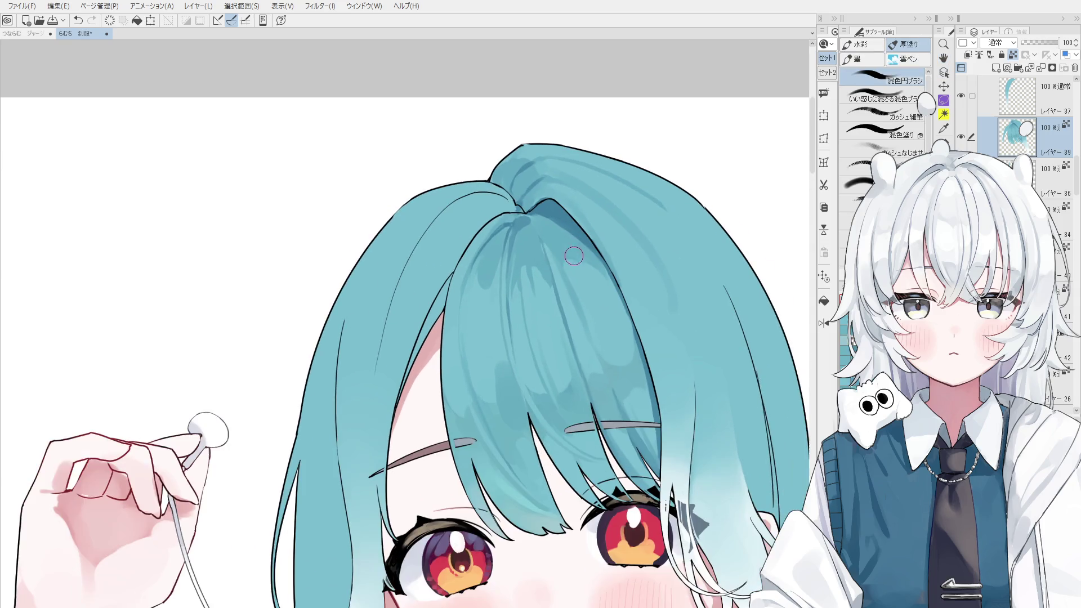
{"action": "scroll", "coordinate": [550, 259], "scroll_direction": "down", "scroll_amount": 1}
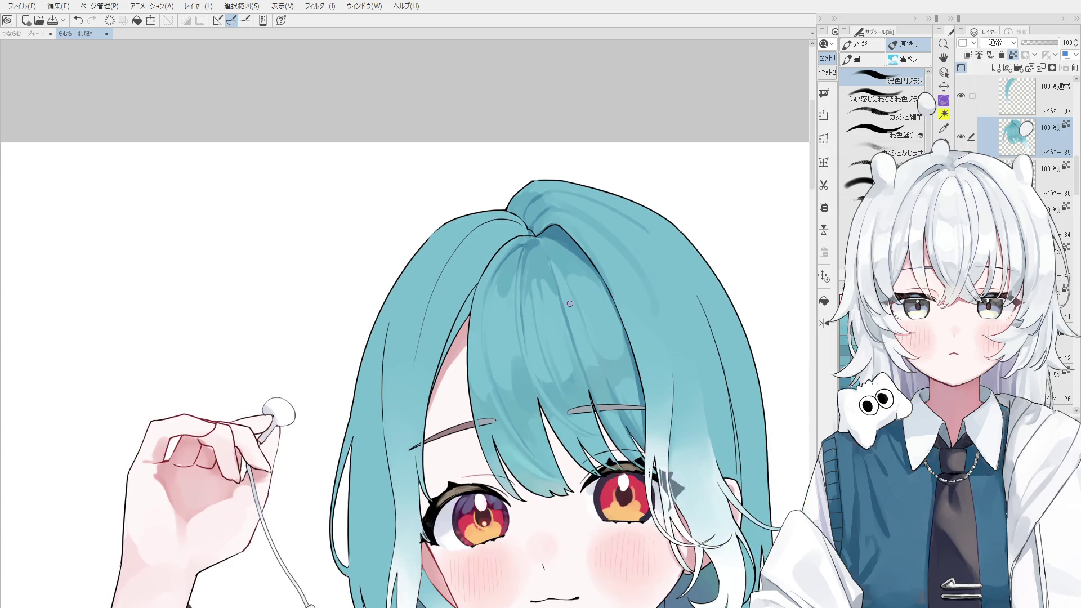
{"action": "left_click_drag", "start_coordinate": [550, 272], "coordinate": [551, 268]}
{"action": "key", "text": "ctrl+z"}
{"action": "scroll", "coordinate": [541, 247], "scroll_direction": "down", "scroll_amount": 1}
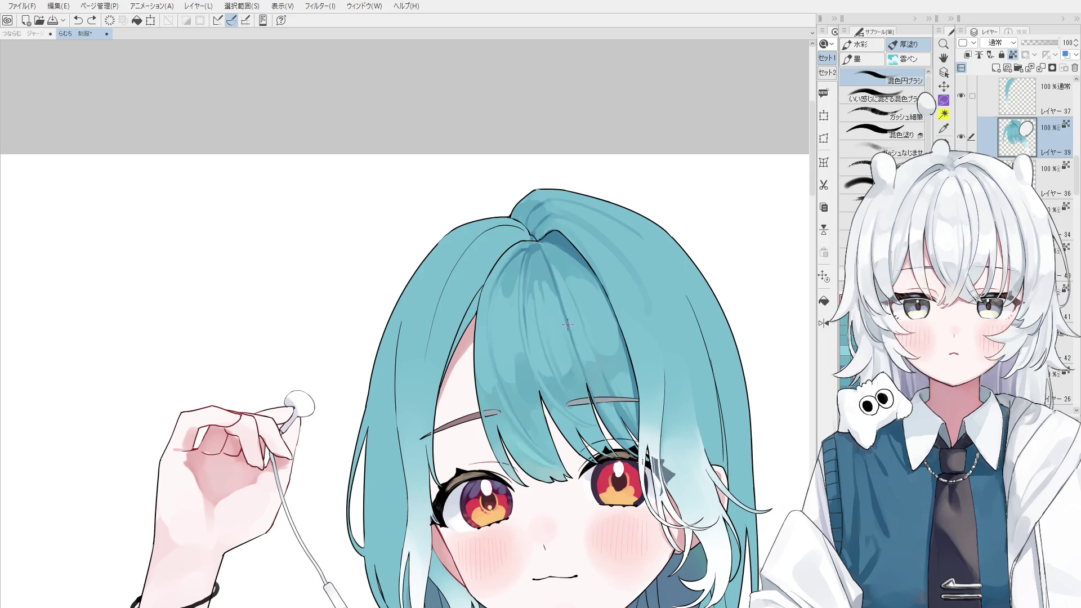
{"action": "left_click", "coordinate": [575, 312], "text": "alt"}
{"action": "scroll", "coordinate": [569, 316], "scroll_direction": "down", "scroll_amount": 1}
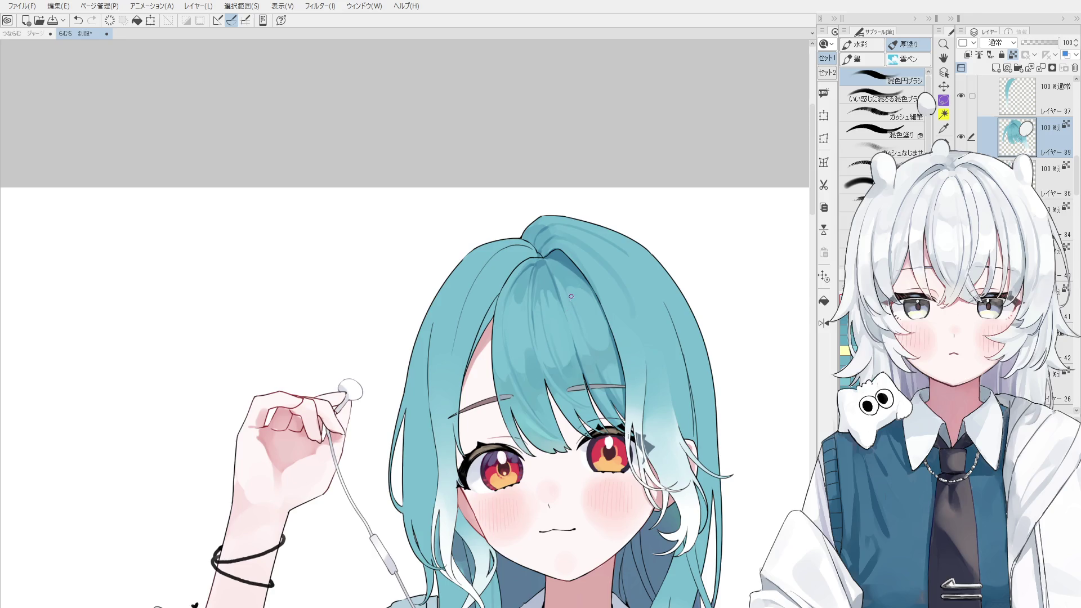
{"action": "scroll", "coordinate": [571, 299], "scroll_direction": "up", "scroll_amount": 2}
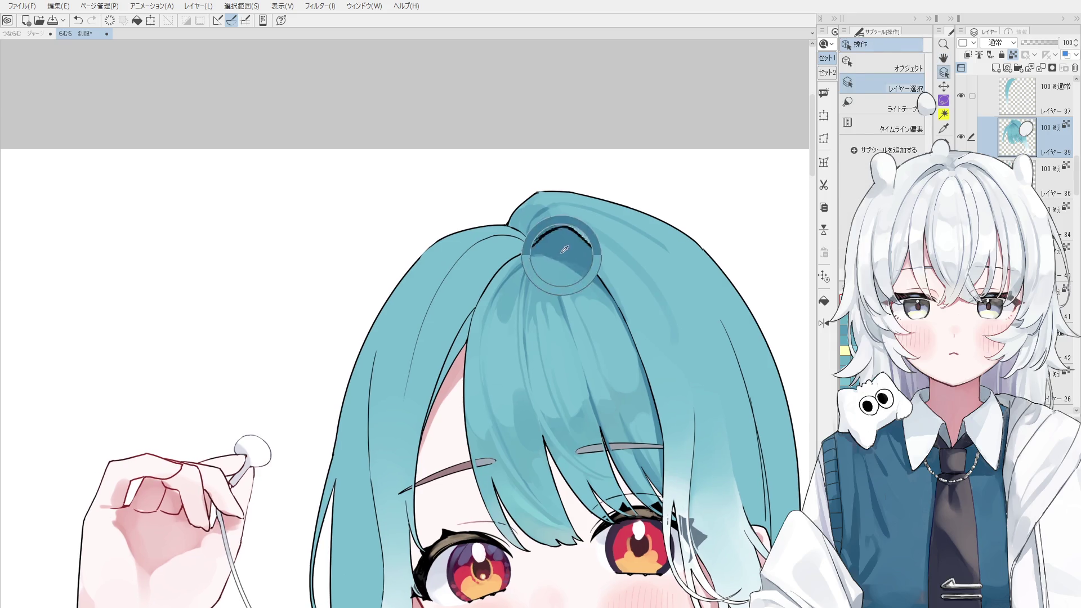
- Undo the last hair stroke, flip the view horizontally, and reframe the mirrored drawing
{"action": "key", "text": "ctrl+z"}
{"action": "key", "text": "ctrl+z"}
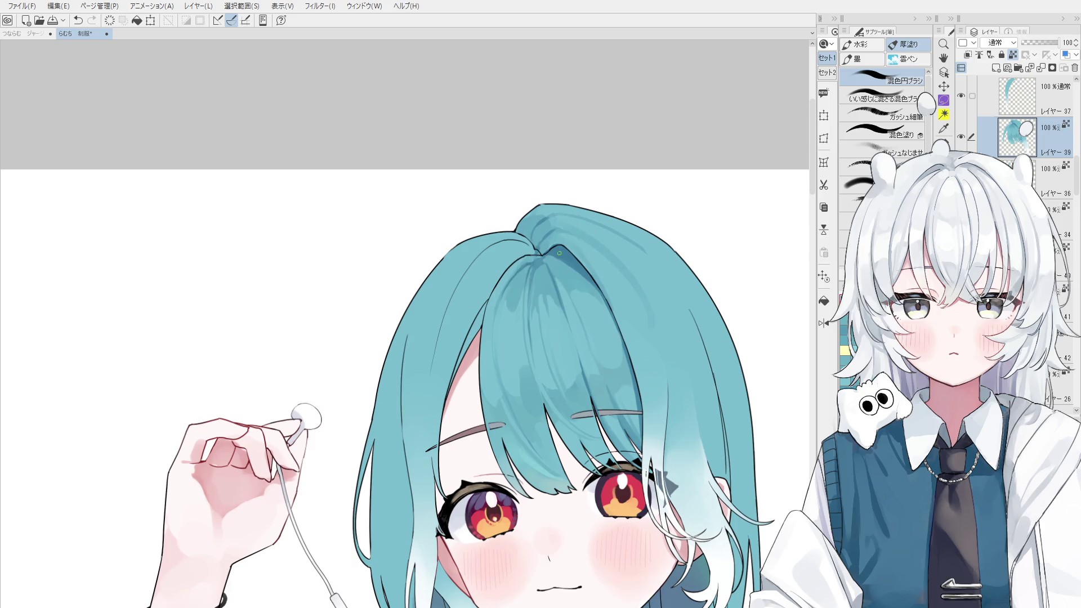
{"action": "key", "text": "ctrl+z"}
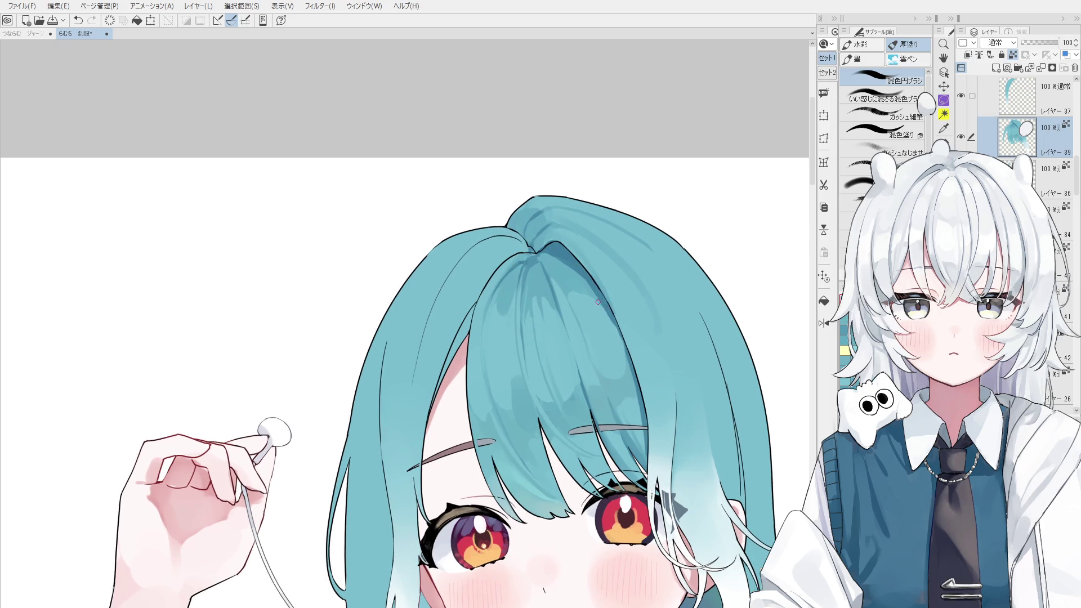
{"action": "key", "text": "h"}
{"action": "left_click_drag", "start_coordinate": [640, 356], "coordinate": [766, 307]}
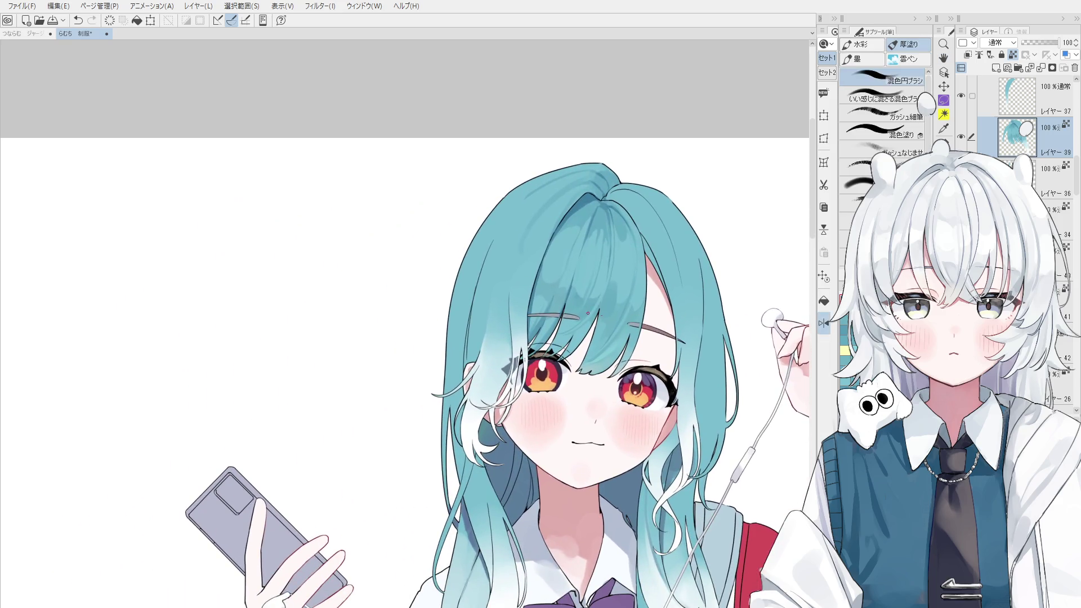
- Add shading strokes to the bangs and undo the one near the parting
{"action": "scroll", "coordinate": [520, 348], "scroll_direction": "up", "scroll_amount": 1}
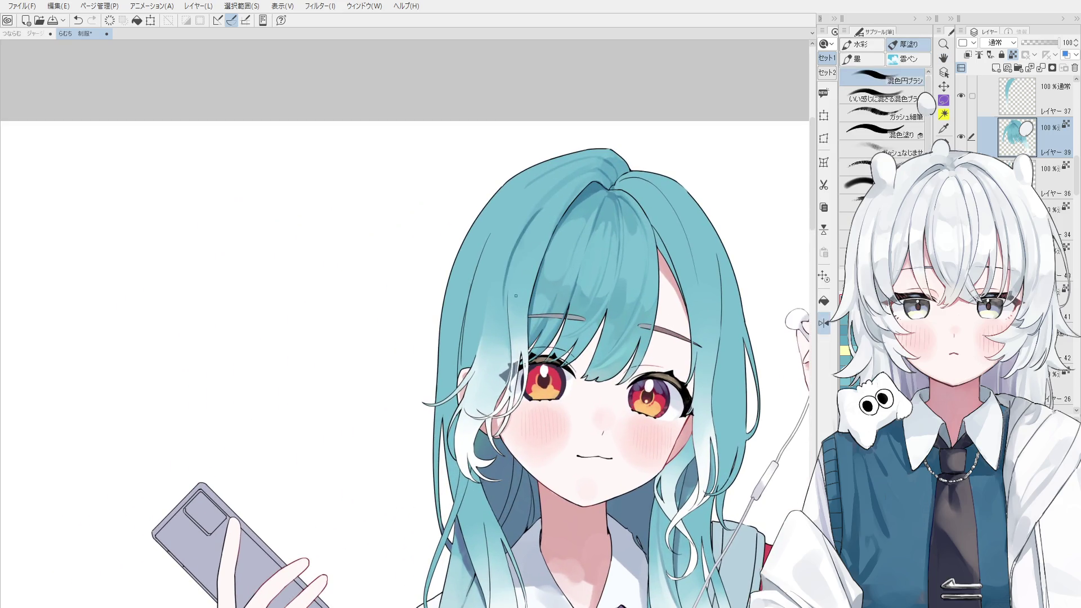
{"action": "left_click_drag", "start_coordinate": [537, 256], "coordinate": [562, 200]}
{"action": "mouse_move", "coordinate": [538, 254]}
{"action": "left_mouse_down"}
{"action": "mouse_move", "coordinate": [555, 203]}
{"action": "mouse_move", "coordinate": [587, 182]}
{"action": "left_mouse_up"}
{"action": "key", "text": "ctrl+z"}
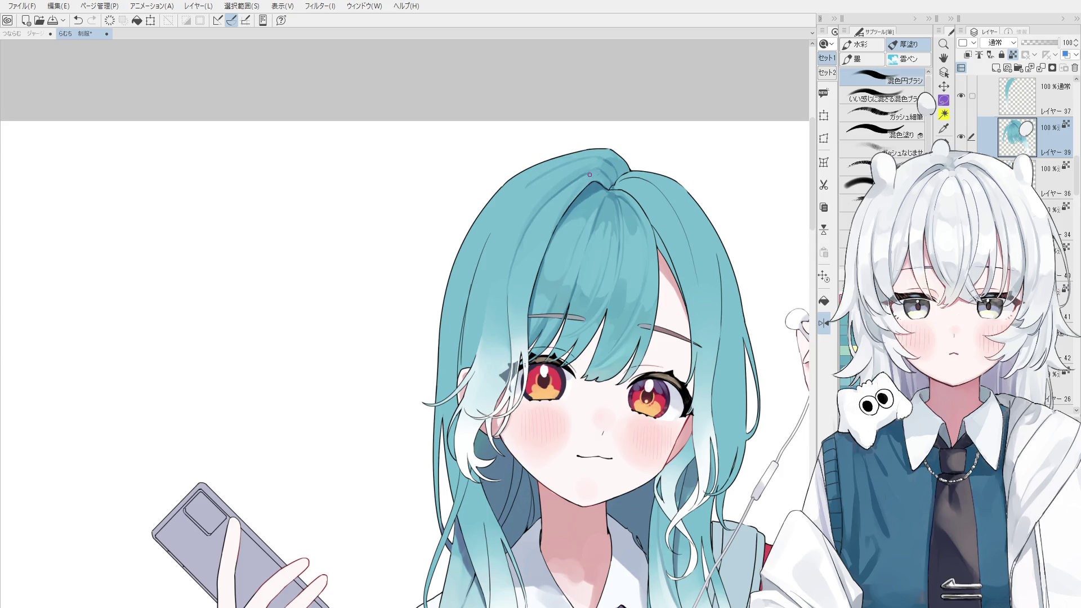
{"action": "scroll", "coordinate": [594, 173], "scroll_direction": "up", "scroll_amount": 1}
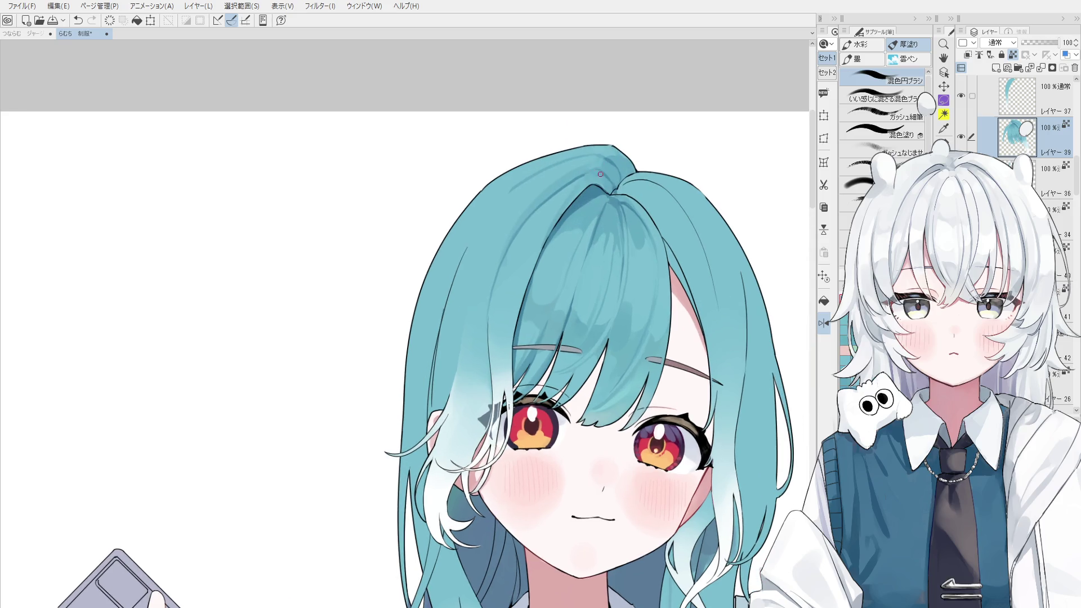
- Sample teal colours at the crown and test a faint crown stroke, then undo it
{"action": "left_click", "coordinate": [574, 189], "text": "alt"}
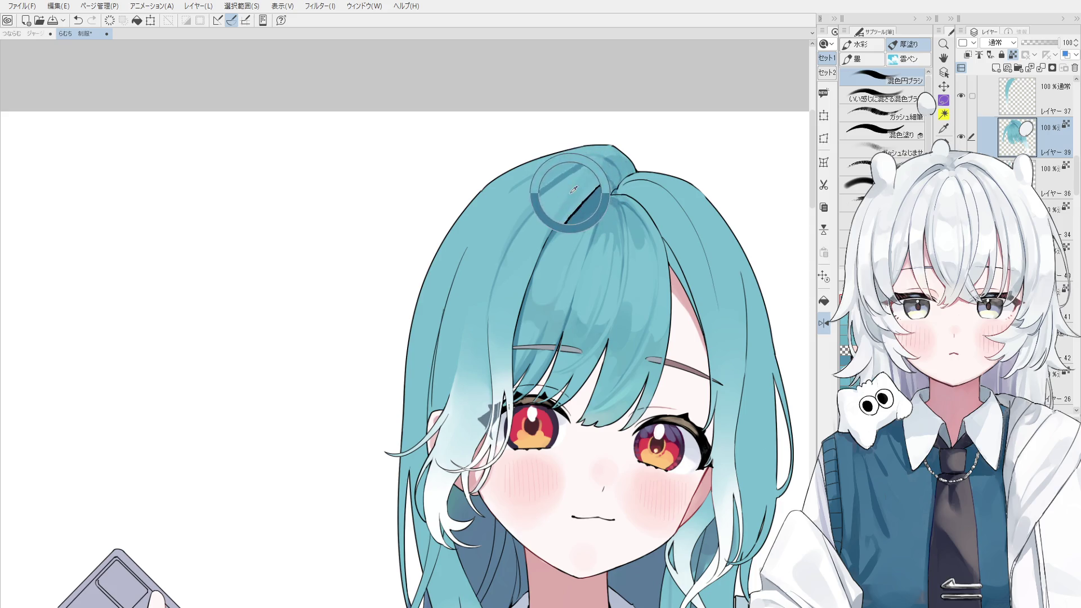
{"action": "left_click", "coordinate": [599, 164], "text": "alt"}
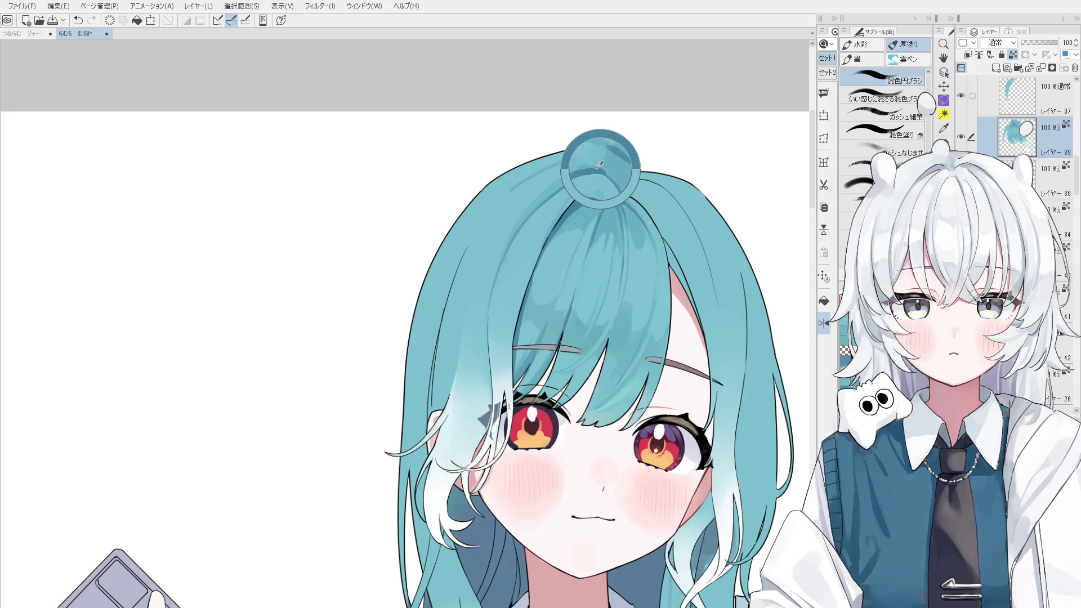
{"action": "left_click", "coordinate": [597, 169], "text": "alt"}
{"action": "key", "text": "ctrl+z"}
{"action": "left_click", "coordinate": [602, 172], "text": "alt"}
{"action": "left_click_drag", "start_coordinate": [604, 169], "coordinate": [608, 183]}
{"action": "key", "text": "ctrl+z"}
{"action": "scroll", "coordinate": [647, 278], "scroll_direction": "down", "scroll_amount": 2}
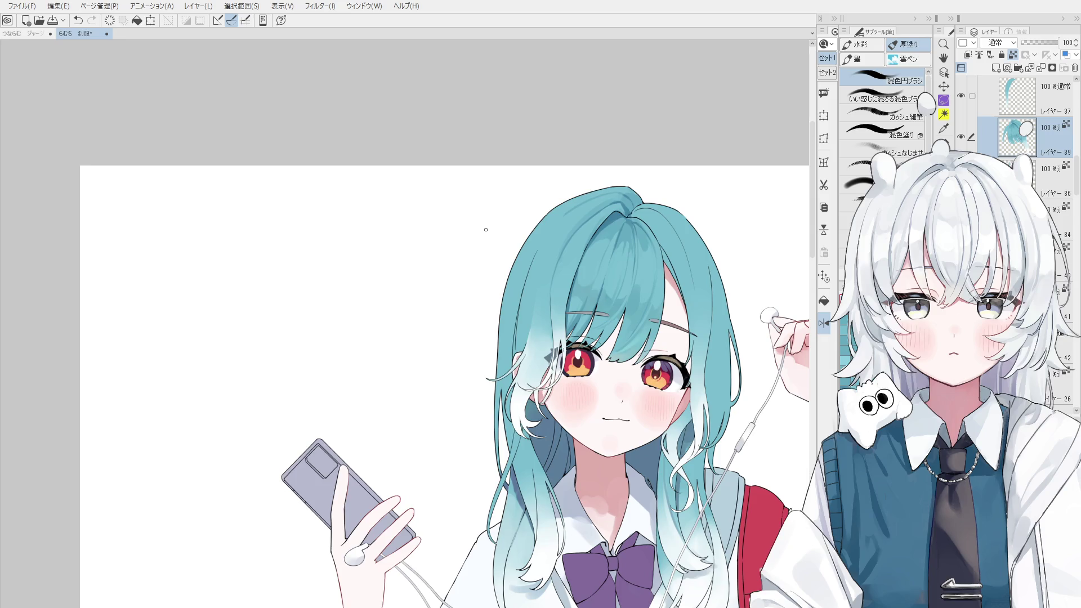
- Darken the hair shadow near the parting with a stroke of sampled teal
{"action": "key", "text": "o"}
{"action": "mouse_move", "coordinate": [466, 194]}
{"action": "left_mouse_down"}
{"action": "mouse_move", "coordinate": [560, 279]}
{"action": "mouse_move", "coordinate": [597, 248]}
{"action": "mouse_move", "coordinate": [550, 237]}
{"action": "mouse_move", "coordinate": [566, 228]}
{"action": "left_mouse_up"}
{"action": "key", "text": "h"}
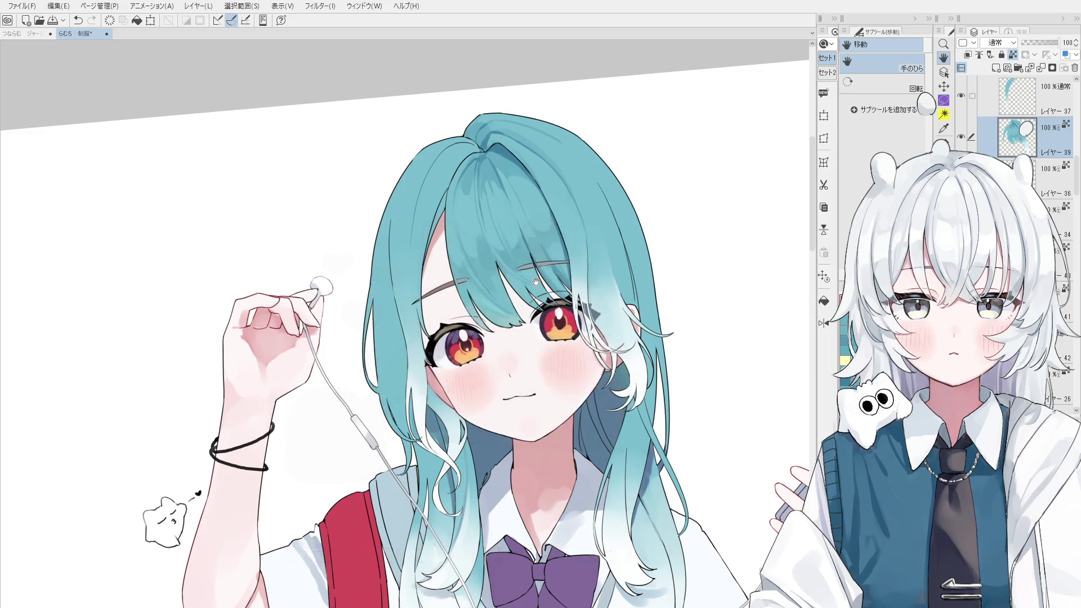
{"action": "left_click_drag", "start_coordinate": [541, 276], "coordinate": [520, 305]}
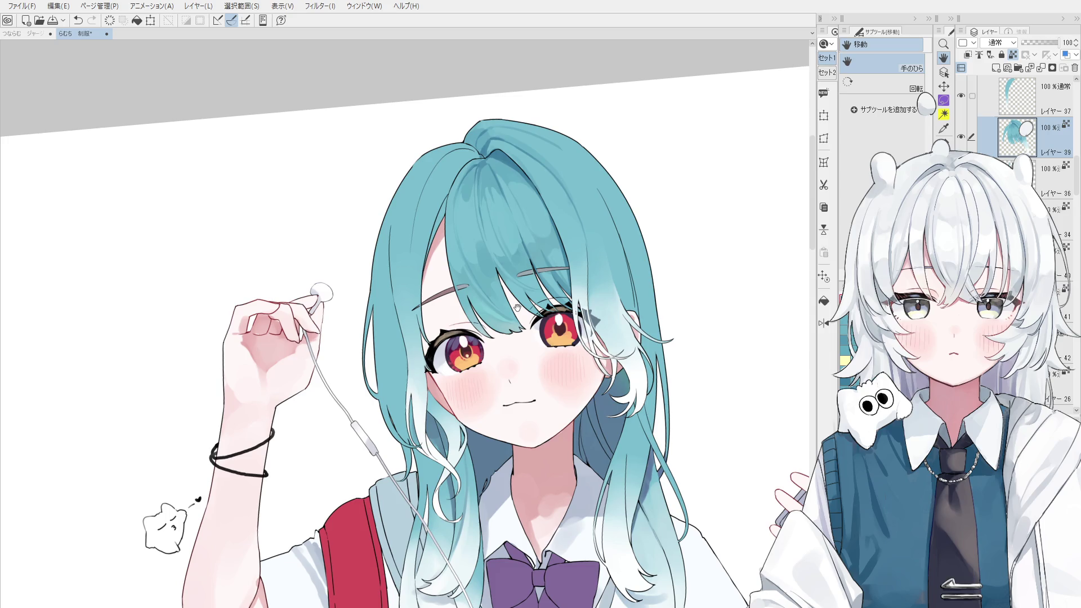
{"action": "key", "text": "o"}
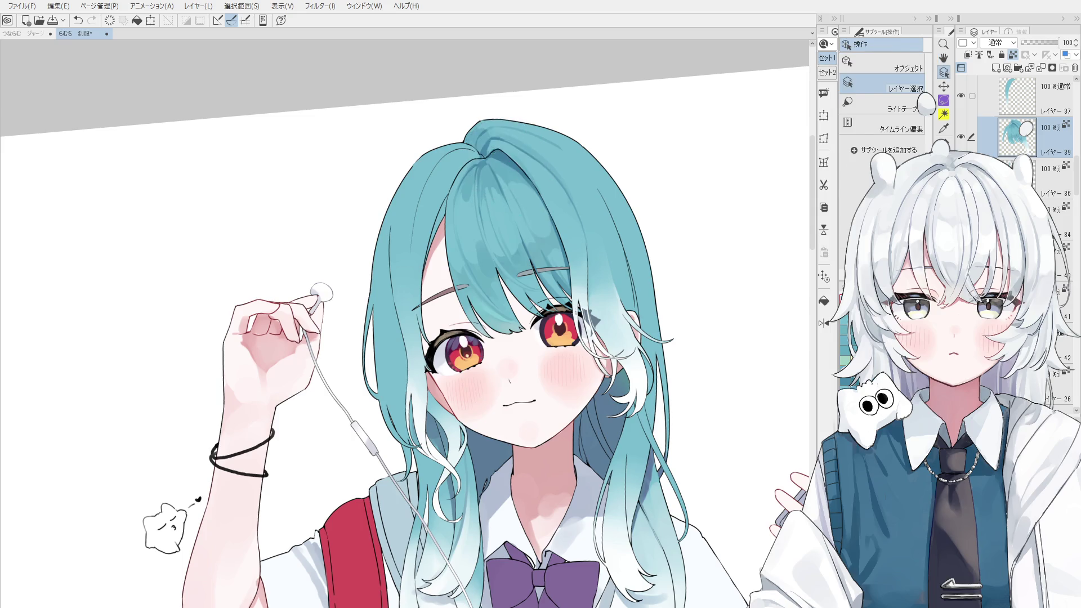
{"action": "key", "text": "b"}
{"action": "scroll", "coordinate": [494, 147], "scroll_direction": "up", "scroll_amount": 1}
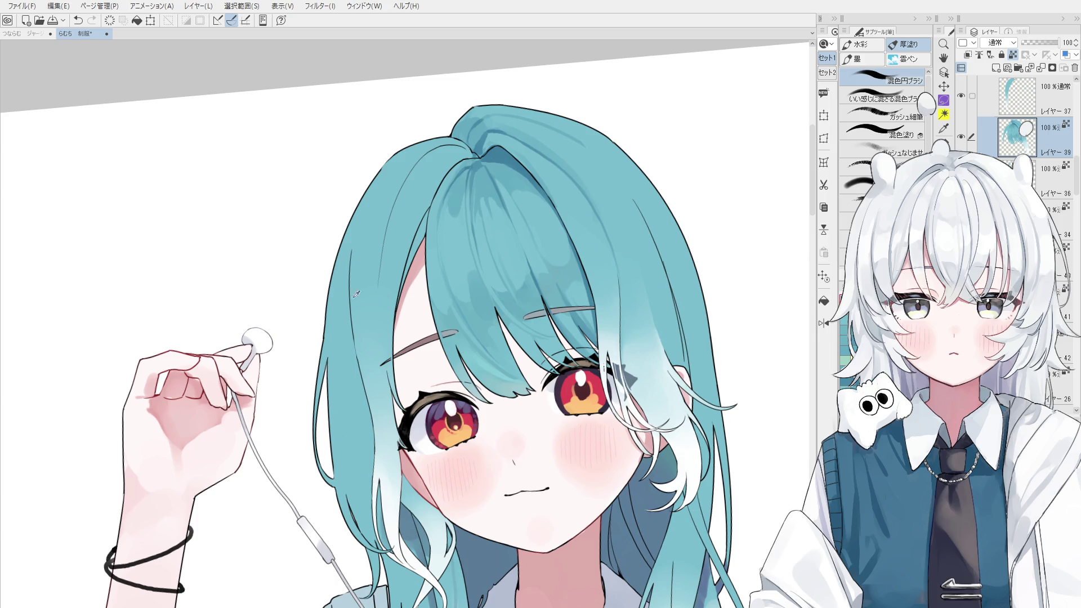
{"action": "scroll", "coordinate": [325, 313], "scroll_direction": "down", "scroll_amount": 1}
{"action": "scroll", "coordinate": [518, 175], "scroll_direction": "up", "scroll_amount": 1}
{"action": "scroll", "coordinate": [536, 185], "scroll_direction": "down", "scroll_amount": 1}
{"action": "scroll", "coordinate": [535, 185], "scroll_direction": "down", "scroll_amount": 1}
{"action": "scroll", "coordinate": [515, 172], "scroll_direction": "up", "scroll_amount": 2}
{"action": "left_click_drag", "start_coordinate": [514, 171], "coordinate": [556, 201]}
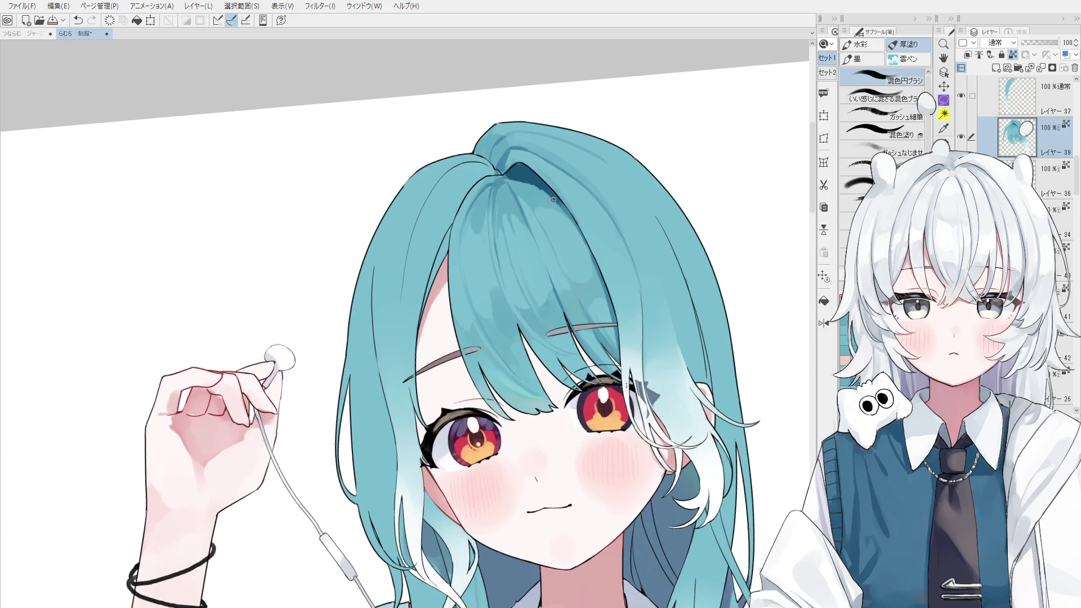
- Sample teal hair colours along the strands below the parting
{"action": "scroll", "coordinate": [536, 188], "scroll_direction": "down", "scroll_amount": 1}
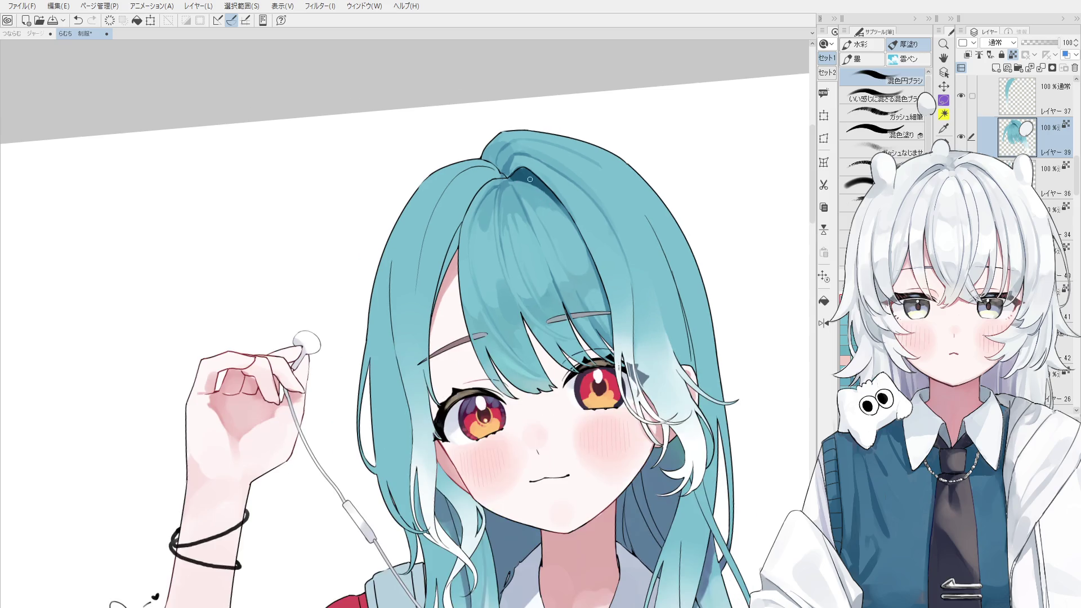
{"action": "left_click", "coordinate": [567, 221], "text": "alt"}
{"action": "mouse_move", "coordinate": [558, 236]}
{"action": "left_mouse_down"}
{"action": "mouse_move", "coordinate": [580, 270]}
{"action": "mouse_move", "coordinate": [560, 299]}
{"action": "left_mouse_up"}
{"action": "scroll", "coordinate": [592, 286], "scroll_direction": "down", "scroll_amount": 1}
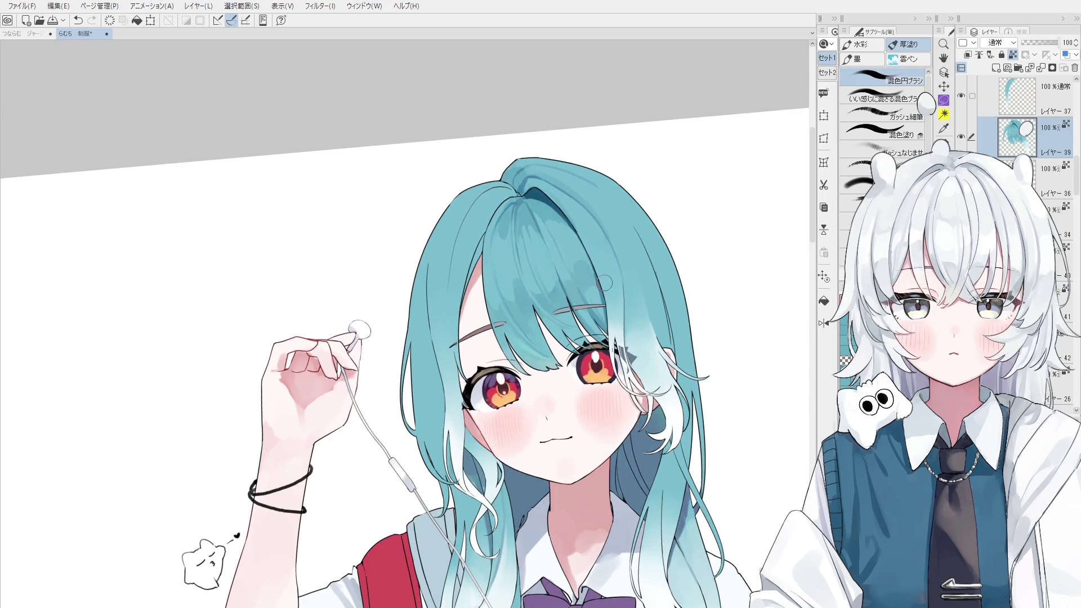
{"action": "scroll", "coordinate": [613, 282], "scroll_direction": "up", "scroll_amount": 2}
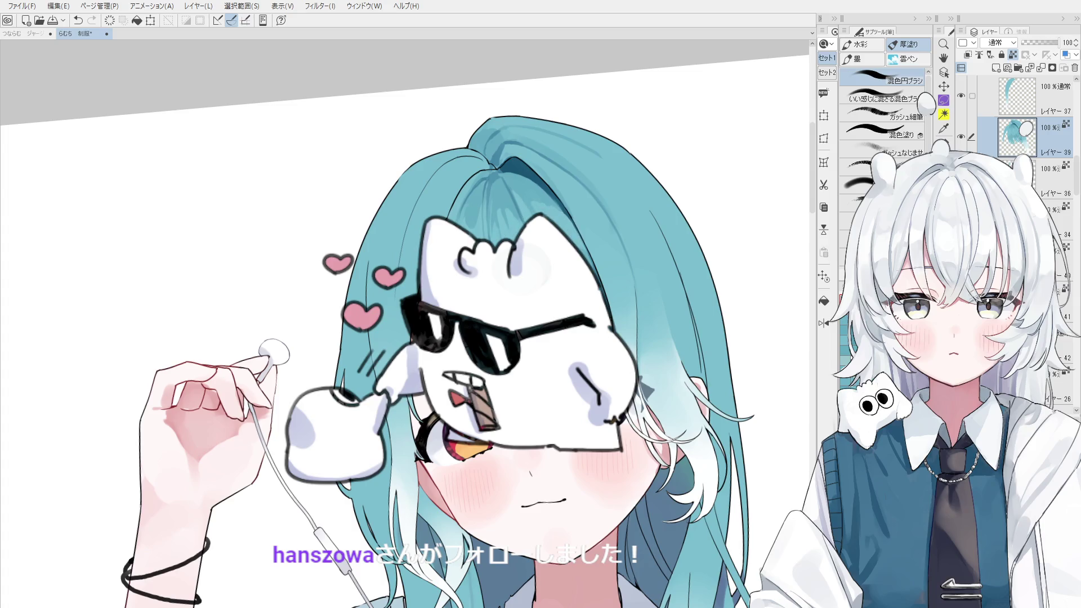
{"action": "scroll", "coordinate": [586, 338], "scroll_direction": "down", "scroll_amount": 1}
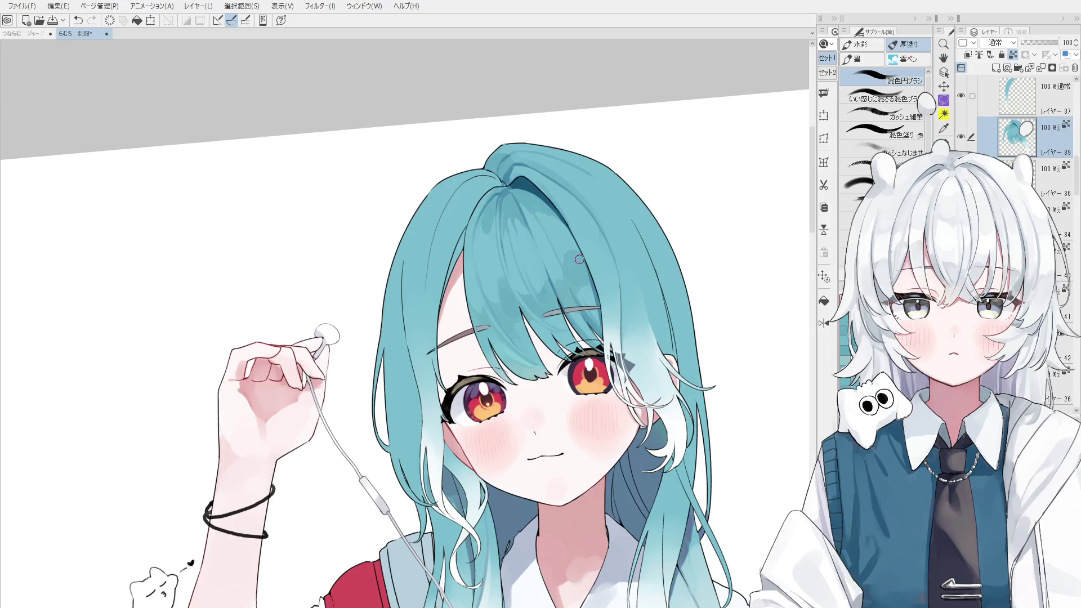
{"action": "scroll", "coordinate": [512, 186], "scroll_direction": "up", "scroll_amount": 4}
- Select the crown lineart Layer 18 and draw a short line at the hair outline
{"action": "left_click", "coordinate": [511, 175], "text": "ctrl+shift"}
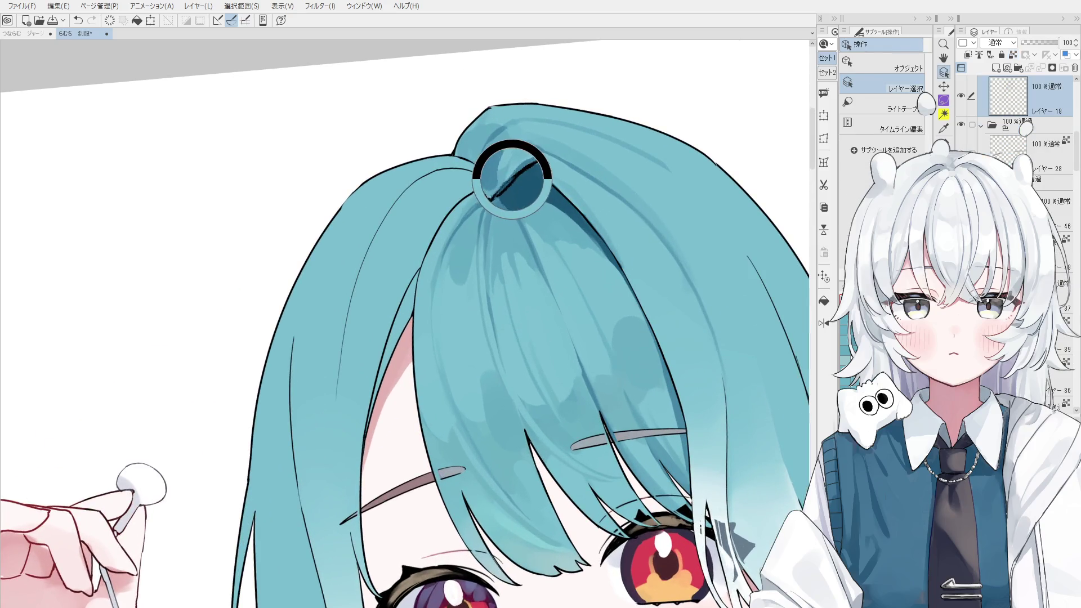
{"action": "key", "text": "e"}
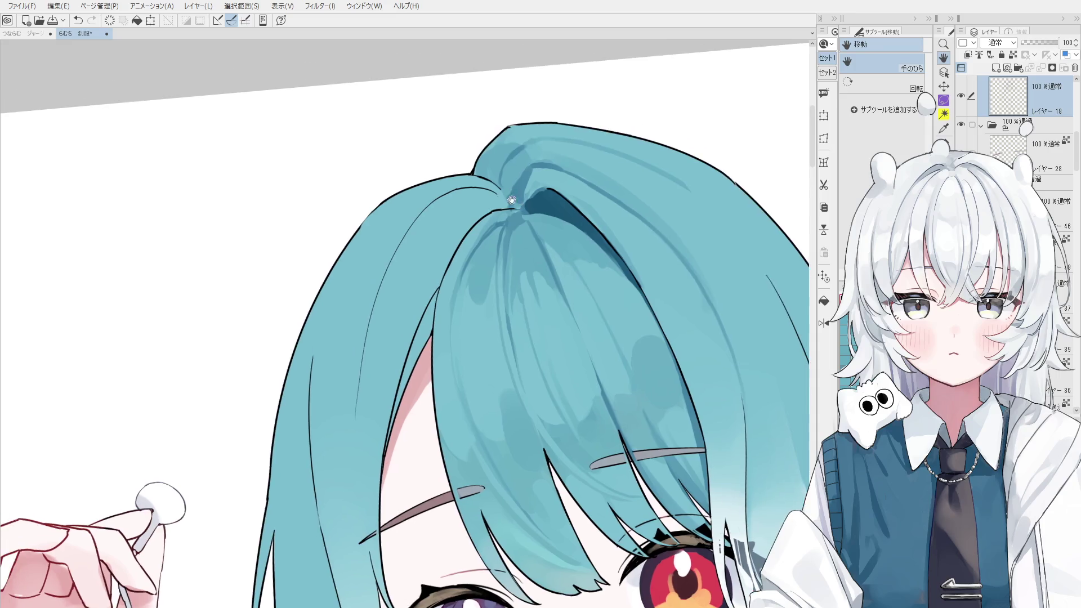
{"action": "scroll", "coordinate": [487, 177], "scroll_direction": "up", "scroll_amount": 2}
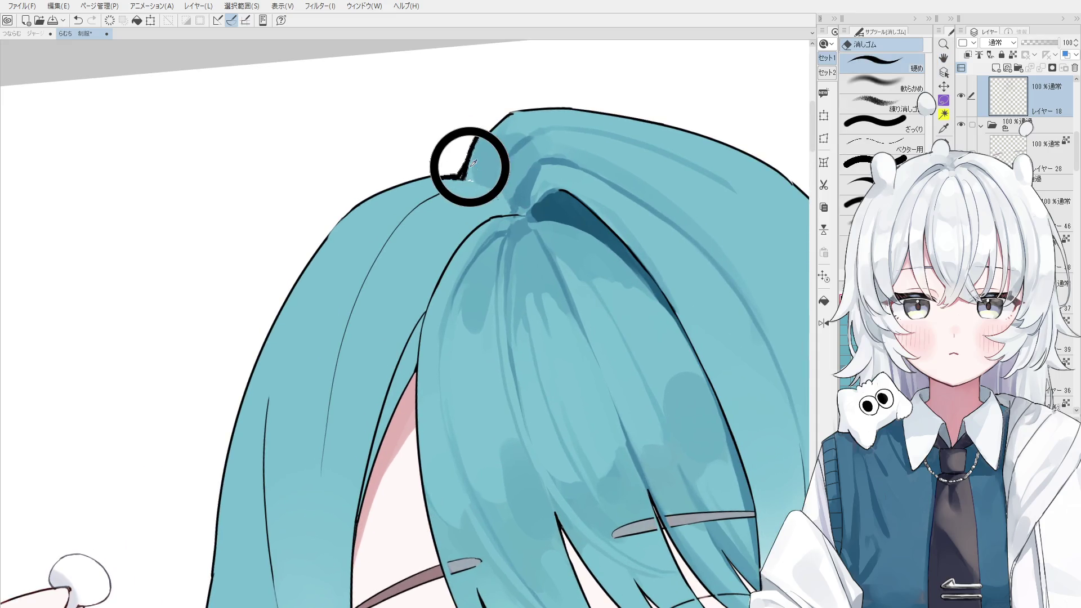
{"action": "key", "text": "p"}
{"action": "scroll", "coordinate": [464, 176], "scroll_direction": "up", "scroll_amount": 2}
{"action": "scroll", "coordinate": [464, 176], "scroll_direction": "up", "scroll_amount": 2}
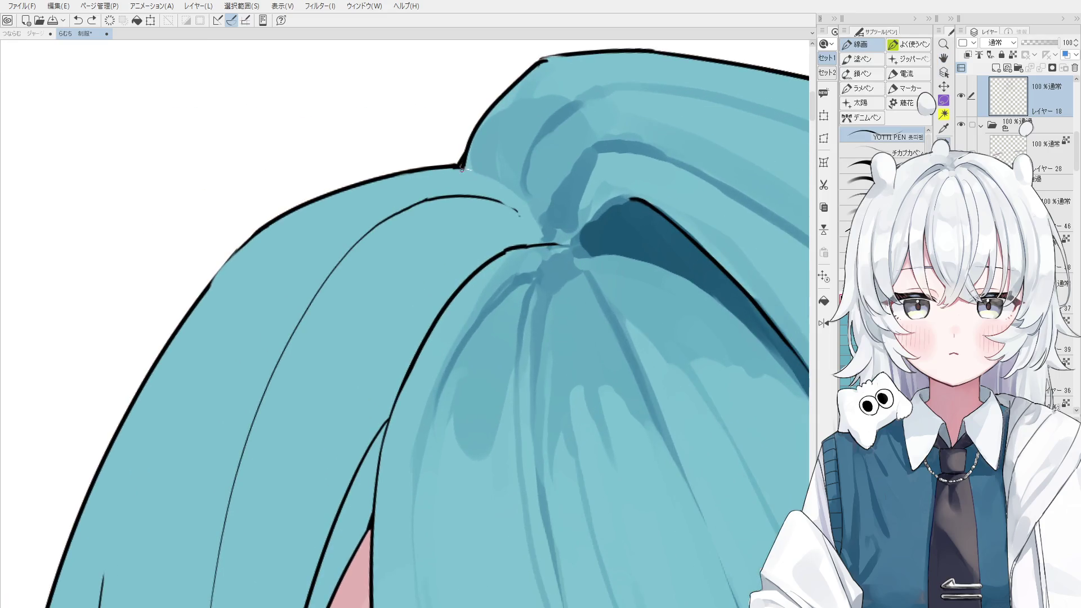
{"action": "left_click_drag", "start_coordinate": [468, 169], "coordinate": [524, 195]}
- Erase the stray outline line and ink a short line at the hair parting
{"action": "key", "text": "e"}
{"action": "key", "text": "space"}
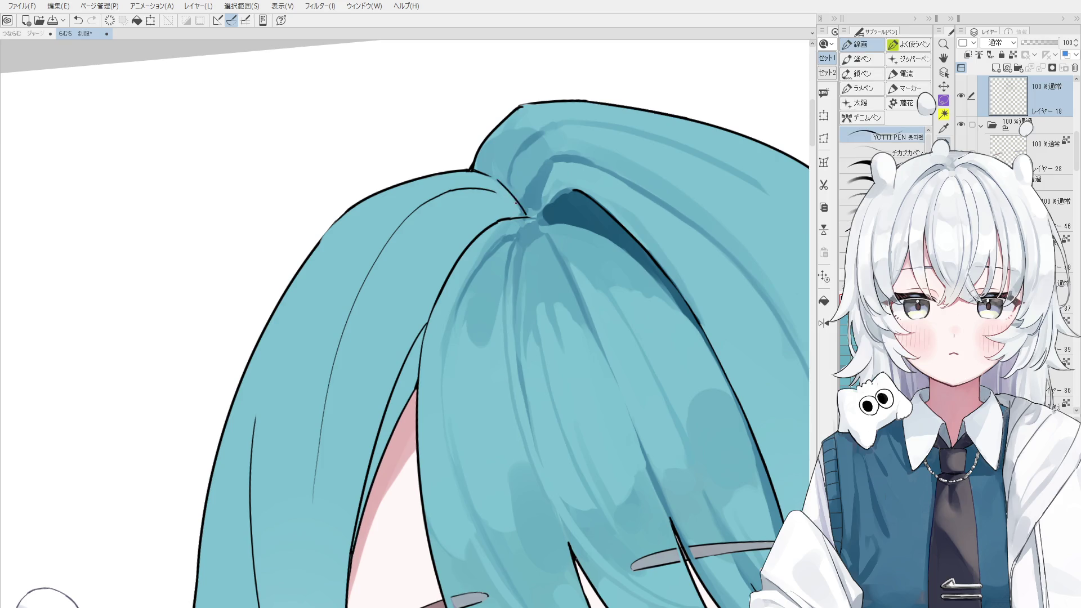
{"action": "scroll", "coordinate": [631, 255], "scroll_direction": "down", "scroll_amount": 1}
{"action": "scroll", "coordinate": [510, 194], "scroll_direction": "up", "scroll_amount": 1}
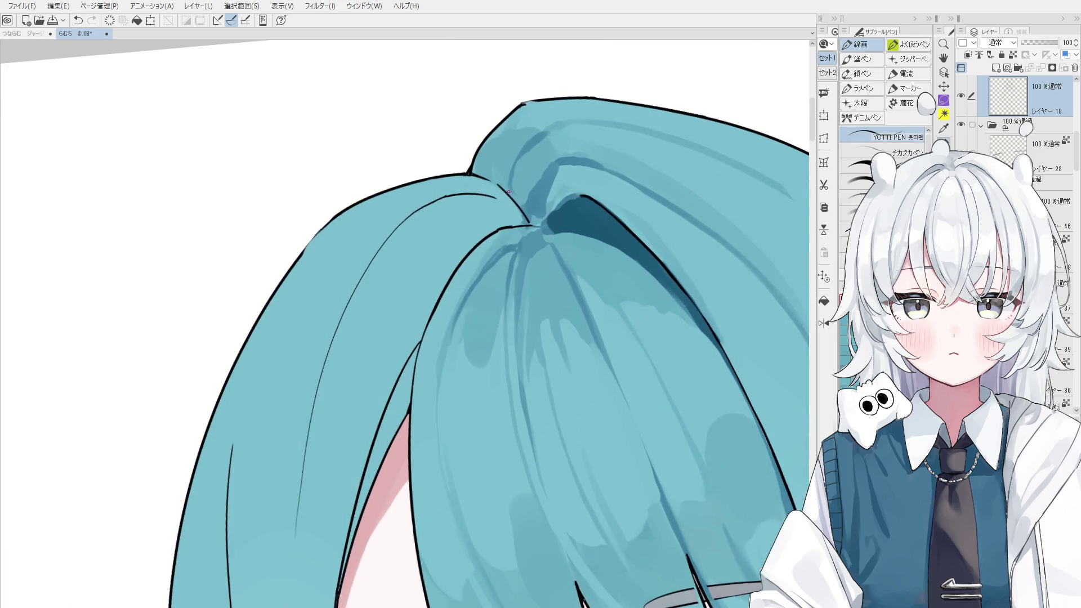
{"action": "left_click_drag", "start_coordinate": [524, 220], "coordinate": [519, 212]}
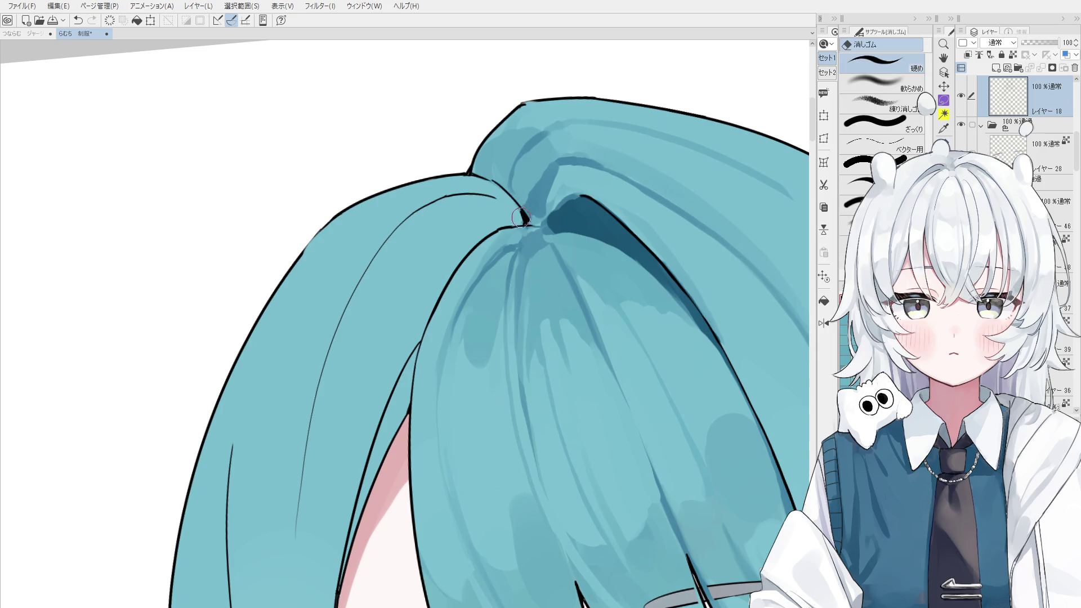
{"action": "scroll", "coordinate": [526, 223], "scroll_direction": "up", "scroll_amount": 1}
{"action": "scroll", "coordinate": [526, 223], "scroll_direction": "down", "scroll_amount": 1}
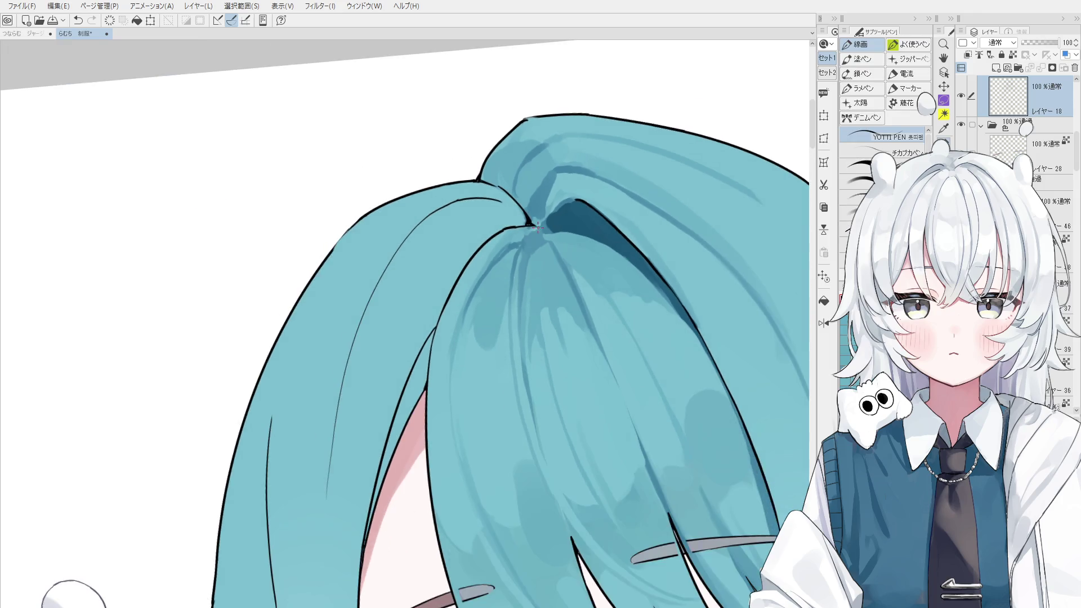
- Paint light teal over the dark parting shadow with the brush
{"action": "key", "text": "b"}
{"action": "key", "text": "ctrl+z"}
{"action": "left_click_drag", "start_coordinate": [566, 184], "coordinate": [560, 213]}
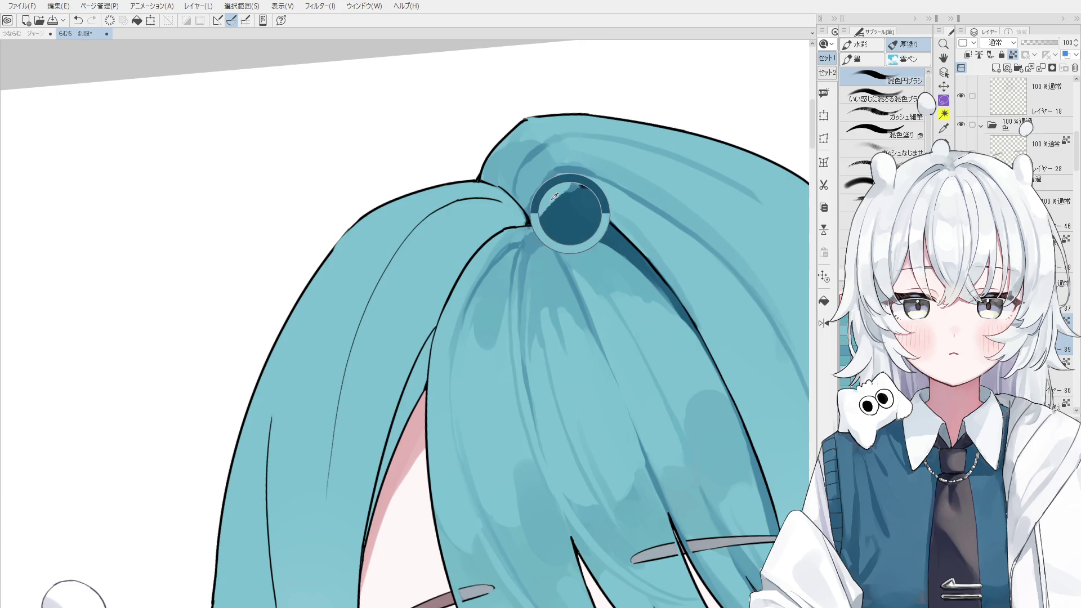
{"action": "scroll", "coordinate": [557, 192], "scroll_direction": "down", "scroll_amount": 1}
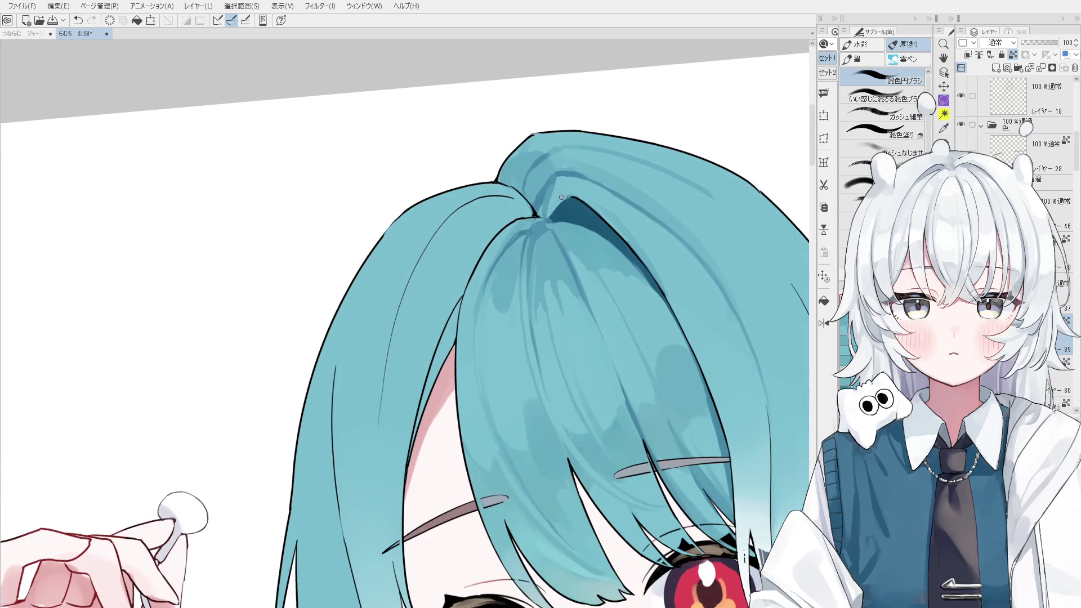
{"action": "scroll", "coordinate": [555, 191], "scroll_direction": "down", "scroll_amount": 1}
{"action": "left_click_drag", "start_coordinate": [516, 247], "coordinate": [612, 245]}
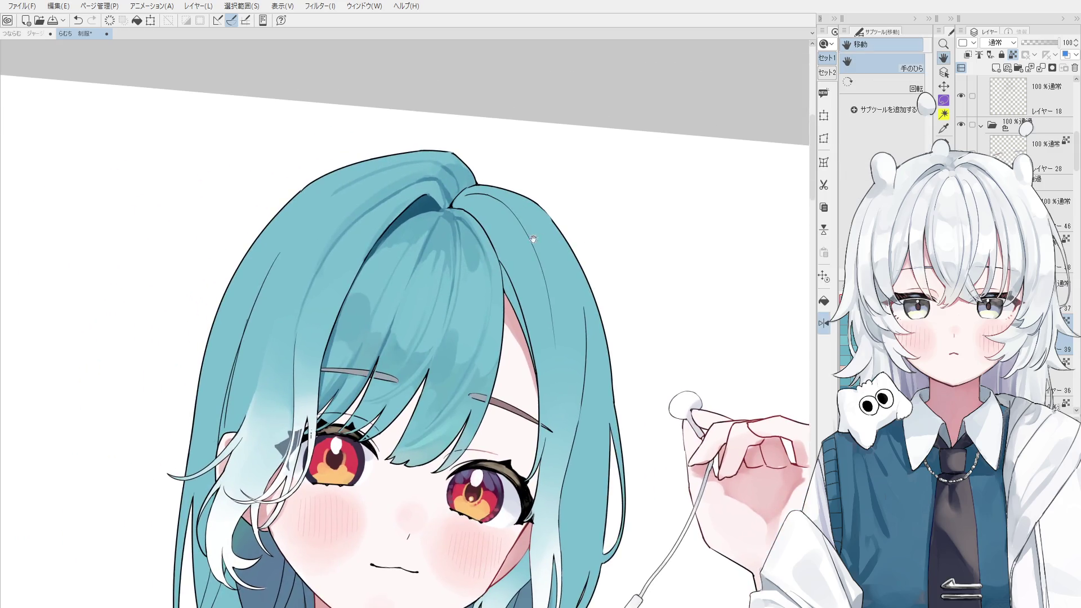
- Draw a dark line along the inner hair edge on Layer 18
{"action": "left_click_drag", "start_coordinate": [476, 248], "coordinate": [582, 236]}
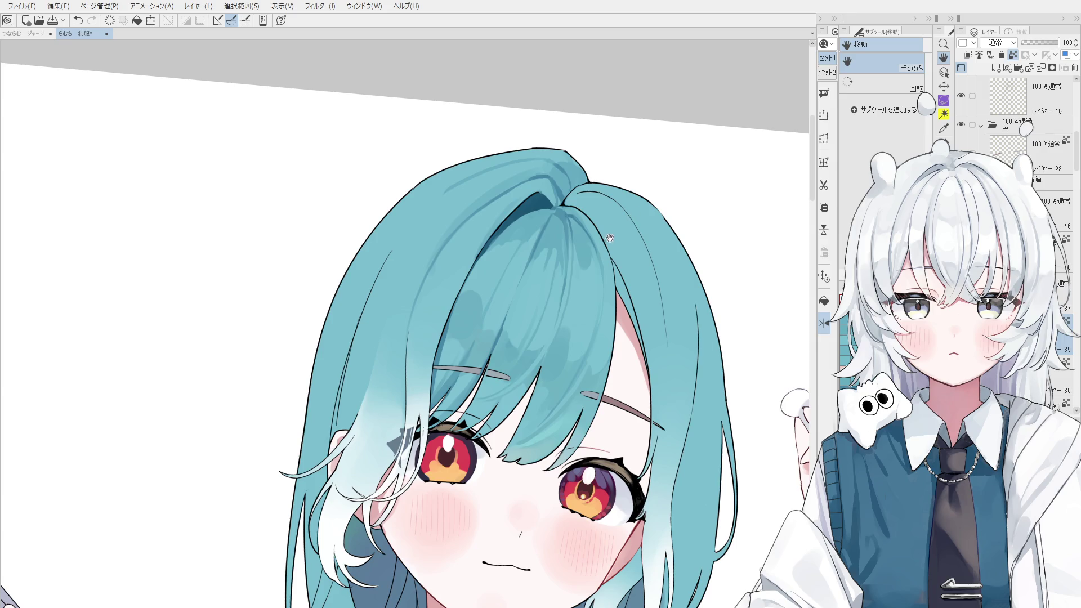
{"action": "key", "text": "b"}
{"action": "scroll", "coordinate": [555, 225], "scroll_direction": "up", "scroll_amount": 3}
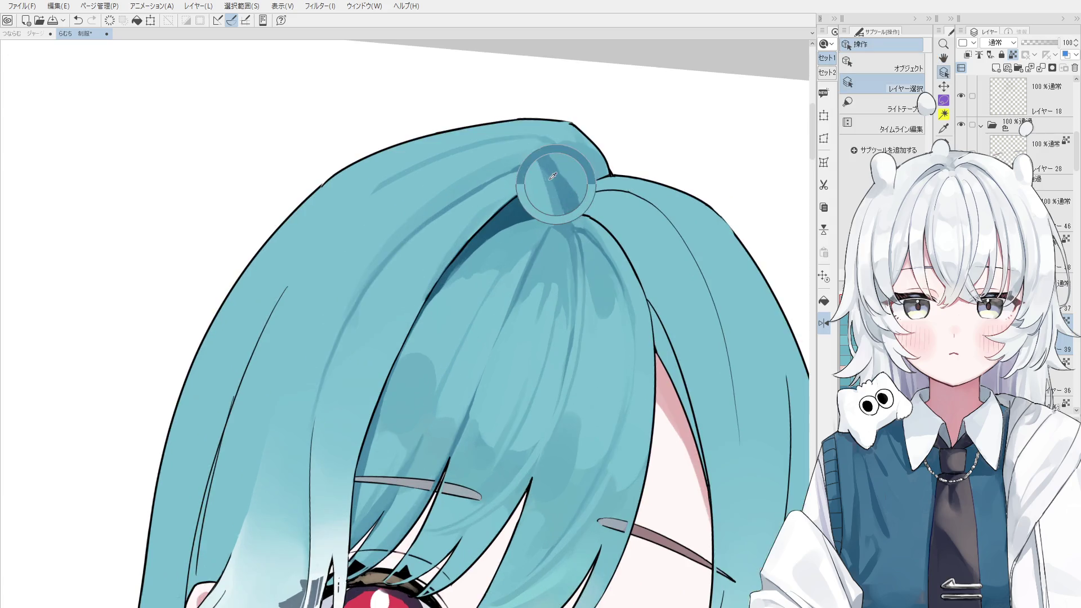
{"action": "scroll", "coordinate": [554, 216], "scroll_direction": "up", "scroll_amount": 3}
{"action": "scroll", "coordinate": [554, 215], "scroll_direction": "down", "scroll_amount": 1}
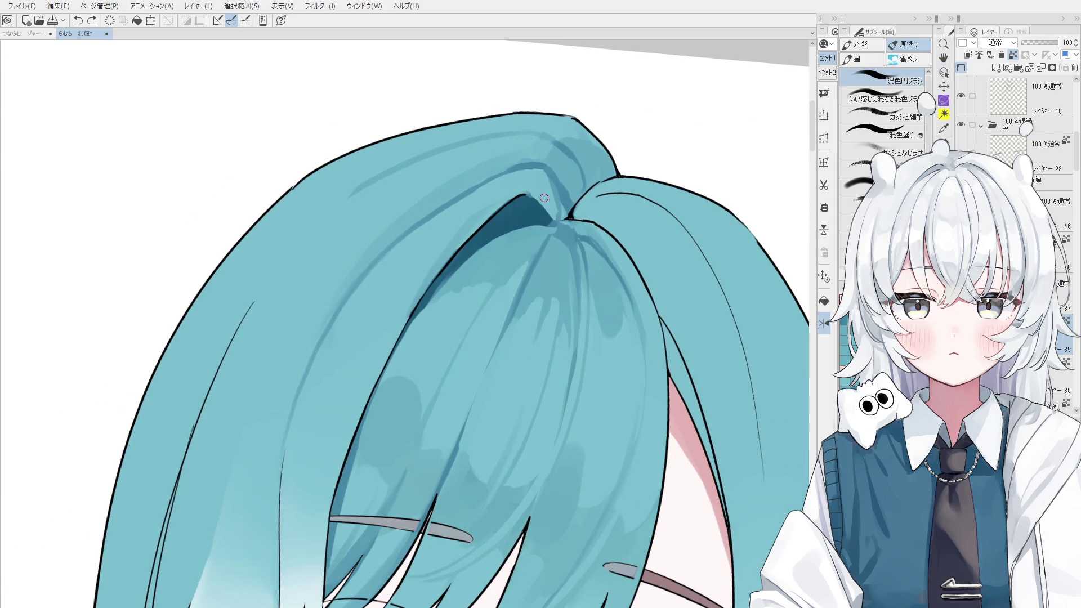
{"action": "left_click_drag", "start_coordinate": [534, 195], "coordinate": [555, 221]}
{"action": "key", "text": "ctrl+z"}
{"action": "scroll", "coordinate": [535, 195], "scroll_direction": "up", "scroll_amount": 1}
{"action": "key", "text": "ctrl+z"}
{"action": "scroll", "coordinate": [525, 191], "scroll_direction": "down", "scroll_amount": 3}
{"action": "scroll", "coordinate": [525, 190], "scroll_direction": "down", "scroll_amount": 2}
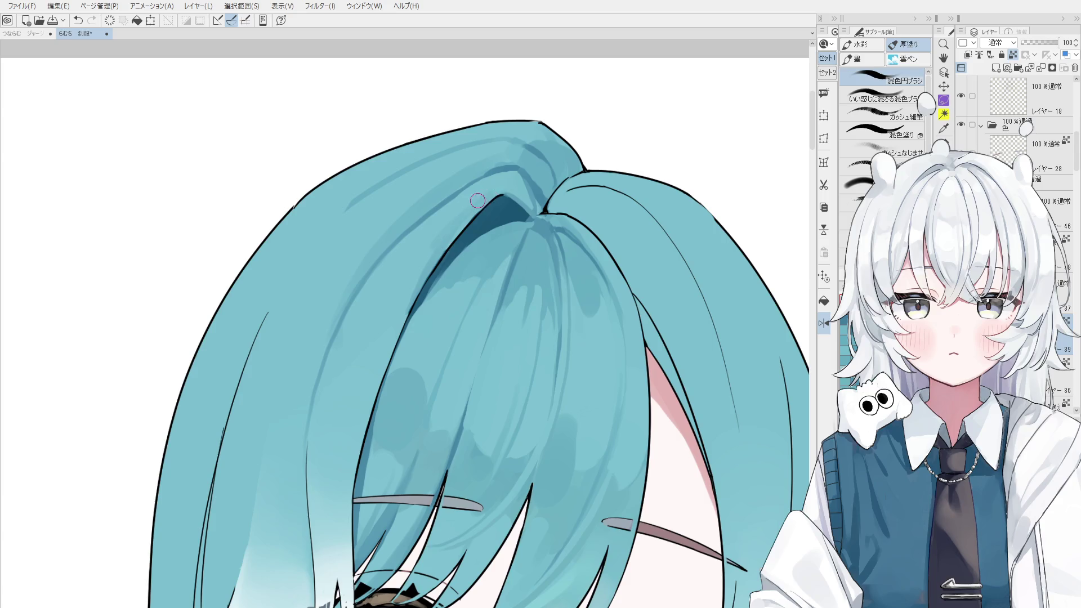
{"action": "left_click_drag", "start_coordinate": [414, 295], "coordinate": [485, 201]}
- Erase part of the hair shadow to lighten it
{"action": "scroll", "coordinate": [429, 280], "scroll_direction": "down", "scroll_amount": 1}
{"action": "scroll", "coordinate": [429, 280], "scroll_direction": "down", "scroll_amount": 1}
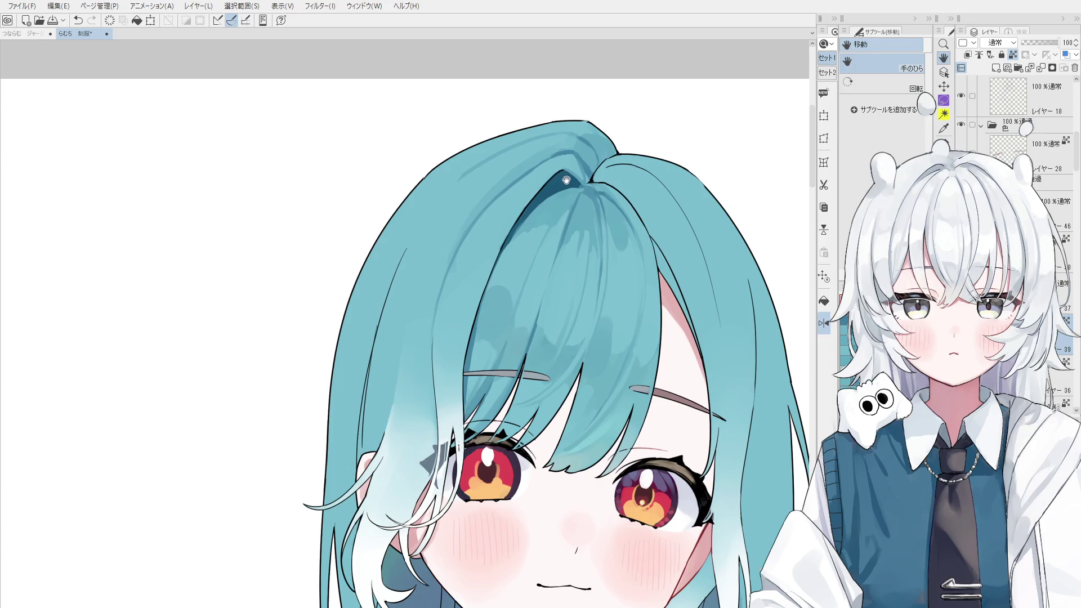
{"action": "key", "text": "o"}
{"action": "scroll", "coordinate": [494, 252], "scroll_direction": "up", "scroll_amount": 3}
{"action": "key", "text": "p"}
{"action": "left_click_drag", "start_coordinate": [485, 282], "coordinate": [572, 151]}
{"action": "key", "text": "ctrl+z"}
{"action": "key", "text": "e"}
{"action": "left_click_drag", "start_coordinate": [483, 276], "coordinate": [592, 113]}
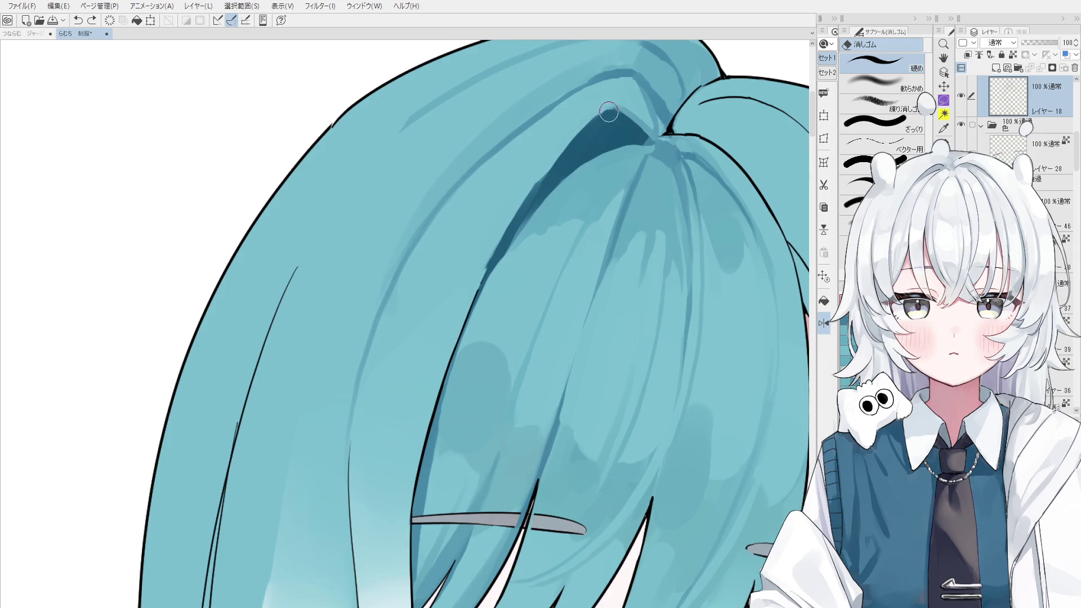
- Darken the parting shadow with the pen and extend it into a pointed tip
{"action": "scroll", "coordinate": [597, 130], "scroll_direction": "down", "scroll_amount": 1}
{"action": "key", "text": "p"}
{"action": "left_click_drag", "start_coordinate": [503, 231], "coordinate": [582, 131]}
{"action": "key", "text": "ctrl+z"}
{"action": "left_click_drag", "start_coordinate": [525, 203], "coordinate": [590, 123]}
{"action": "key", "text": "ctrl+z"}
{"action": "left_click_drag", "start_coordinate": [549, 175], "coordinate": [614, 104]}
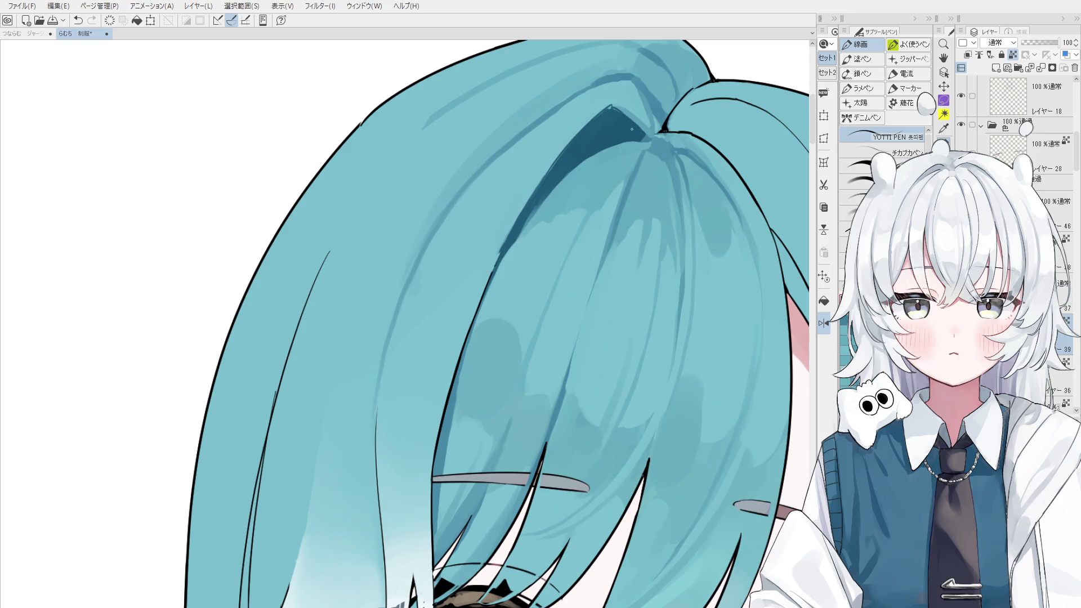
{"action": "scroll", "coordinate": [614, 114], "scroll_direction": "up", "scroll_amount": 1}
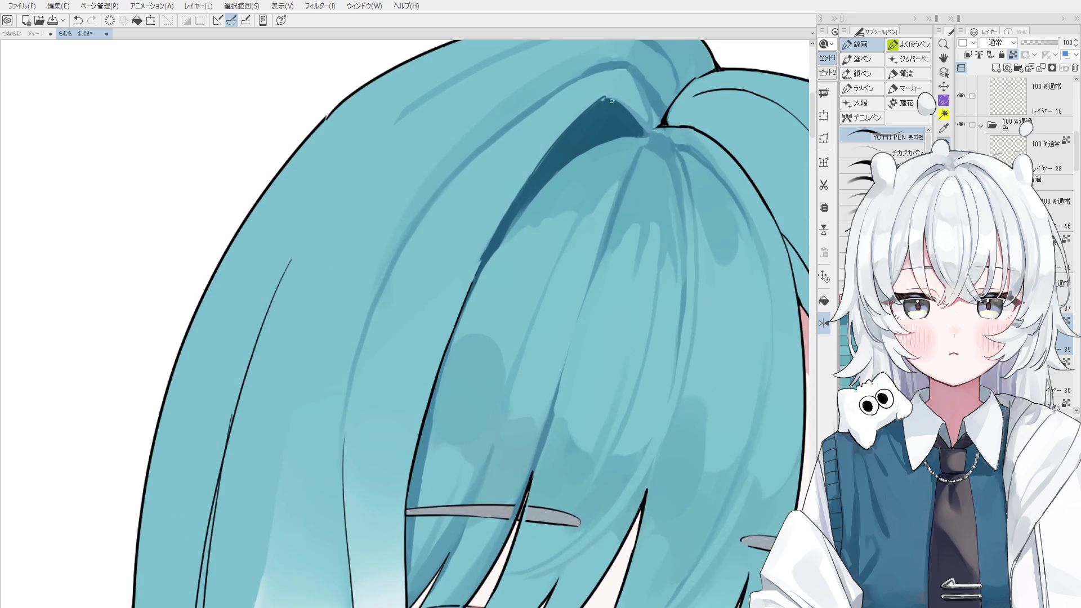
{"action": "scroll", "coordinate": [517, 241], "scroll_direction": "down", "scroll_amount": 1}
- Blend the shading near the parting so the dark shadow band turns lighter
{"action": "left_click_drag", "start_coordinate": [530, 198], "coordinate": [542, 177]}
{"action": "key", "text": "ctrl+z"}
{"action": "scroll", "coordinate": [507, 203], "scroll_direction": "down", "scroll_amount": 1}
{"action": "key", "text": "e"}
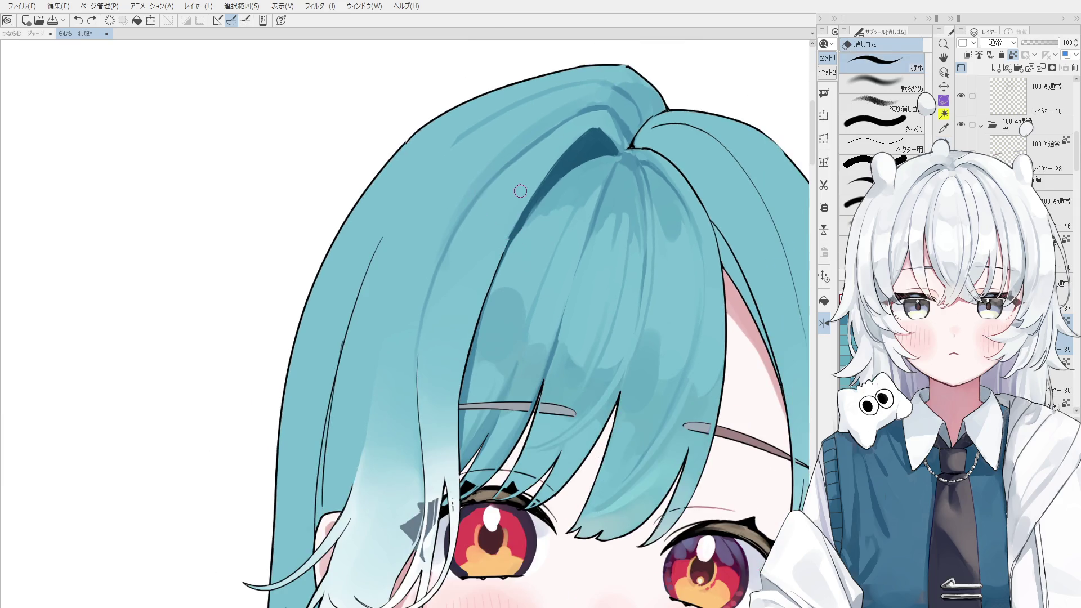
{"action": "key", "text": "b"}
{"action": "left_click_drag", "start_coordinate": [558, 135], "coordinate": [505, 234]}
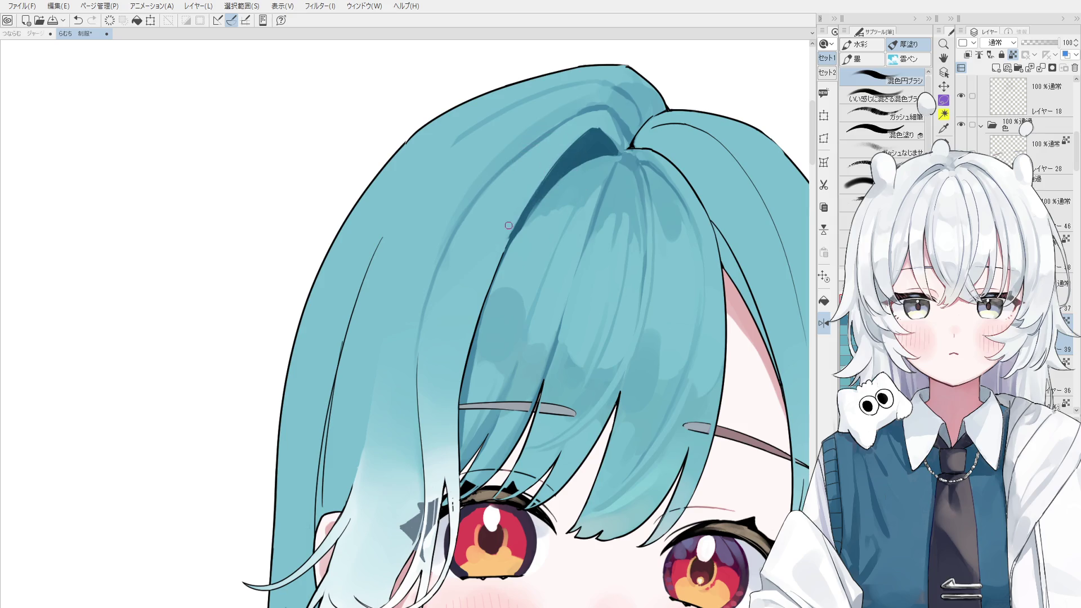
{"action": "left_click_drag", "start_coordinate": [541, 180], "coordinate": [490, 273]}
- Scroll the view down over the softened shadow band below the parting
{"action": "scroll", "coordinate": [492, 352], "scroll_direction": "down", "scroll_amount": 2}
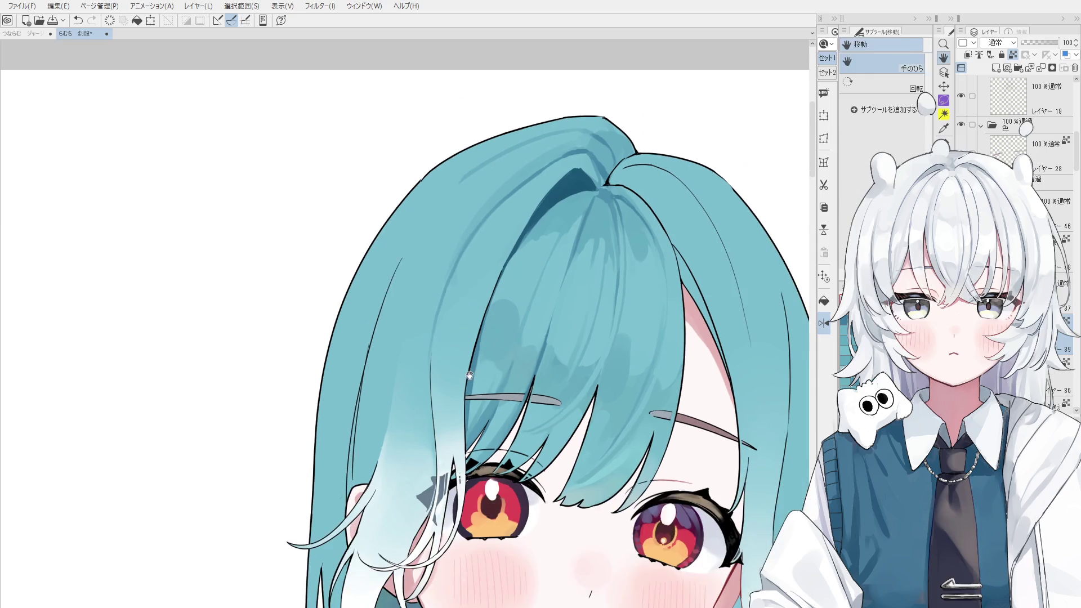
- Compare the hair with and without the last shading stroke, keeping the stroke
{"action": "key", "text": "b"}
{"action": "key", "text": "ctrl+z"}
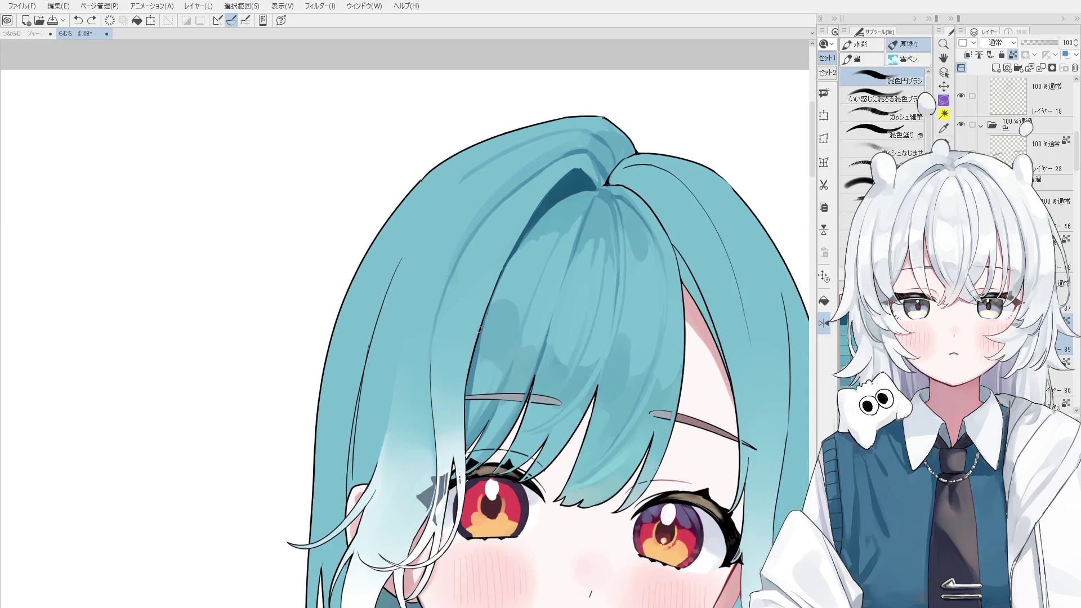
{"action": "key", "text": "ctrl+y"}
{"action": "key", "text": "ctrl+z"}
{"action": "key", "text": "ctrl+y"}
{"action": "key", "text": "ctrl+z"}
{"action": "key", "text": "ctrl+y"}
{"action": "scroll", "coordinate": [590, 184], "scroll_direction": "down", "scroll_amount": 2}
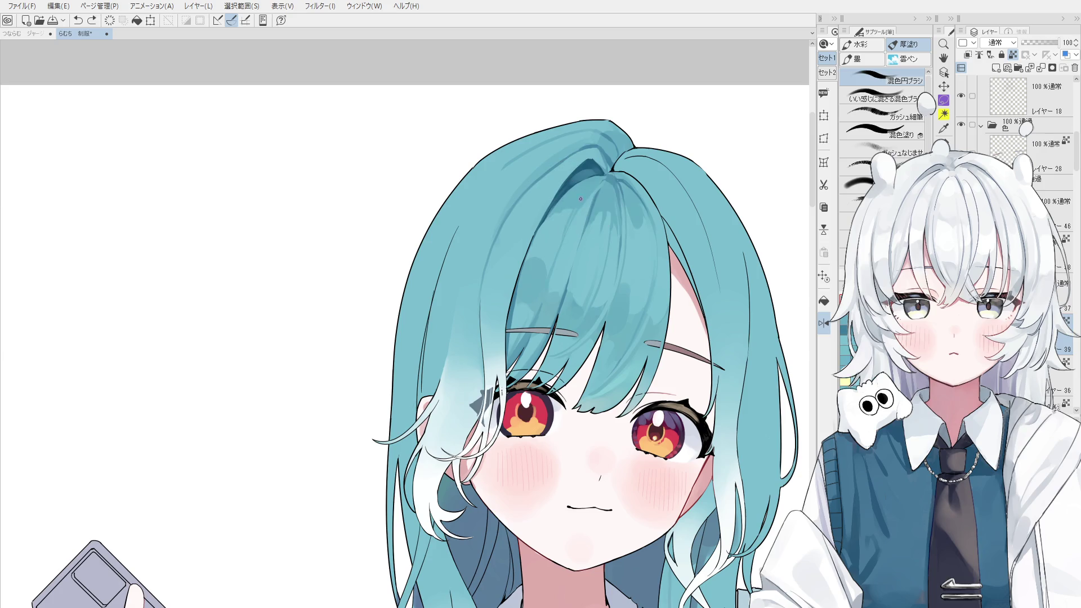
- Flip the canvas horizontally to check the proportions
{"action": "key", "text": "h"}
{"action": "scroll", "coordinate": [657, 290], "scroll_direction": "down", "scroll_amount": 3}
{"action": "key", "text": "o"}
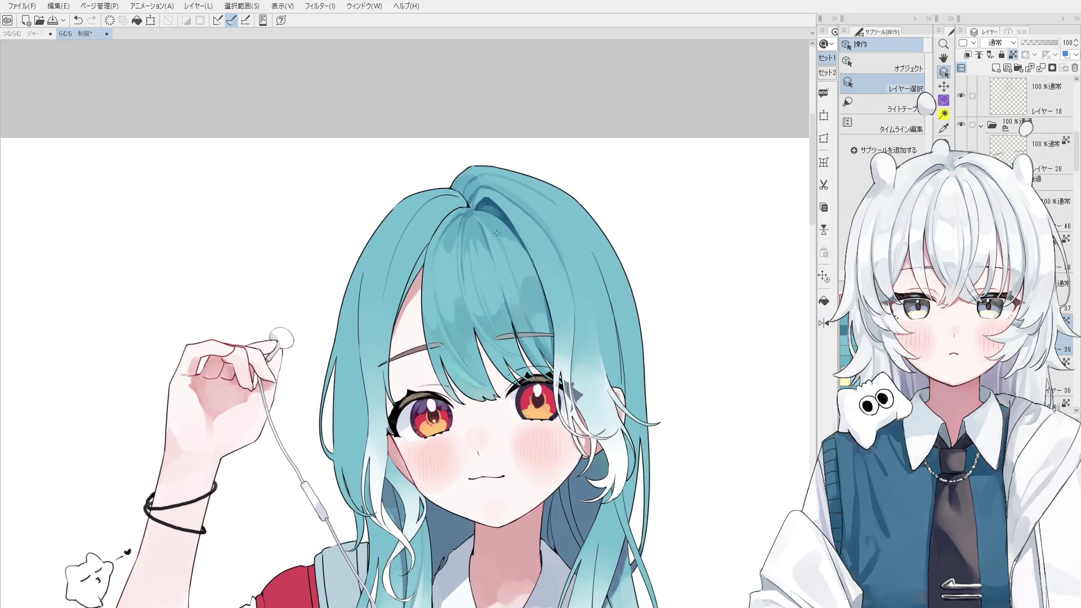
{"action": "key", "text": "b"}
{"action": "scroll", "coordinate": [488, 223], "scroll_direction": "up", "scroll_amount": 2}
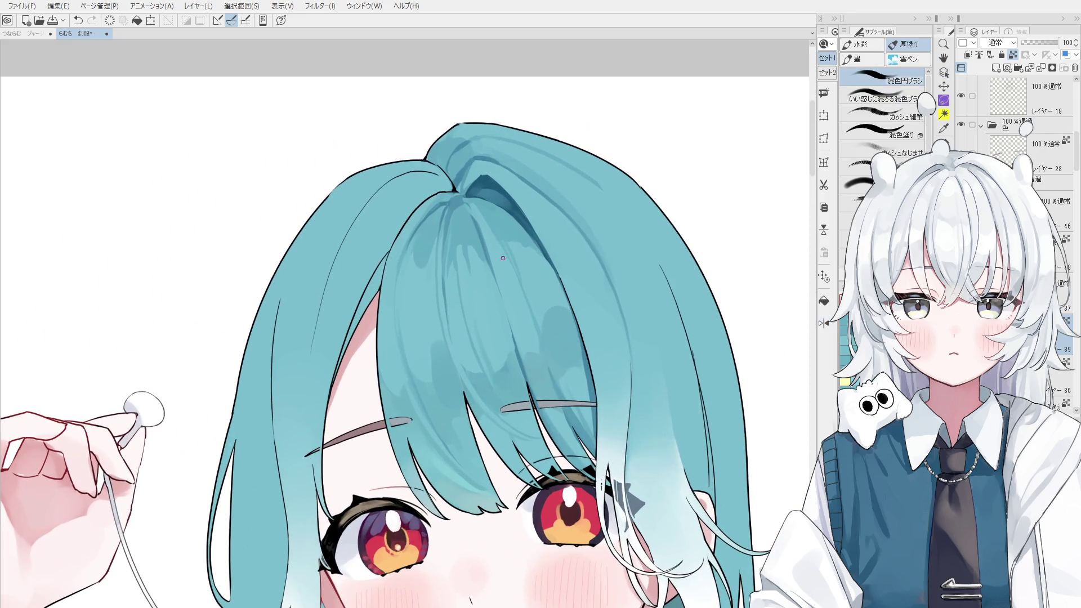
{"action": "scroll", "coordinate": [469, 206], "scroll_direction": "down", "scroll_amount": 1}
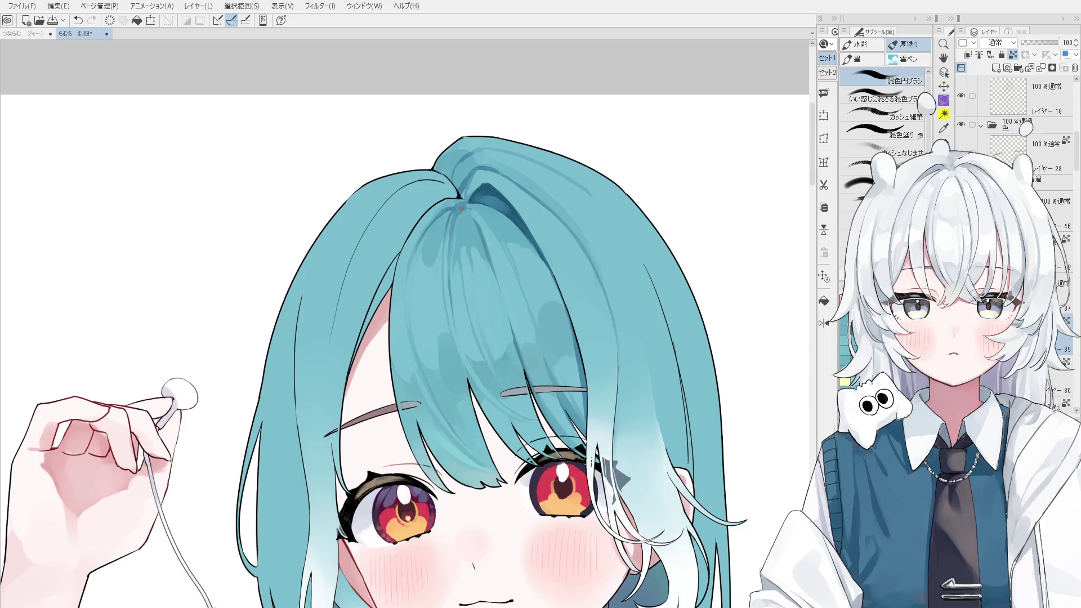
{"action": "scroll", "coordinate": [463, 207], "scroll_direction": "up", "scroll_amount": 1}
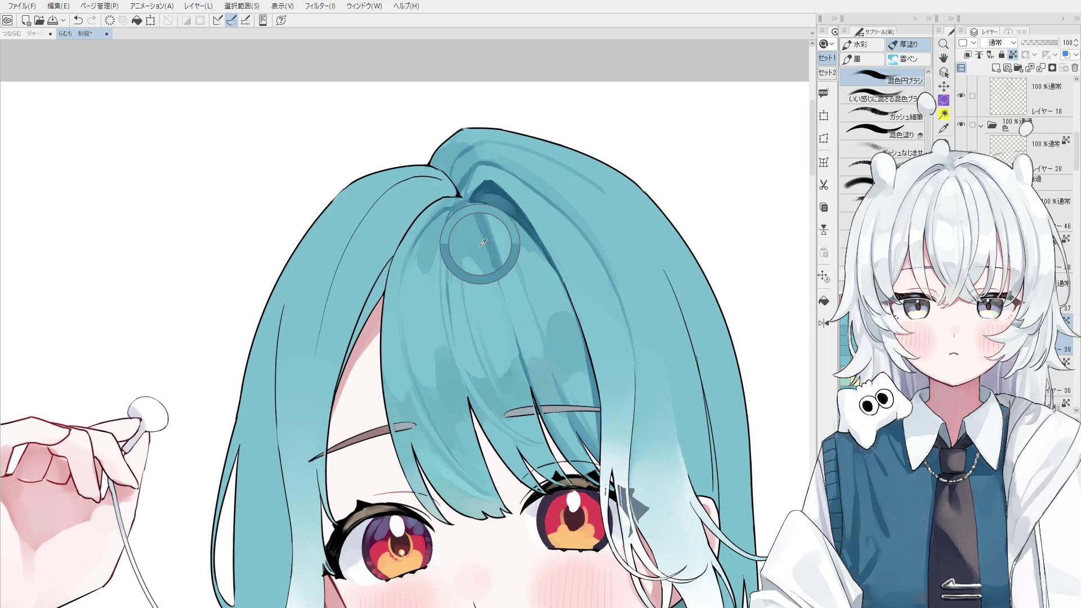
{"action": "scroll", "coordinate": [505, 237], "scroll_direction": "down", "scroll_amount": 1}
- Make light blend-brush strokes on the hair shading just below the parting
{"action": "key", "text": "ctrl+z"}
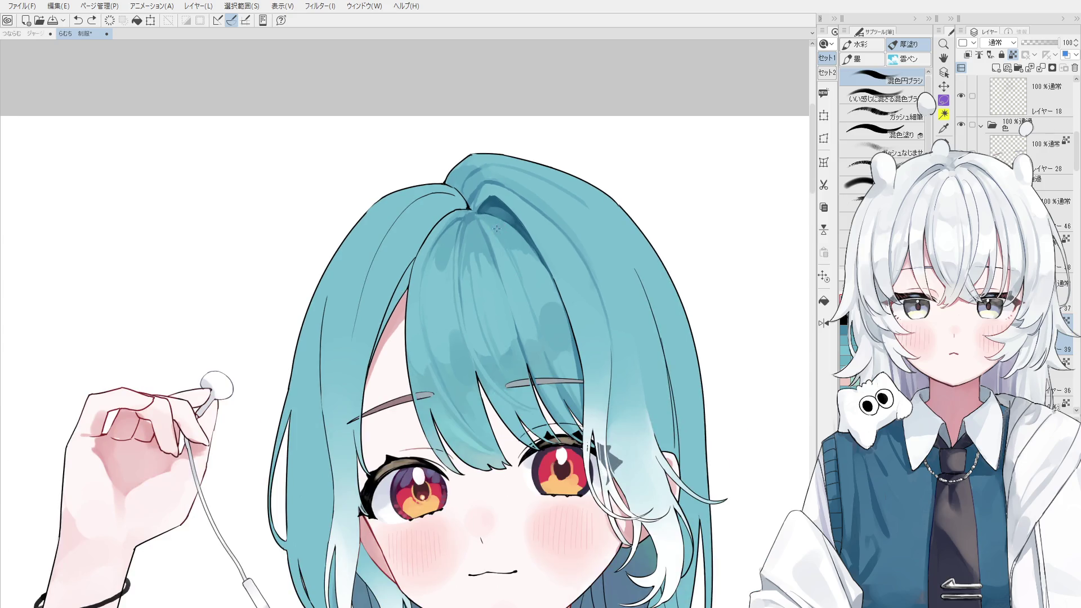
{"action": "scroll", "coordinate": [499, 228], "scroll_direction": "down", "scroll_amount": 1}
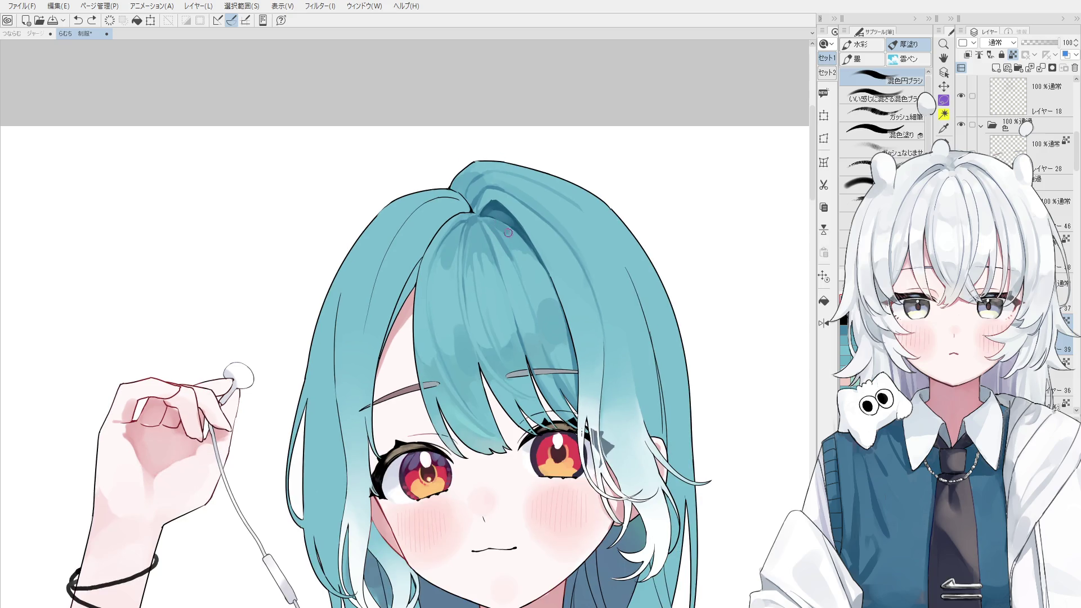
{"action": "scroll", "coordinate": [516, 240], "scroll_direction": "up", "scroll_amount": 1}
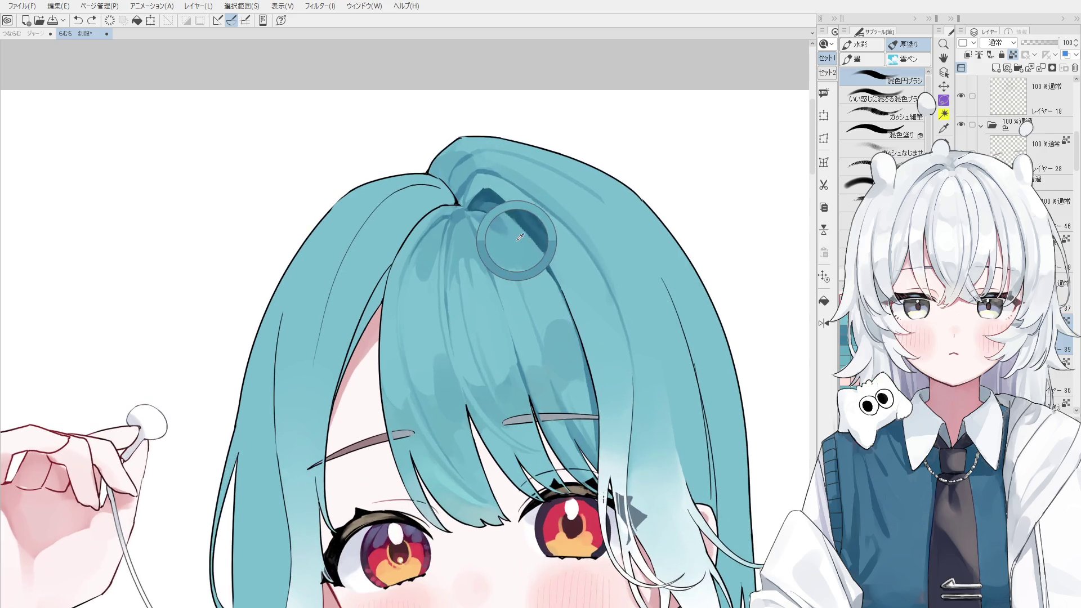
{"action": "left_click_drag", "start_coordinate": [506, 246], "coordinate": [506, 269]}
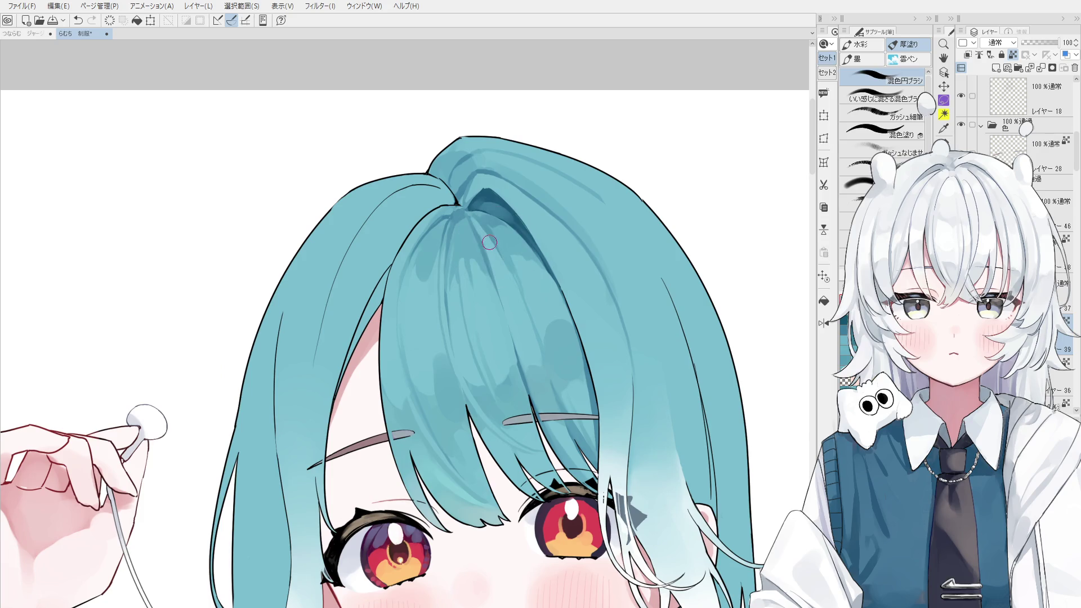
{"action": "key", "text": "ctrl+z"}
{"action": "key", "text": "ctrl+y"}
{"action": "left_click_drag", "start_coordinate": [526, 338], "coordinate": [530, 320]}
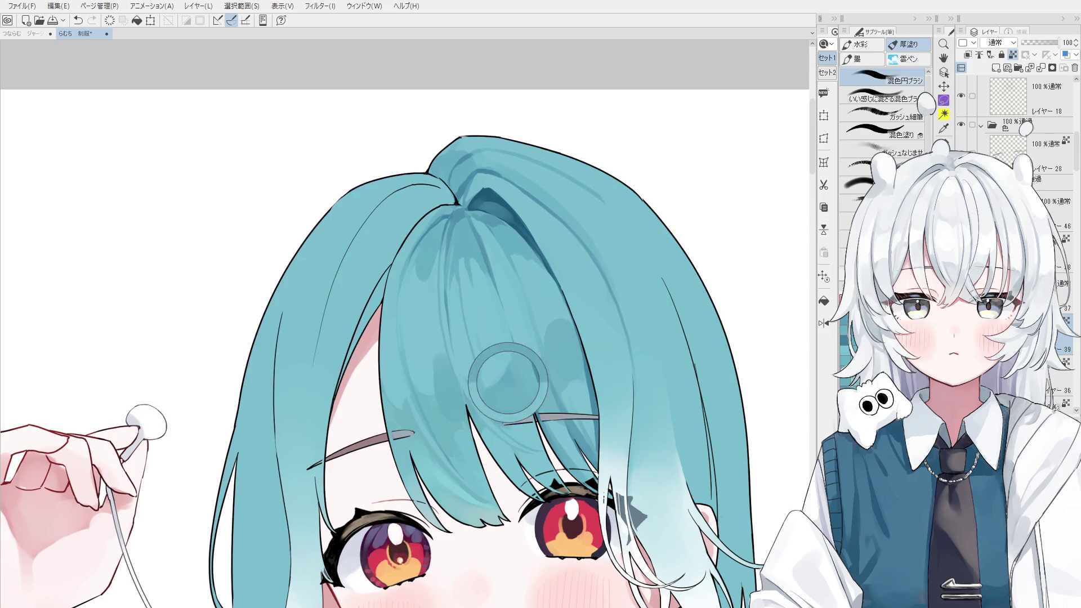
{"action": "scroll", "coordinate": [507, 367], "scroll_direction": "down", "scroll_amount": 1}
{"action": "scroll", "coordinate": [508, 368], "scroll_direction": "down", "scroll_amount": 1}
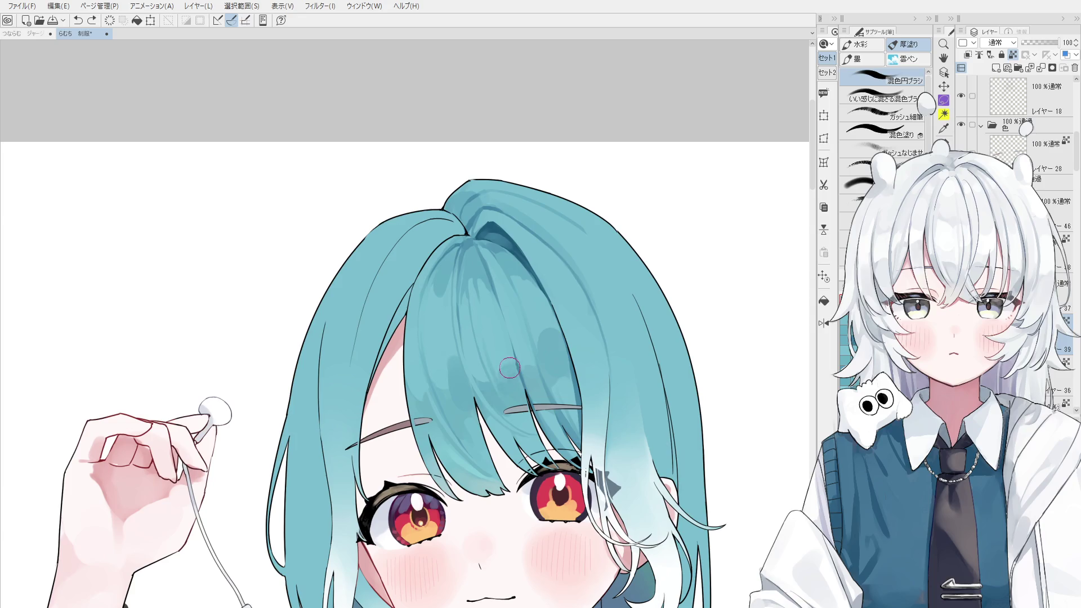
{"action": "scroll", "coordinate": [506, 373], "scroll_direction": "down", "scroll_amount": 2}
{"action": "scroll", "coordinate": [527, 367], "scroll_direction": "down", "scroll_amount": 2}
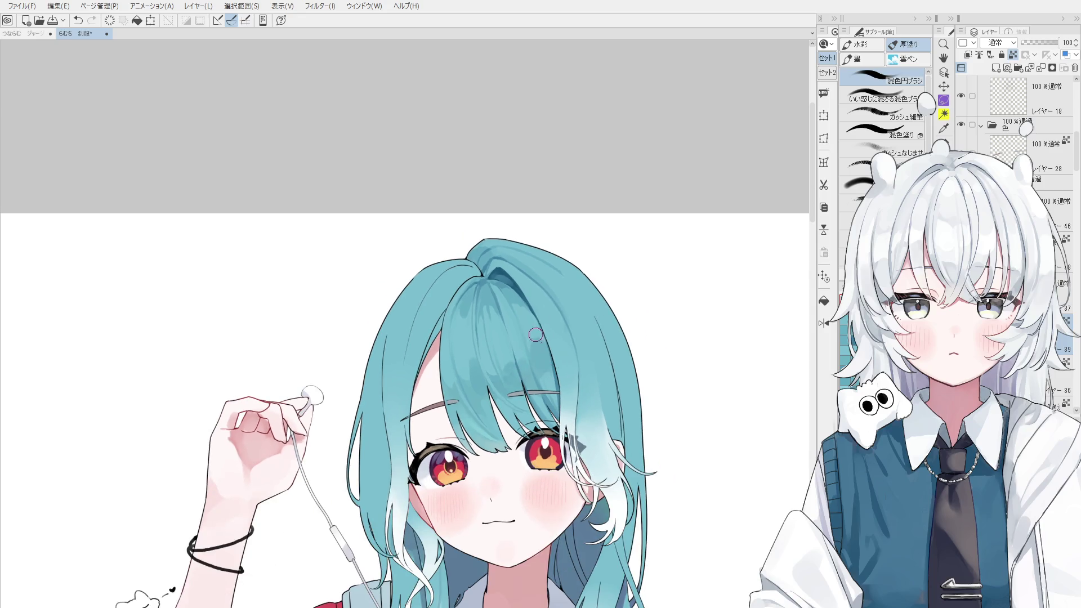
- Sample the teal hair colour with the Eyedropper and change the active layer
{"action": "key", "text": "ctrl+z"}
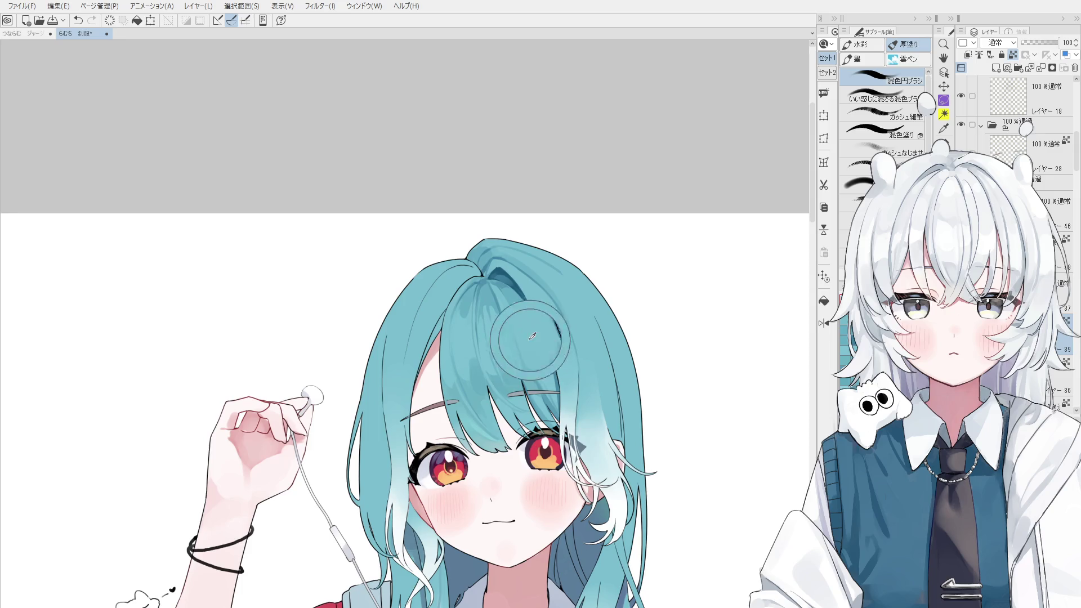
{"action": "left_click", "coordinate": [536, 348], "text": "alt"}
{"action": "scroll", "coordinate": [562, 338], "scroll_direction": "down", "scroll_amount": 1}
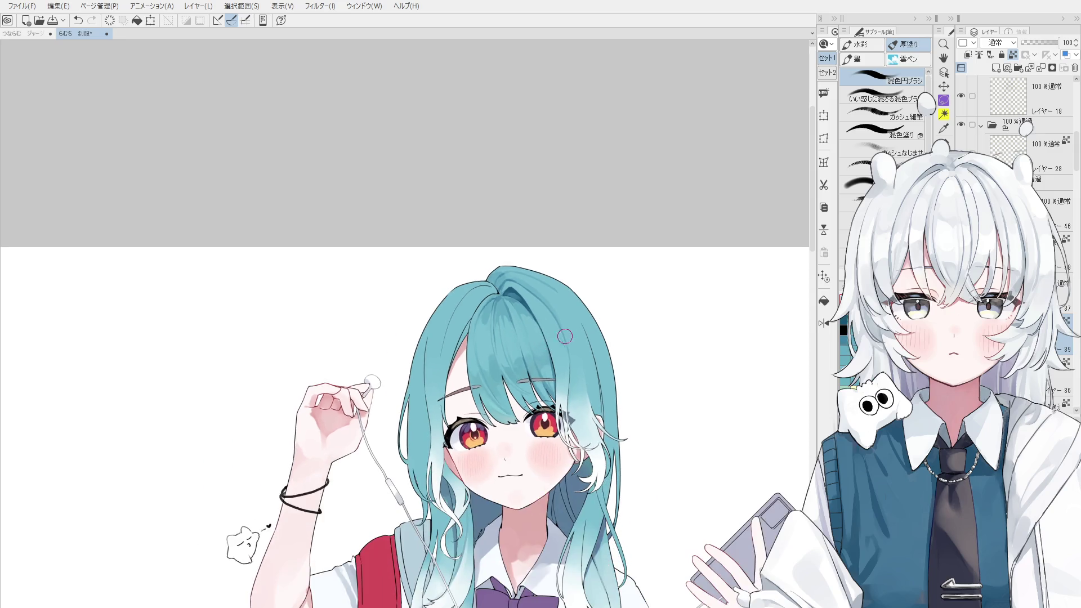
{"action": "left_click", "coordinate": [555, 346], "text": "ctrl+shift"}
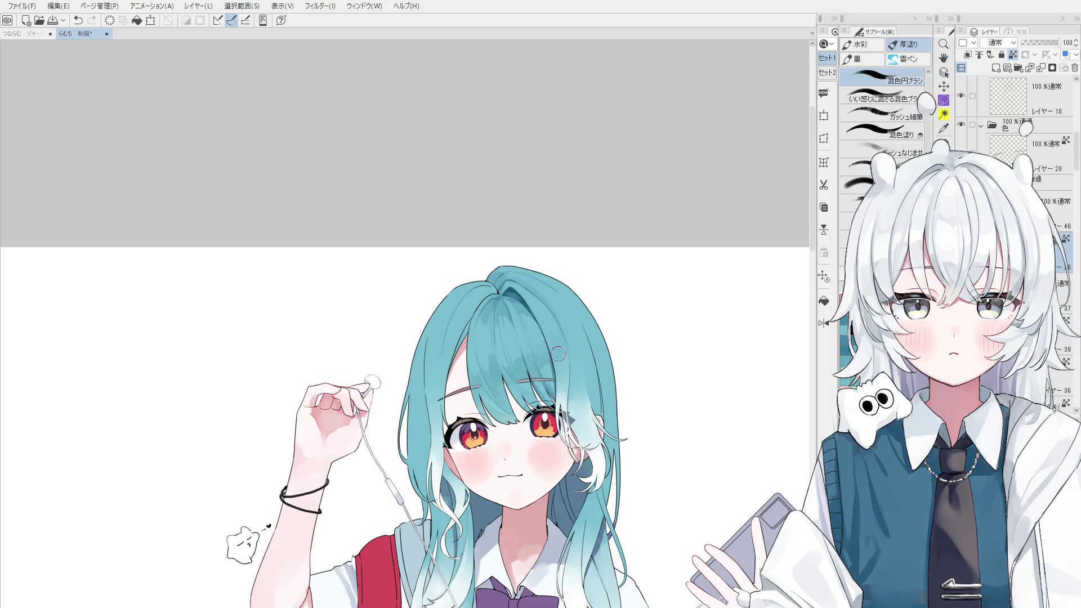
{"action": "left_click_drag", "start_coordinate": [542, 321], "coordinate": [569, 394]}
{"action": "key", "text": "ctrl+z"}
{"action": "left_click", "coordinate": [578, 328], "text": "ctrl+shift"}
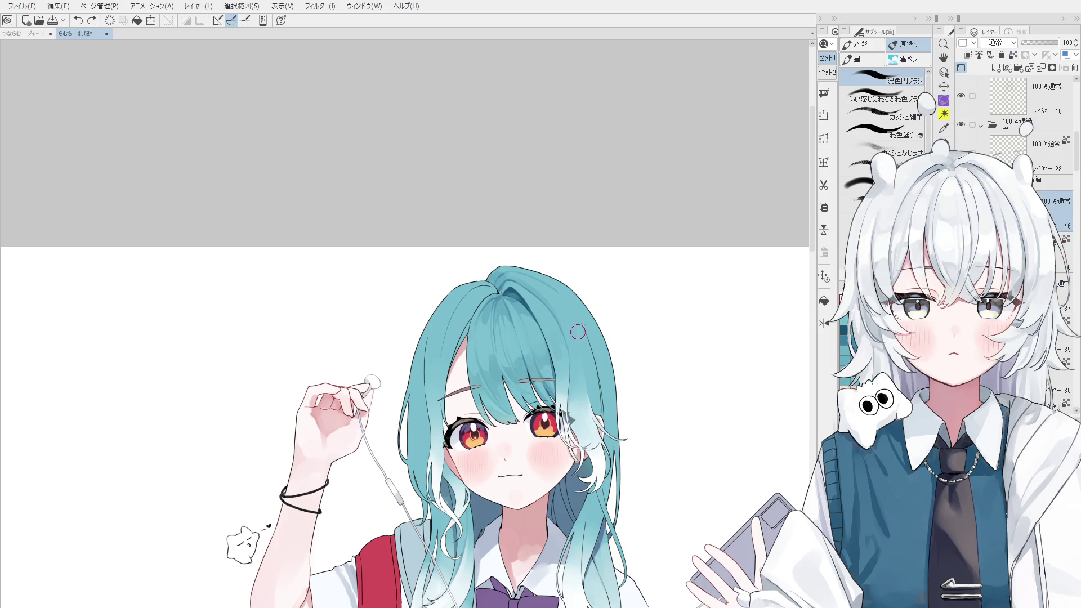
- Select the whole teal hair region with the Ctrl+Shift+D shortcut
{"action": "key", "text": "i"}
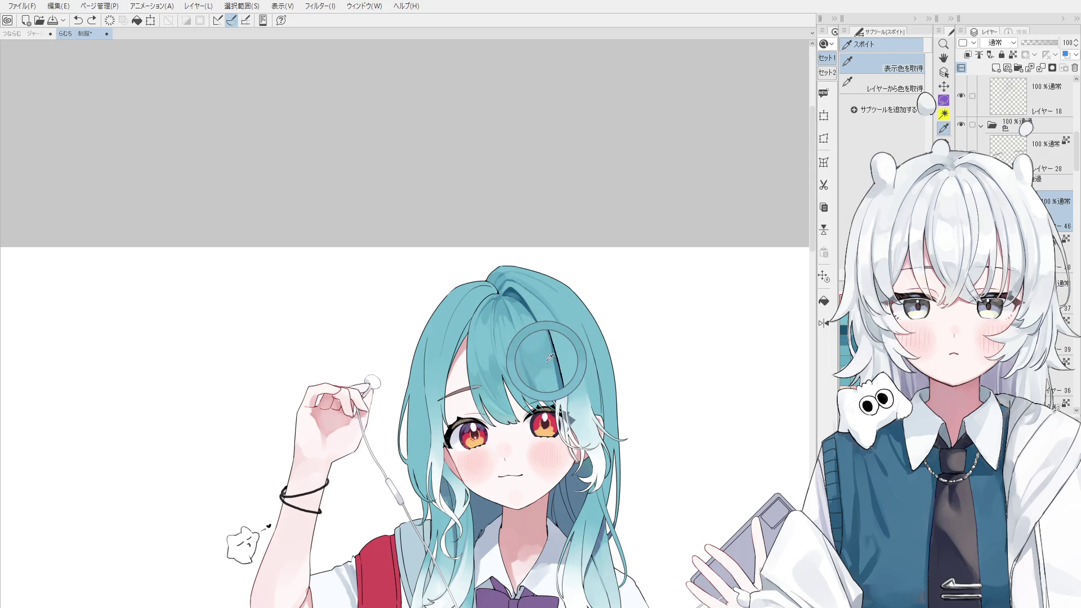
{"action": "key", "text": "b"}
{"action": "scroll", "coordinate": [558, 344], "scroll_direction": "up", "scroll_amount": 1}
{"action": "left_click_drag", "start_coordinate": [570, 361], "coordinate": [575, 344]}
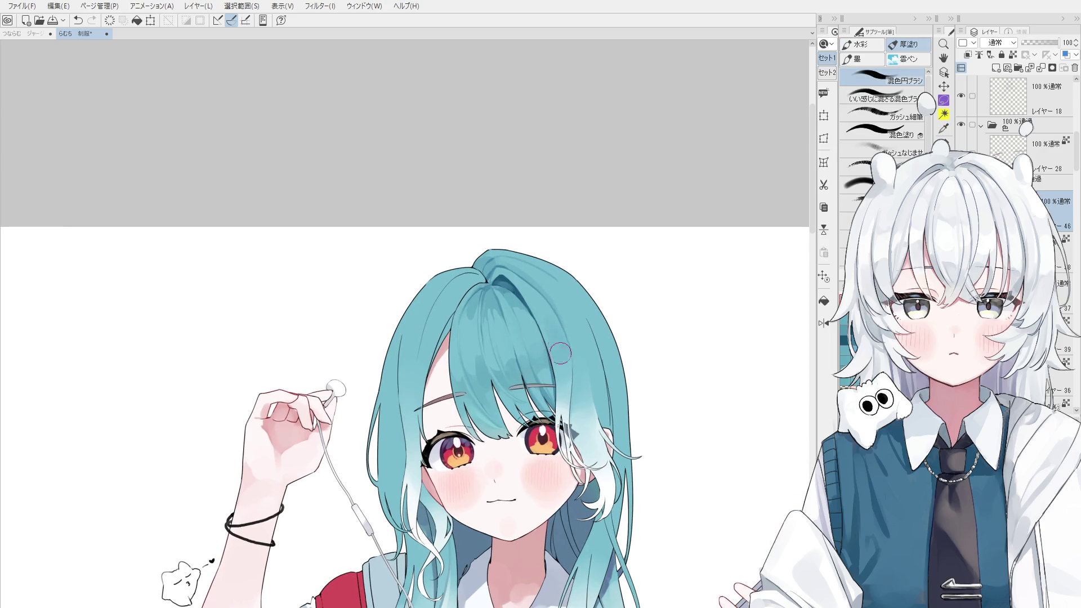
{"action": "scroll", "coordinate": [581, 350], "scroll_direction": "down", "scroll_amount": 1}
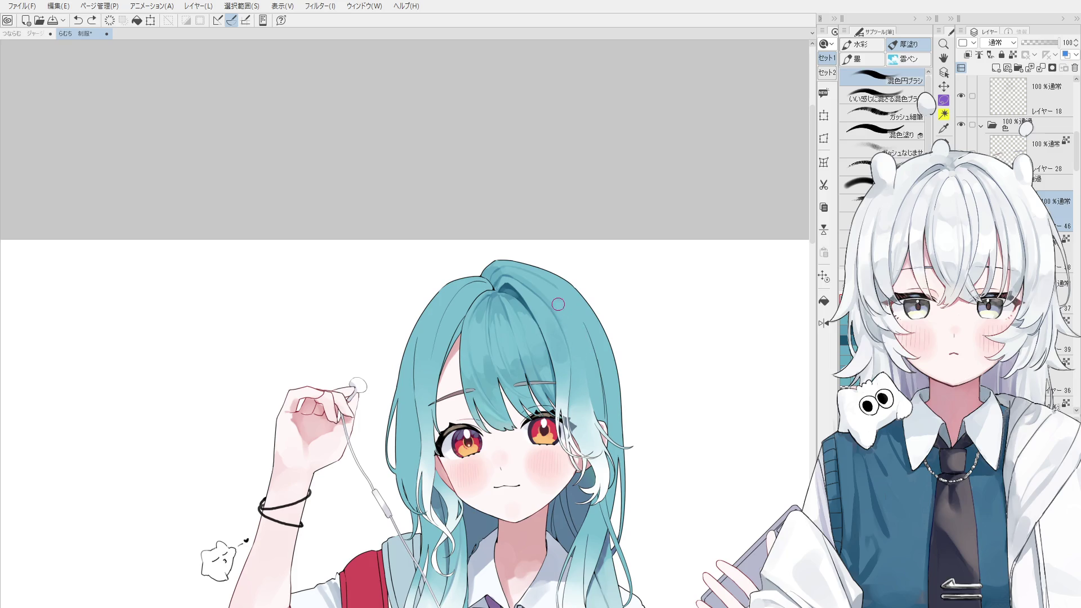
{"action": "key", "text": "ctrl+z"}
{"action": "scroll", "coordinate": [592, 355], "scroll_direction": "down", "scroll_amount": 1}
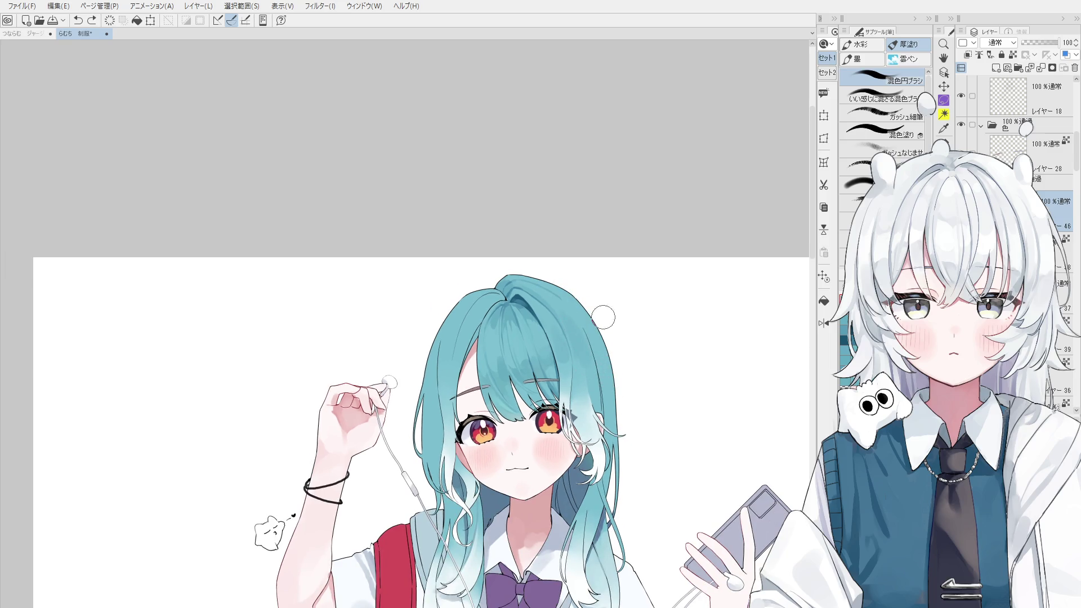
{"action": "scroll", "coordinate": [1019, 225], "scroll_direction": "down", "scroll_amount": 3}
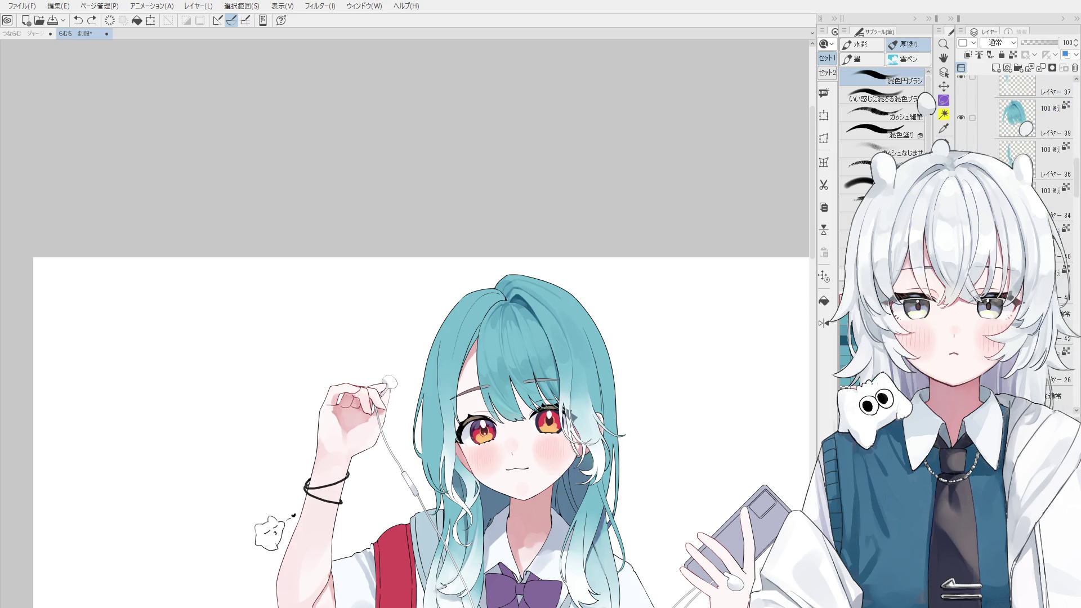
{"action": "key", "text": "ctrl+shift+d"}
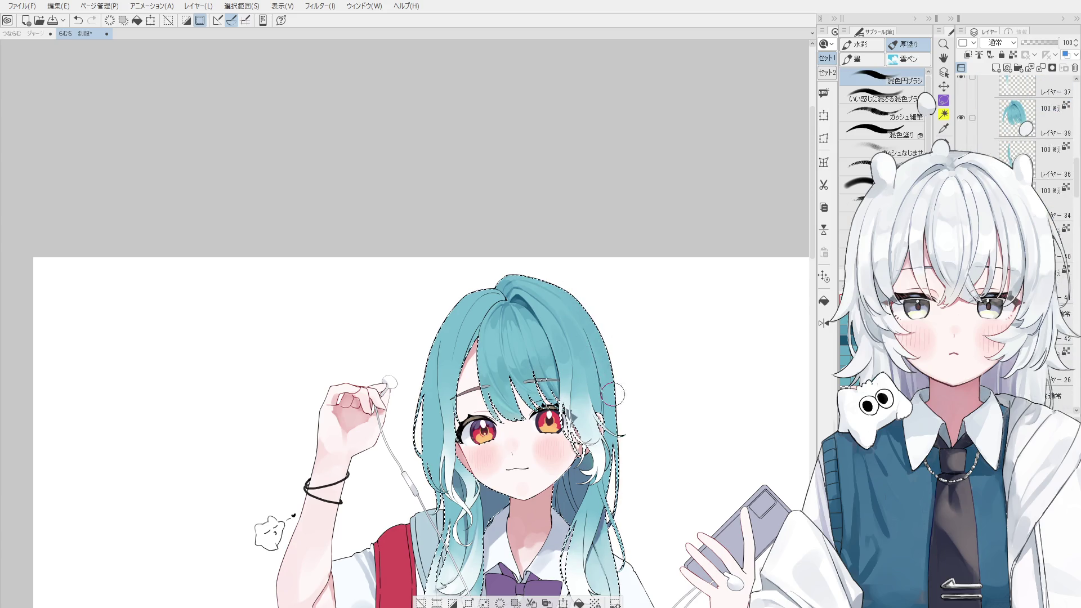
- Zoom in on the head, pick Layer 37 from the hair, and resume the 混色円ブラシ brush
{"action": "scroll", "coordinate": [614, 393], "scroll_direction": "down", "scroll_amount": 1}
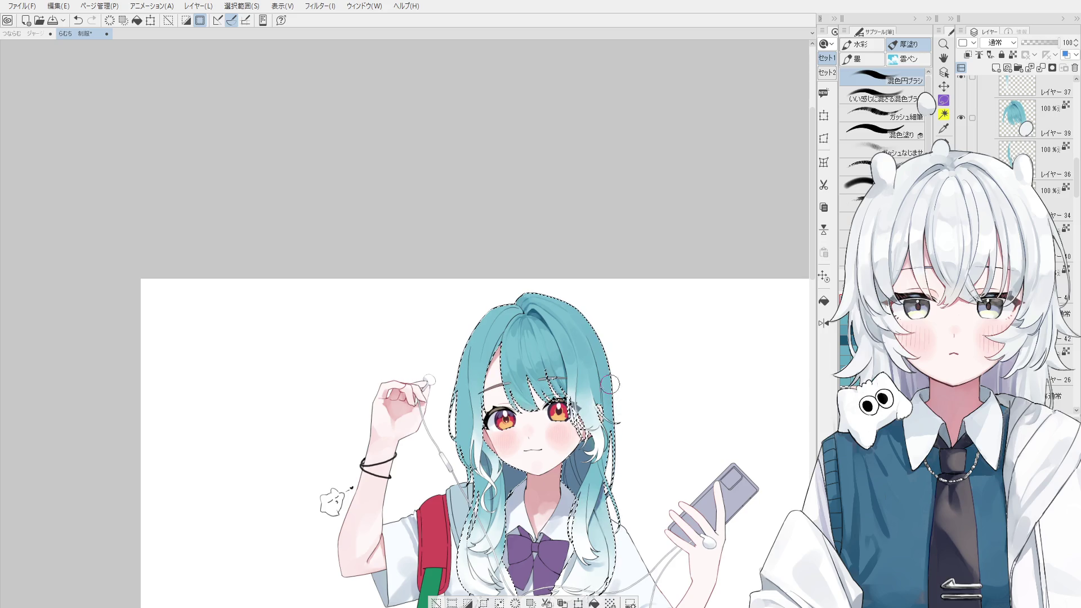
{"action": "scroll", "coordinate": [588, 333], "scroll_direction": "up", "scroll_amount": 5}
{"action": "left_click", "coordinate": [519, 229], "text": "ctrl+shift"}
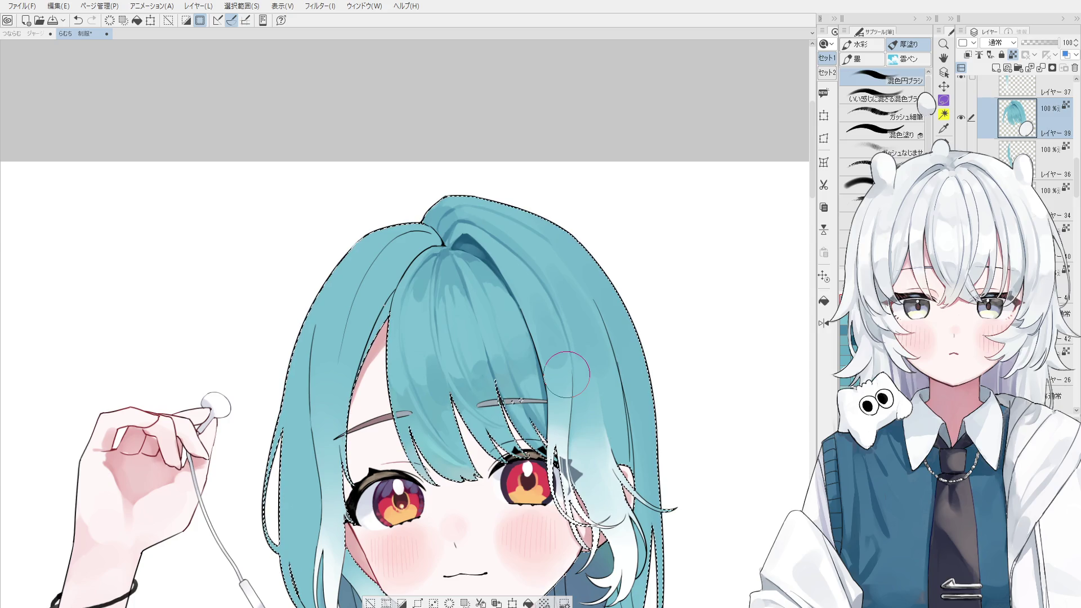
{"action": "scroll", "coordinate": [567, 374], "scroll_direction": "down", "scroll_amount": 1}
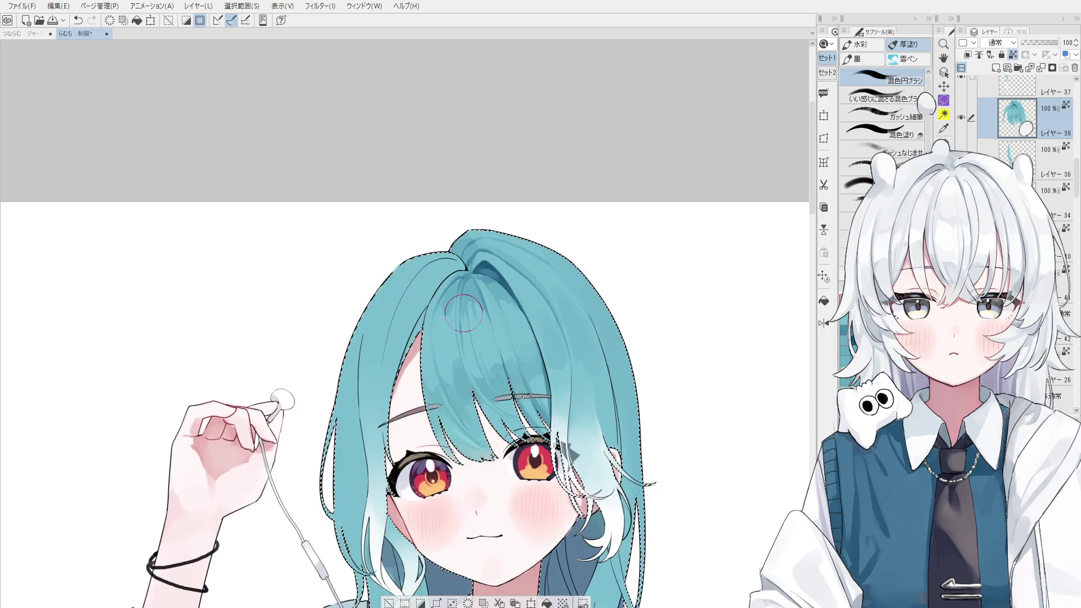
{"action": "key", "text": "o"}
{"action": "left_click", "coordinate": [457, 324]}
{"action": "key", "text": "b"}
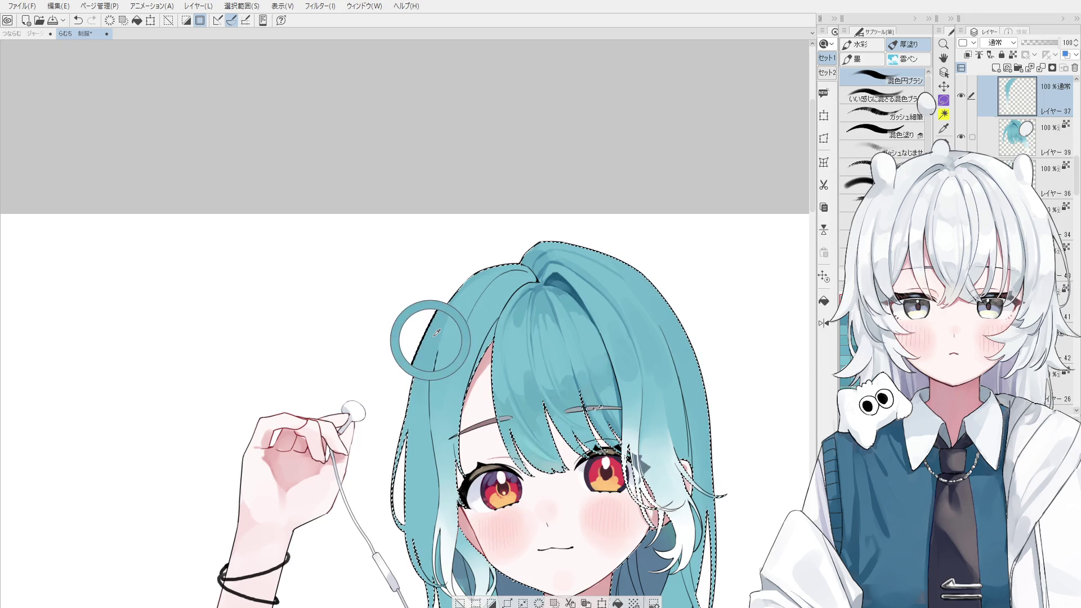
- Make Layer 46 in the 髪 folder active and repaint along the hair's left edge
{"action": "left_click_drag", "start_coordinate": [423, 313], "coordinate": [477, 201]}
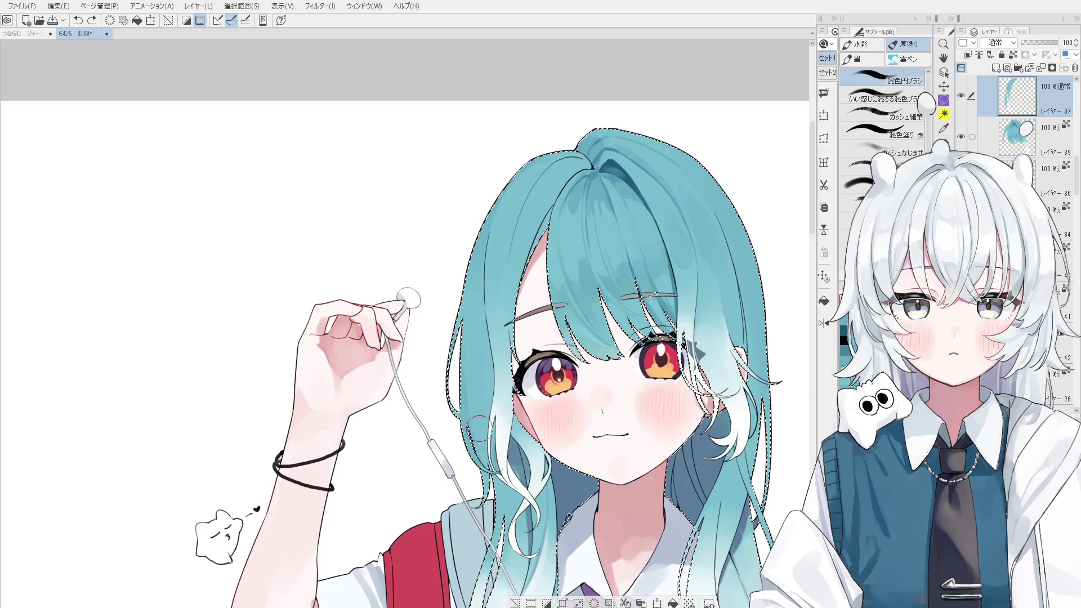
{"action": "scroll", "coordinate": [537, 492], "scroll_direction": "up", "scroll_amount": 1}
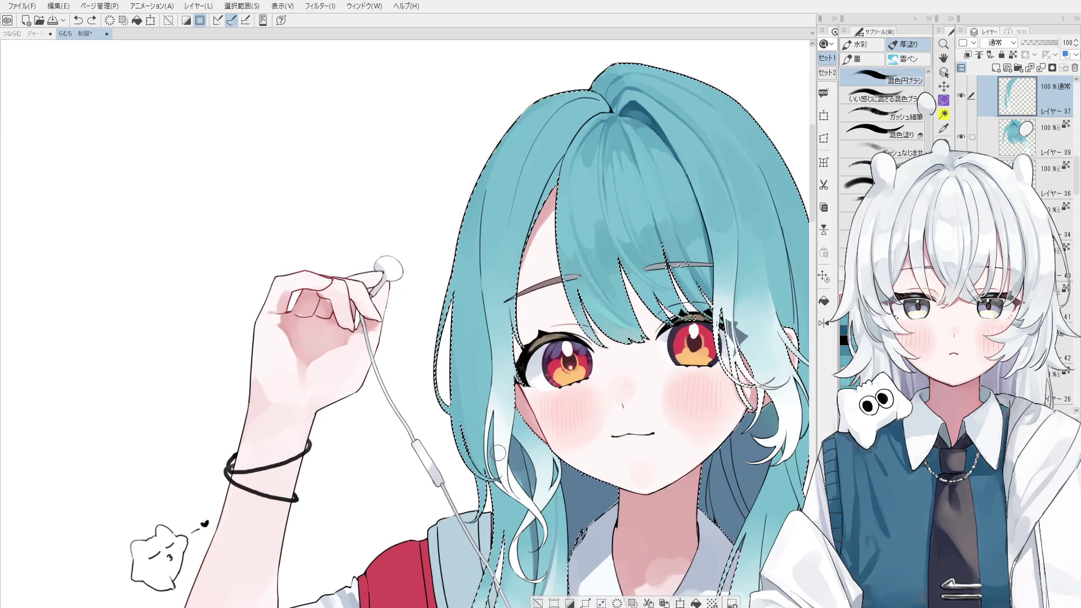
{"action": "scroll", "coordinate": [538, 493], "scroll_direction": "up", "scroll_amount": 1}
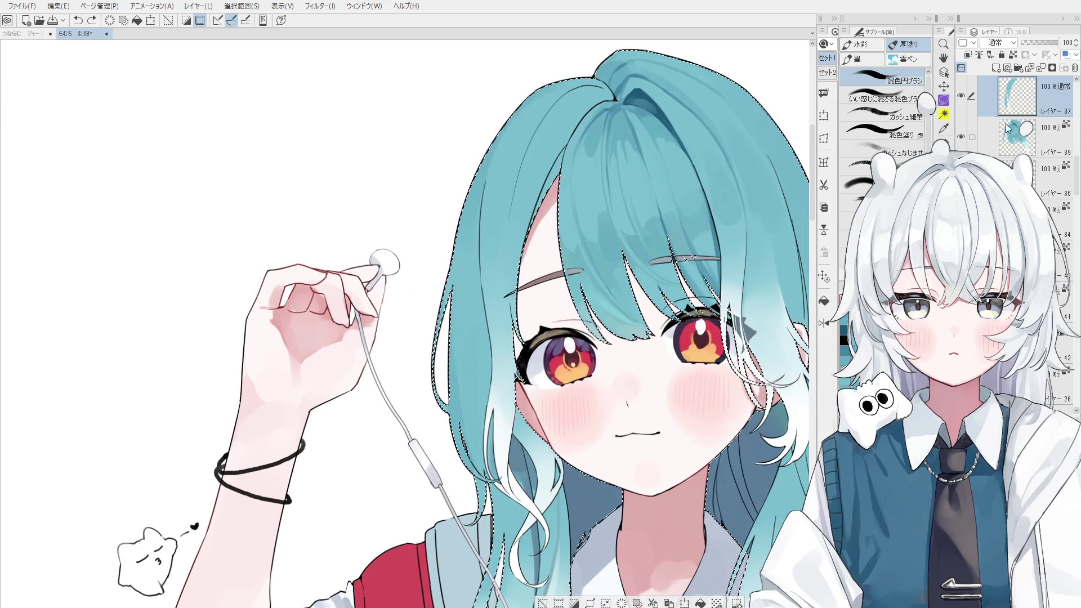
{"action": "scroll", "coordinate": [490, 402], "scroll_direction": "down", "scroll_amount": 1}
{"action": "scroll", "coordinate": [491, 402], "scroll_direction": "down", "scroll_amount": 1}
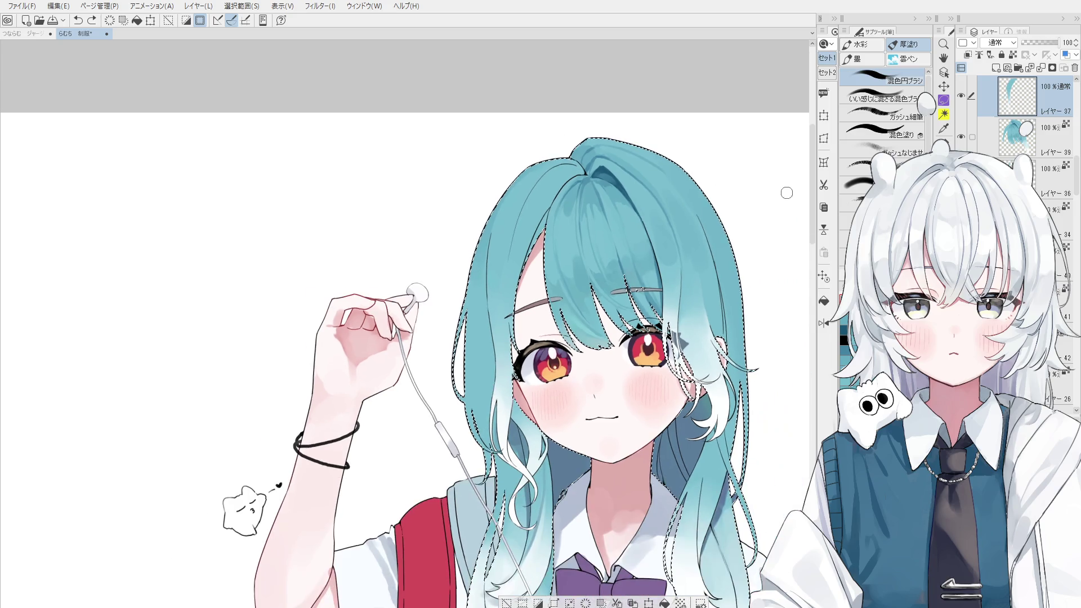
{"action": "scroll", "coordinate": [1025, 129], "scroll_direction": "up", "scroll_amount": 3}
{"action": "left_click", "coordinate": [1021, 145]}
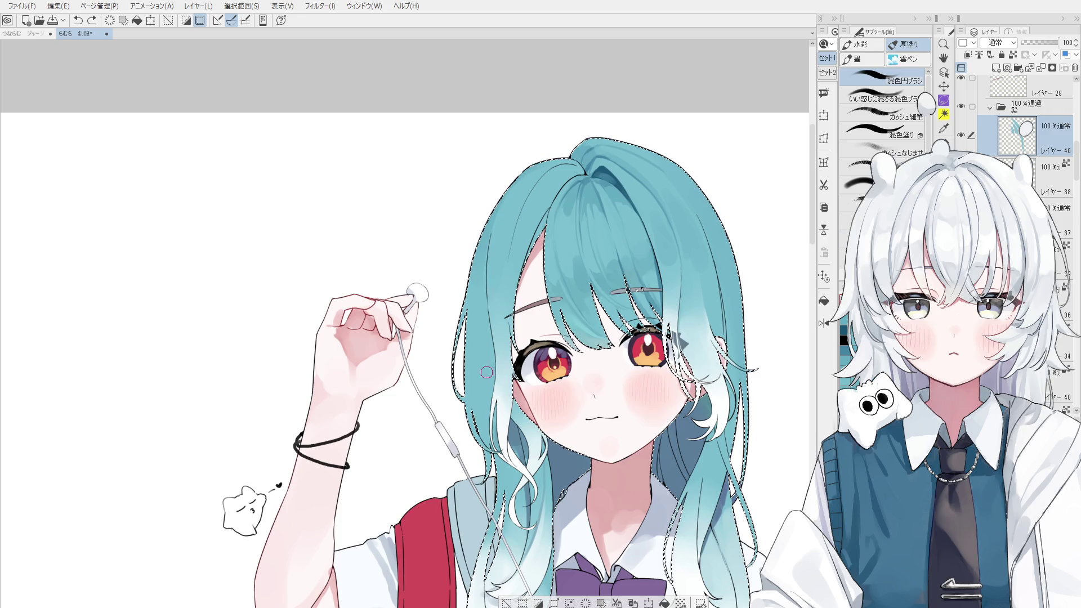
{"action": "left_click_drag", "start_coordinate": [468, 372], "coordinate": [478, 403]}
{"action": "key", "text": "ctrl+y"}
{"action": "key", "text": "ctrl+z"}
{"action": "key", "text": "ctrl+y"}
{"action": "key", "text": "ctrl+z"}
{"action": "key", "text": "ctrl+y"}
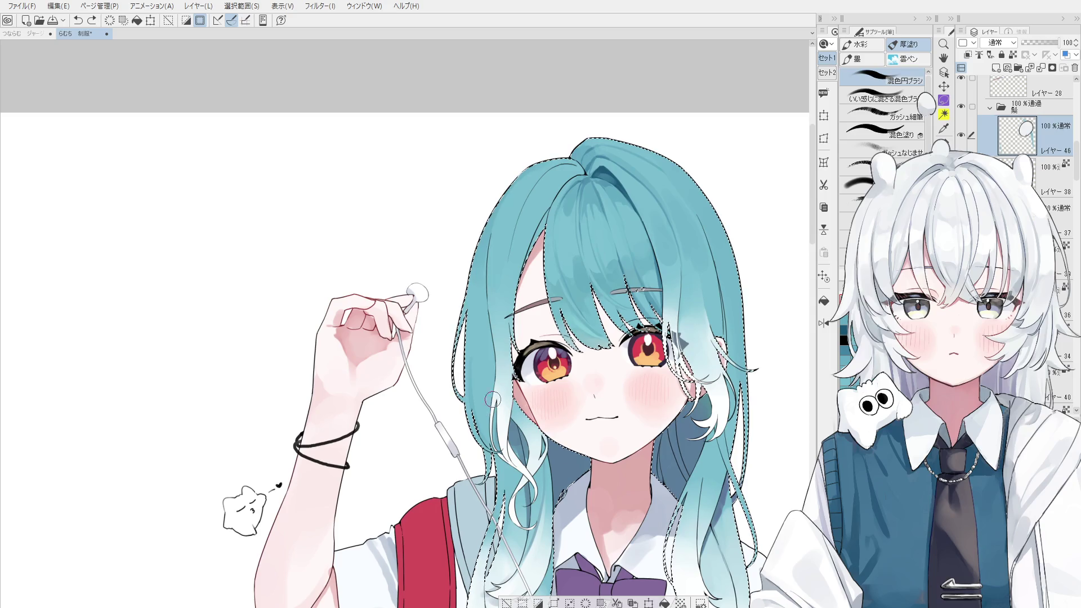
- Pick a lower hair layer from the canvas and clear the selection around the hair
{"action": "left_click", "coordinate": [477, 381], "text": "ctrl+shift"}
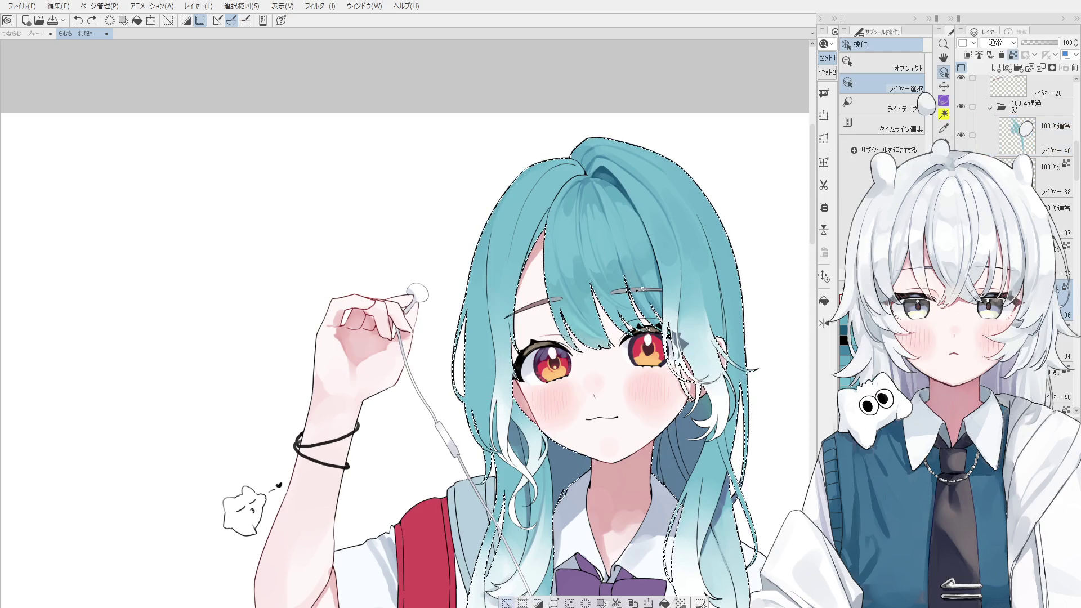
{"action": "left_click", "coordinate": [484, 420]}
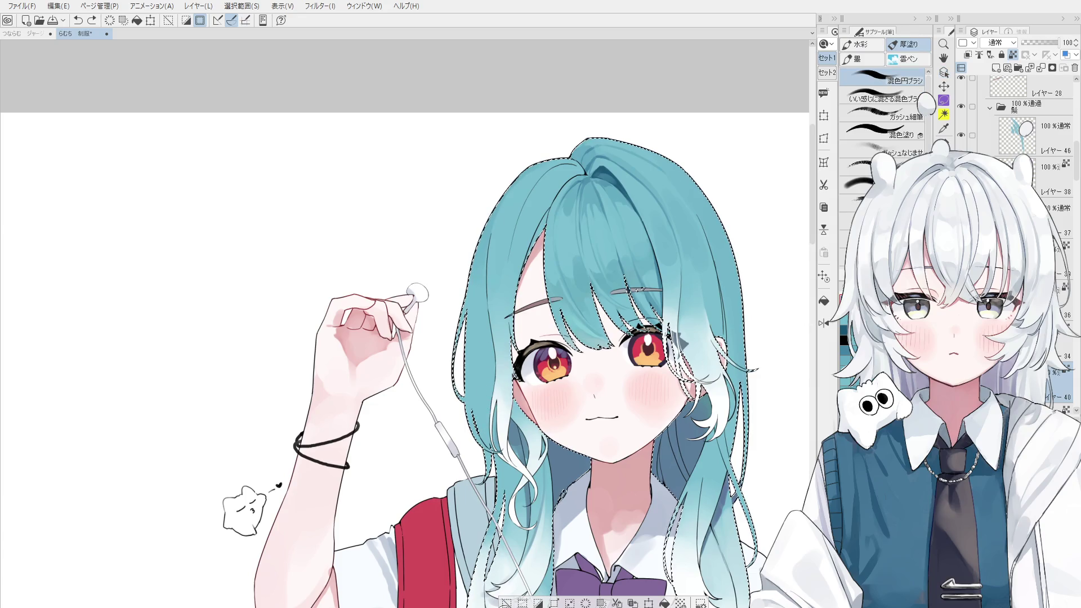
{"action": "key", "text": "ctrl+d"}
{"action": "key", "text": "ctrl+z"}
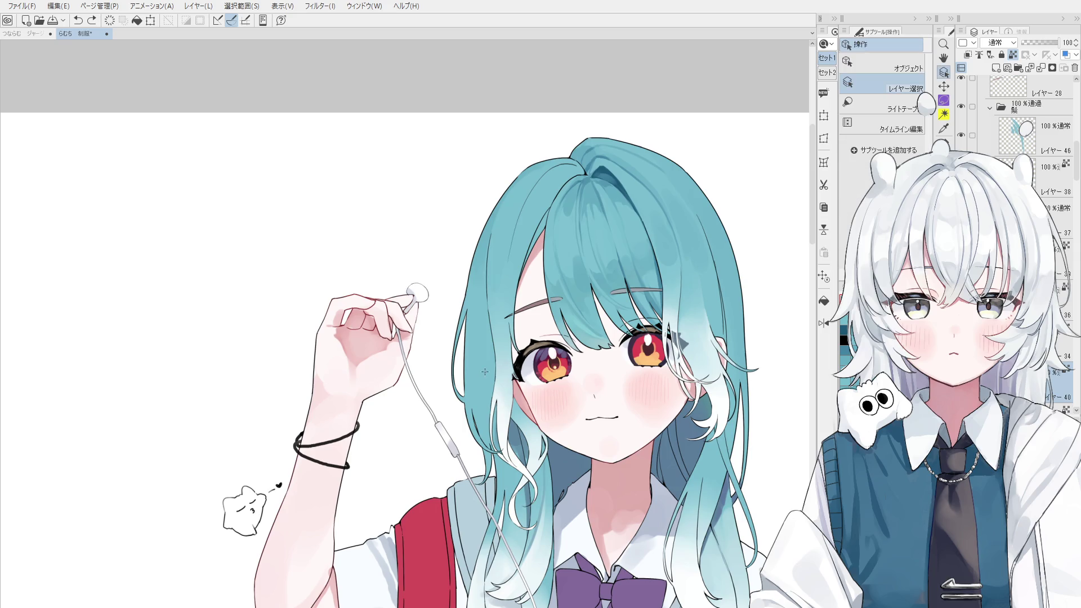
- Pick Layer 36 from the hair, halve the brush size, and restroke the left hair strands
{"action": "left_click", "coordinate": [468, 387], "text": "ctrl+shift"}
{"action": "key", "text": "bracketleft"}
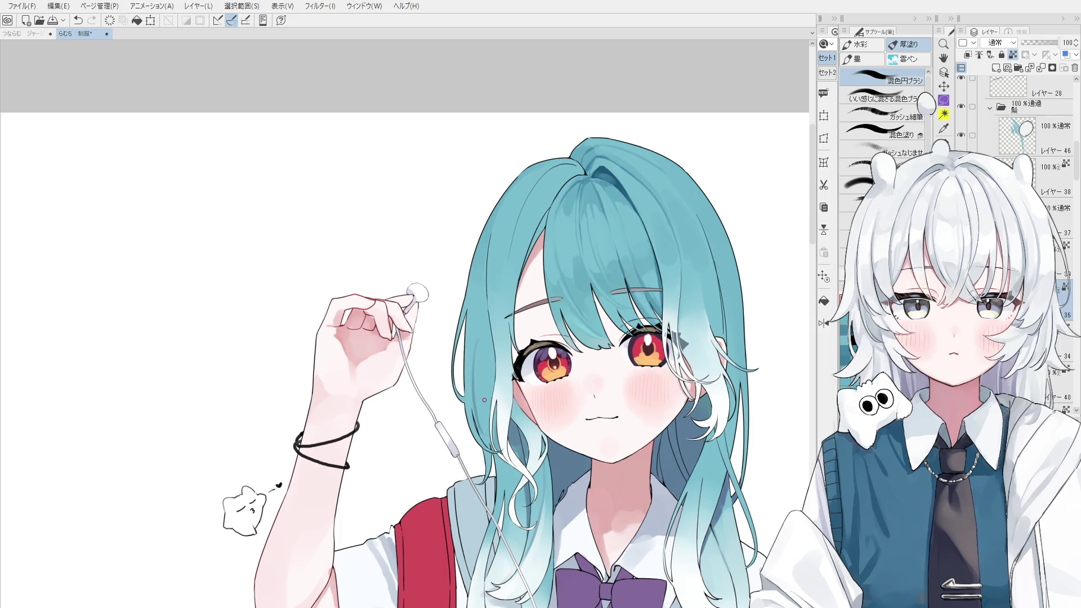
{"action": "left_click_drag", "start_coordinate": [473, 426], "coordinate": [475, 438]}
{"action": "key", "text": "ctrl+z"}
{"action": "left_click_drag", "start_coordinate": [472, 346], "coordinate": [476, 400]}
- Switch to the ガッシュ細筆 fine gouache brush for the strands near the cheek
{"action": "key", "text": "2"}
{"action": "scroll", "coordinate": [482, 358], "scroll_direction": "up", "scroll_amount": 2}
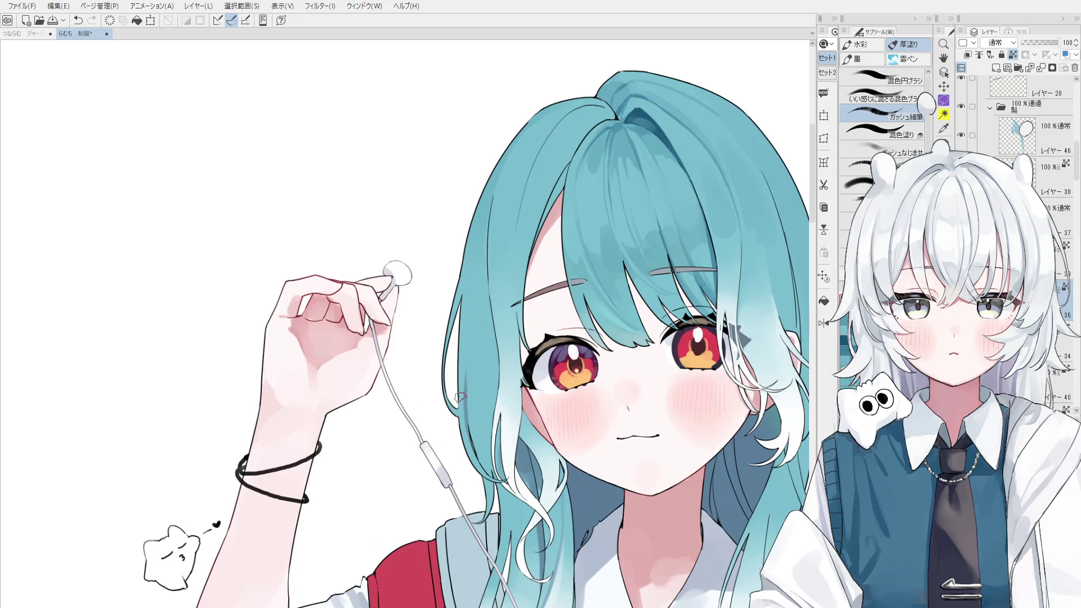
{"action": "left_click", "coordinate": [467, 418]}
{"action": "key", "text": "ctrl+z"}
{"action": "scroll", "coordinate": [475, 377], "scroll_direction": "down", "scroll_amount": 2}
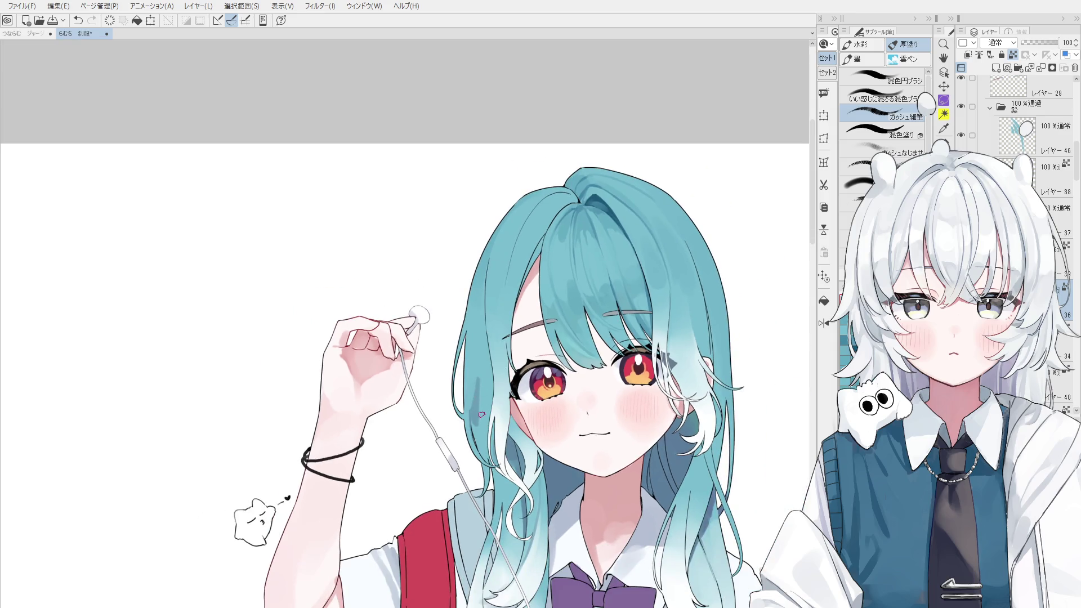
{"action": "left_click", "coordinate": [545, 345], "text": "ctrl+shift"}
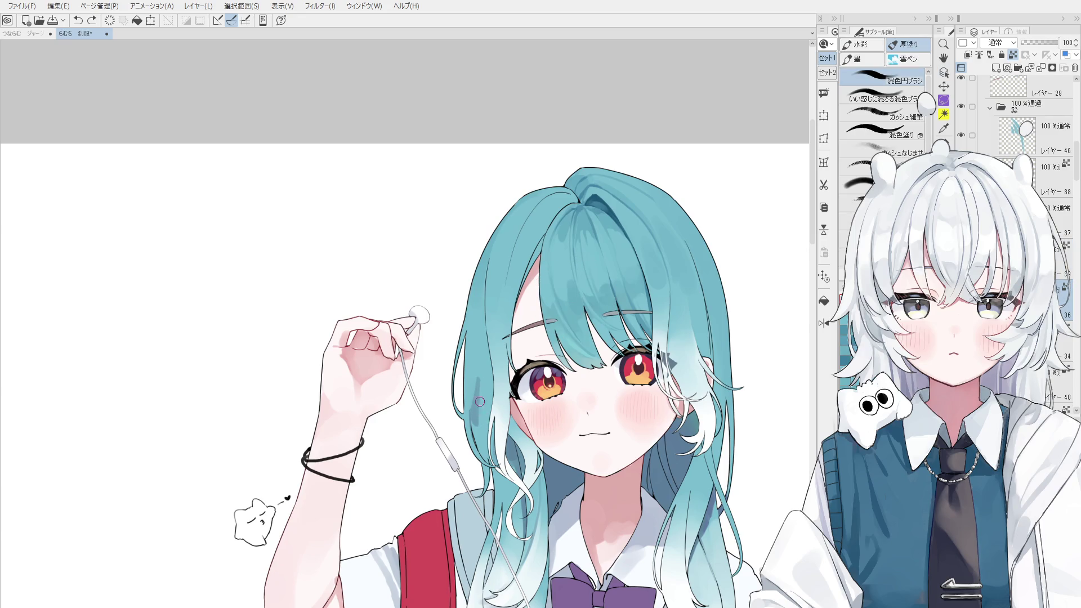
- Blend lighter patches into the dark teal strands beside the left cheek
{"action": "mouse_move", "coordinate": [484, 414]}
{"action": "left_mouse_down"}
{"action": "mouse_move", "coordinate": [494, 405]}
{"action": "mouse_move", "coordinate": [486, 399]}
{"action": "mouse_move", "coordinate": [482, 414]}
{"action": "mouse_move", "coordinate": [476, 351]}
{"action": "mouse_move", "coordinate": [483, 396]}
{"action": "left_mouse_up"}
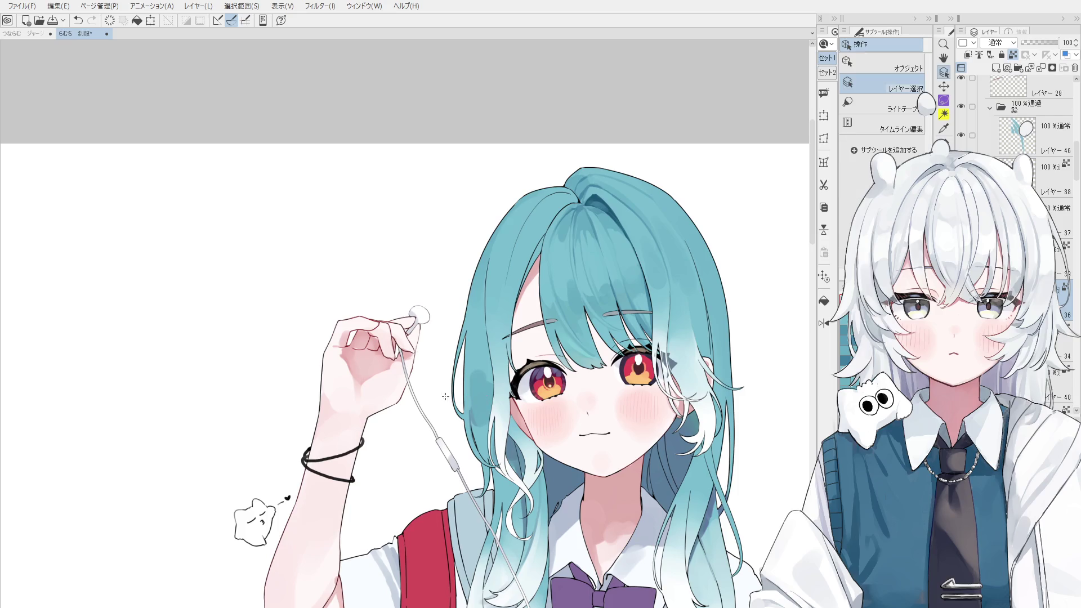
{"action": "scroll", "coordinate": [477, 399], "scroll_direction": "up", "scroll_amount": 3}
{"action": "scroll", "coordinate": [501, 384], "scroll_direction": "down", "scroll_amount": 1}
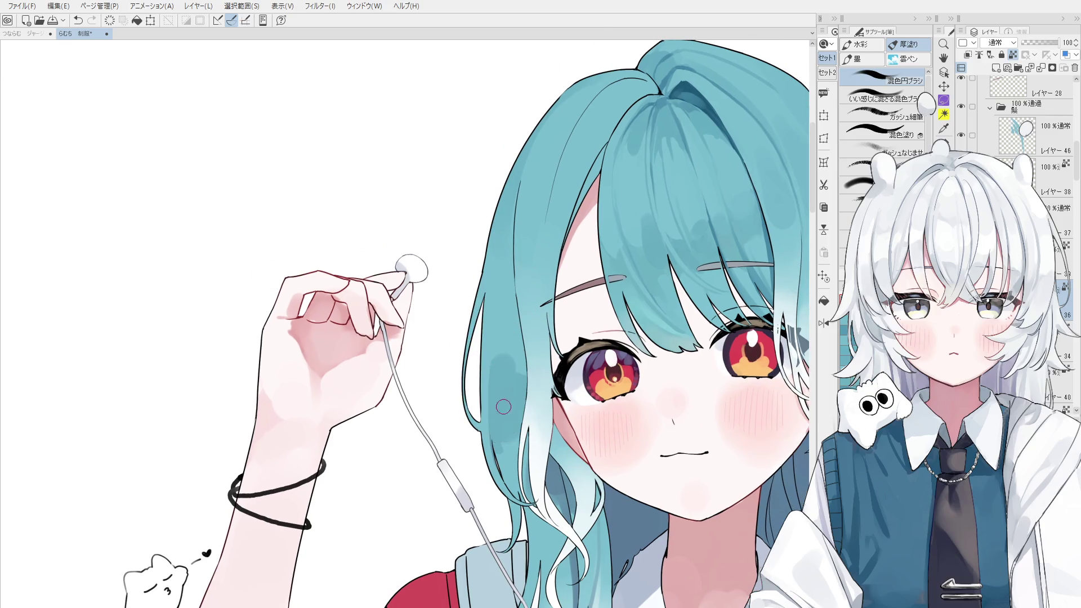
{"action": "key", "text": "ctrl+z"}
{"action": "mouse_move", "coordinate": [507, 419]}
{"action": "left_mouse_down"}
{"action": "mouse_move", "coordinate": [512, 447]}
{"action": "mouse_move", "coordinate": [513, 412]}
{"action": "left_mouse_up"}
{"action": "scroll", "coordinate": [513, 412], "scroll_direction": "down", "scroll_amount": 1}
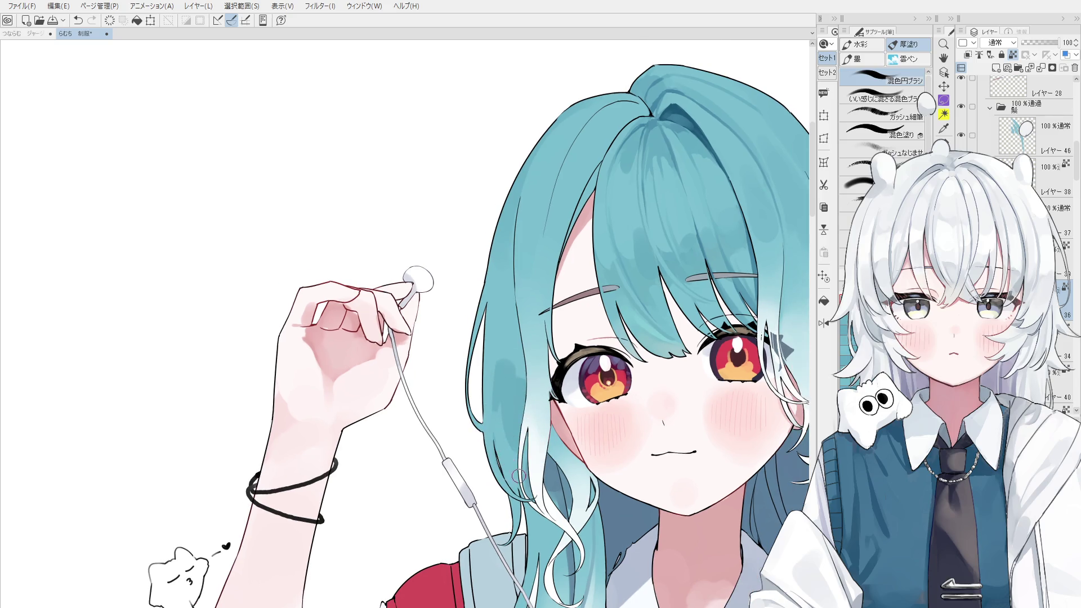
{"action": "key", "text": "ctrl+z"}
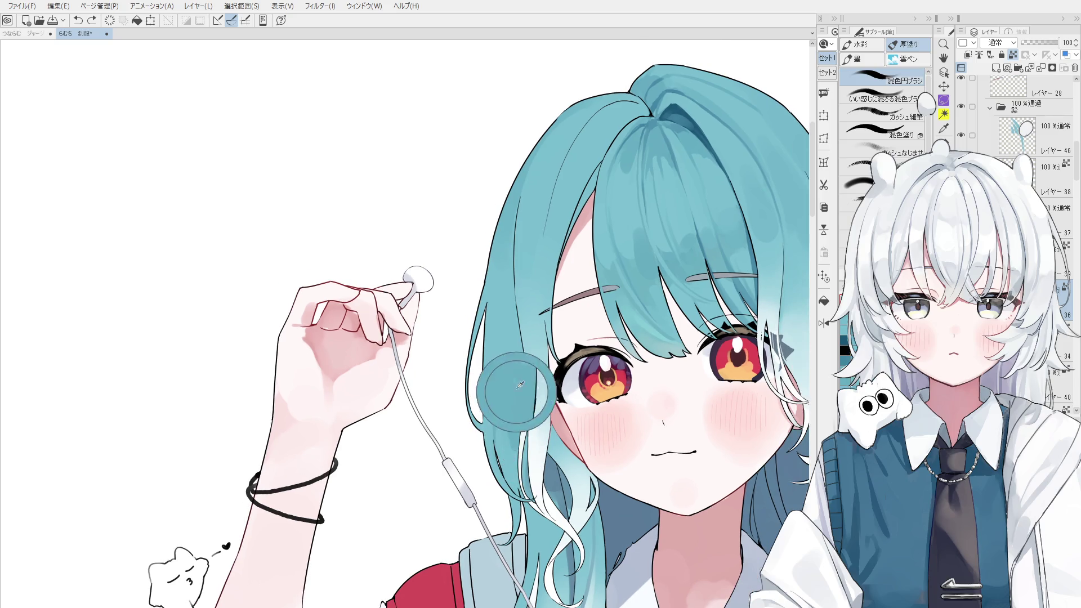
{"action": "scroll", "coordinate": [512, 350], "scroll_direction": "down", "scroll_amount": 1}
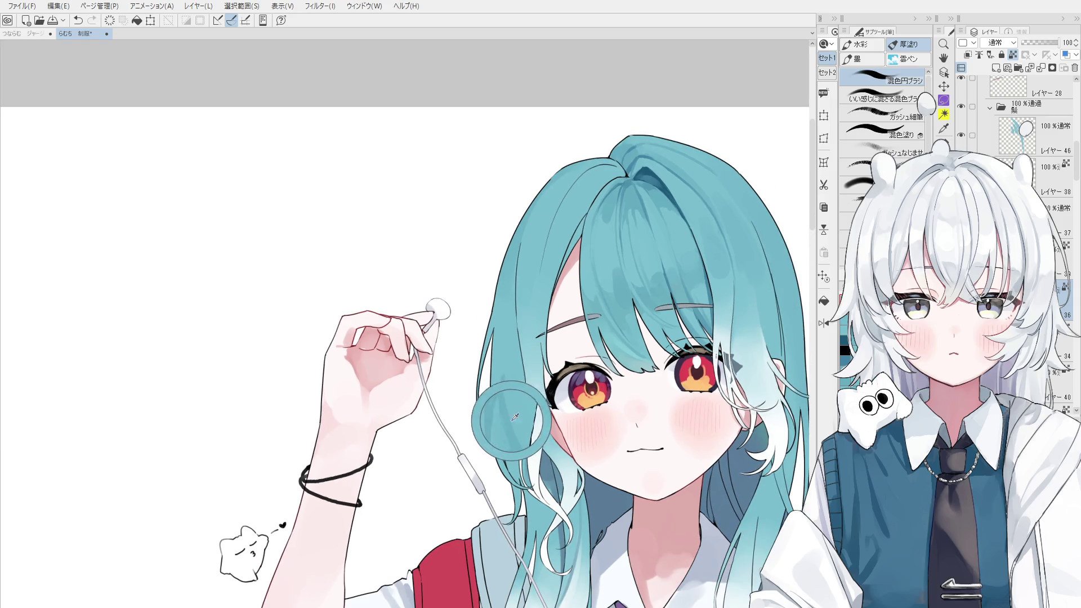
{"action": "scroll", "coordinate": [522, 392], "scroll_direction": "down", "scroll_amount": 1}
- Mirror the canvas, try a stroke beside the face, undo it and flip back
{"action": "key", "text": "h"}
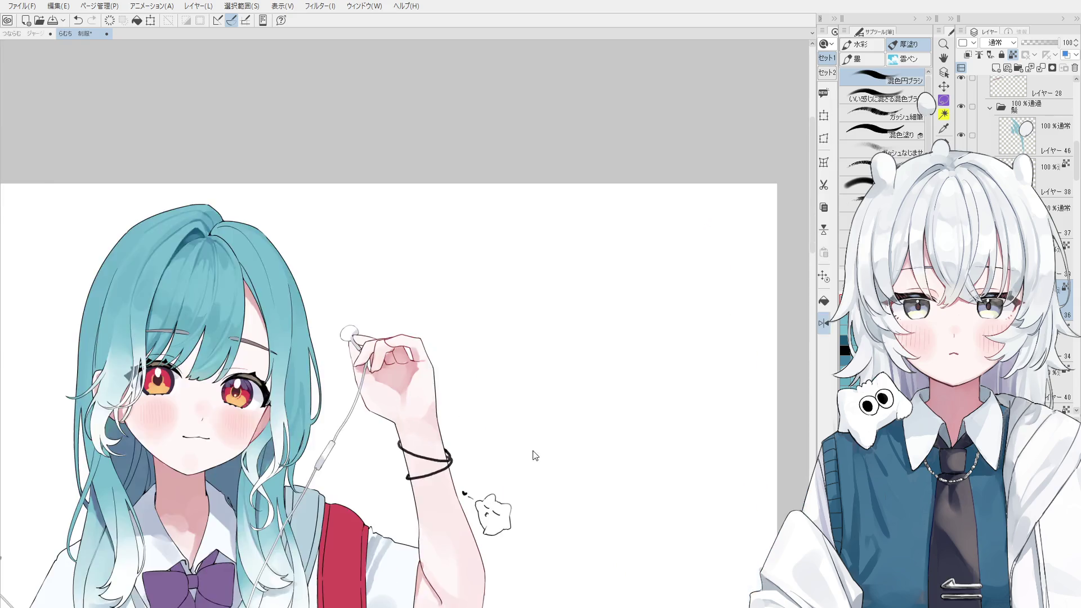
{"action": "scroll", "coordinate": [550, 378], "scroll_direction": "up", "scroll_amount": 1}
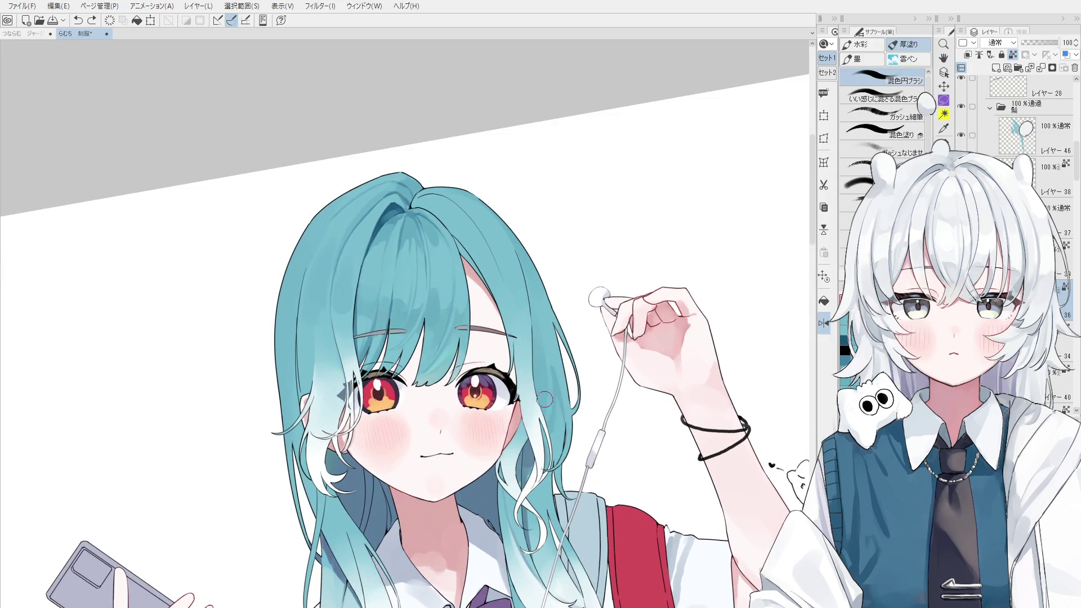
{"action": "scroll", "coordinate": [551, 371], "scroll_direction": "up", "scroll_amount": 1}
{"action": "left_click_drag", "start_coordinate": [543, 395], "coordinate": [543, 401]}
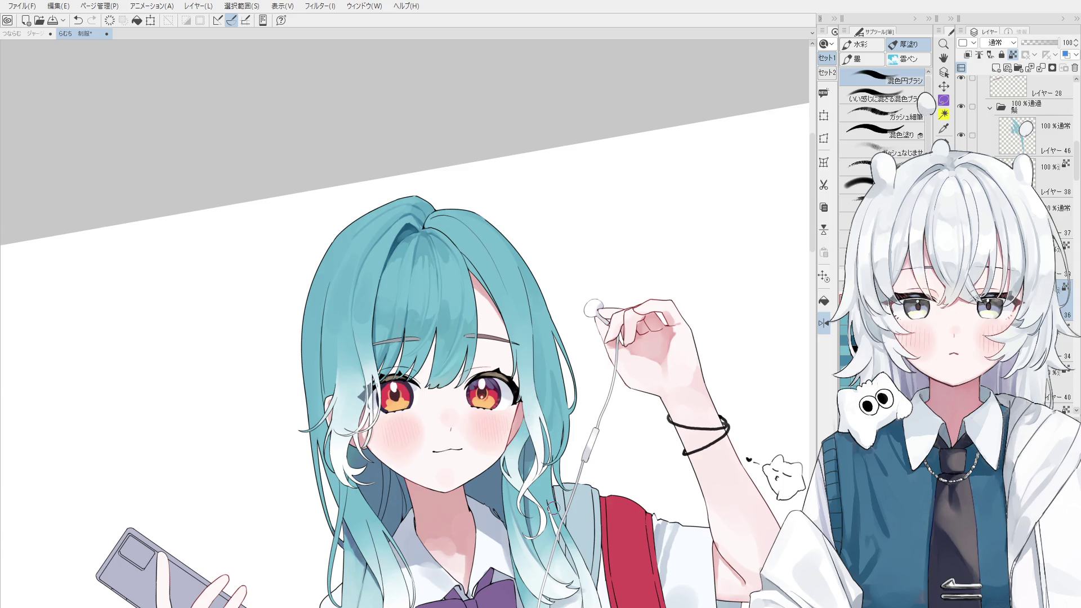
{"action": "scroll", "coordinate": [561, 422], "scroll_direction": "up", "scroll_amount": 1}
{"action": "key", "text": "ctrl+z"}
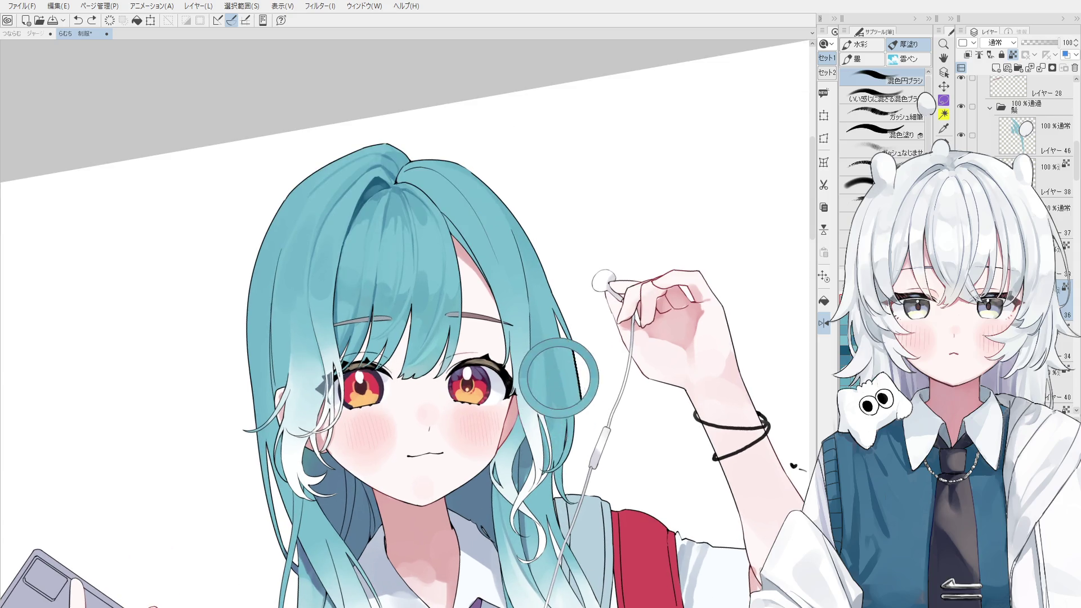
{"action": "key", "text": "h"}
{"action": "scroll", "coordinate": [443, 418], "scroll_direction": "up", "scroll_amount": 2}
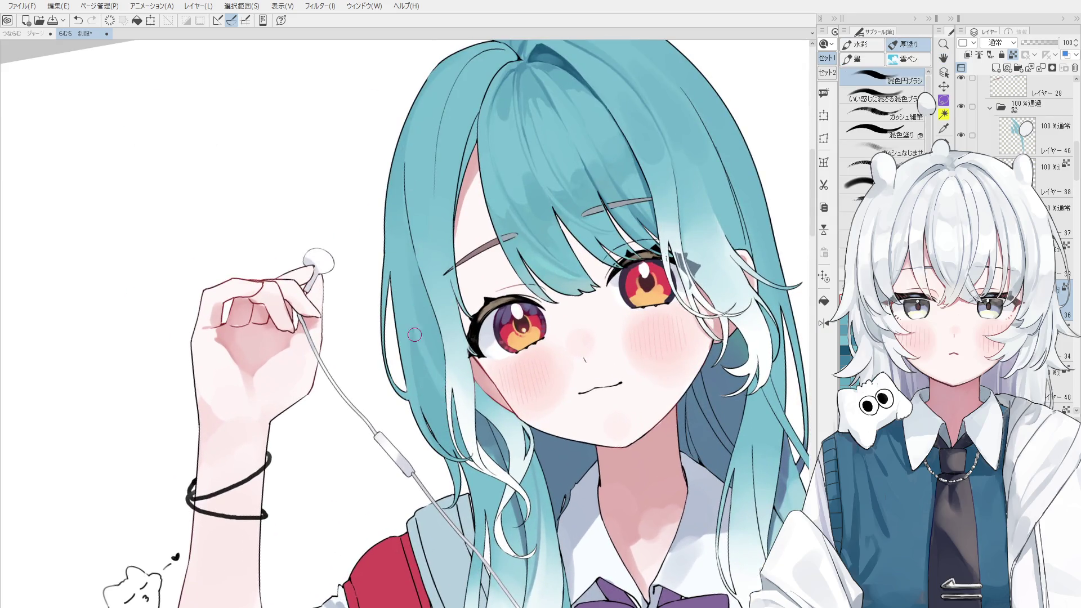
- Test lighter and darker strokes on the hair strand, keeping a shading stroke left of the eye
{"action": "left_click_drag", "start_coordinate": [419, 346], "coordinate": [445, 414]}
{"action": "key", "text": "ctrl+z"}
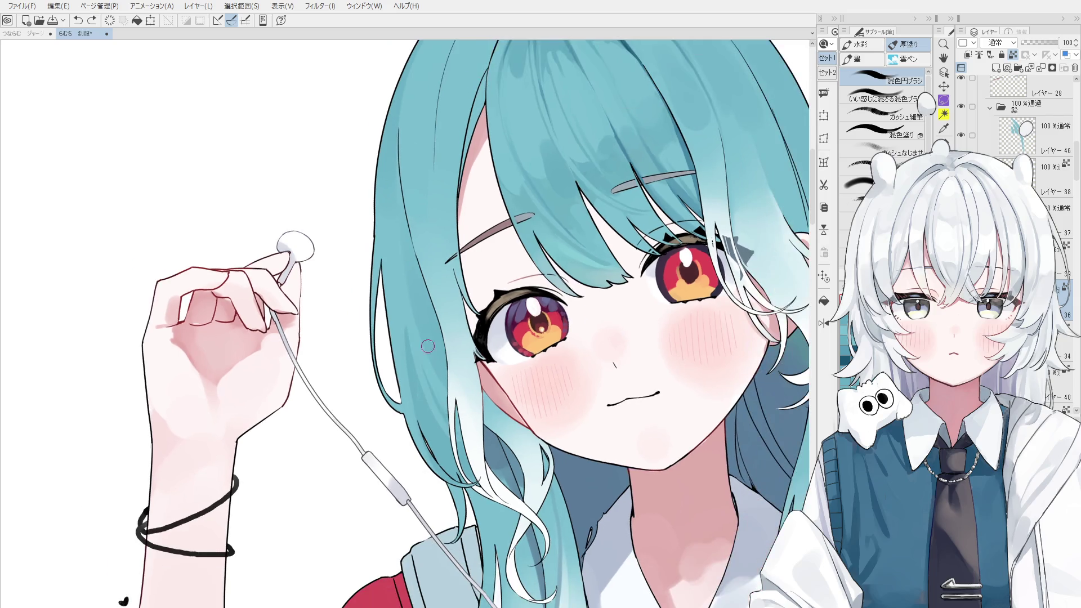
{"action": "scroll", "coordinate": [439, 406], "scroll_direction": "down", "scroll_amount": 4}
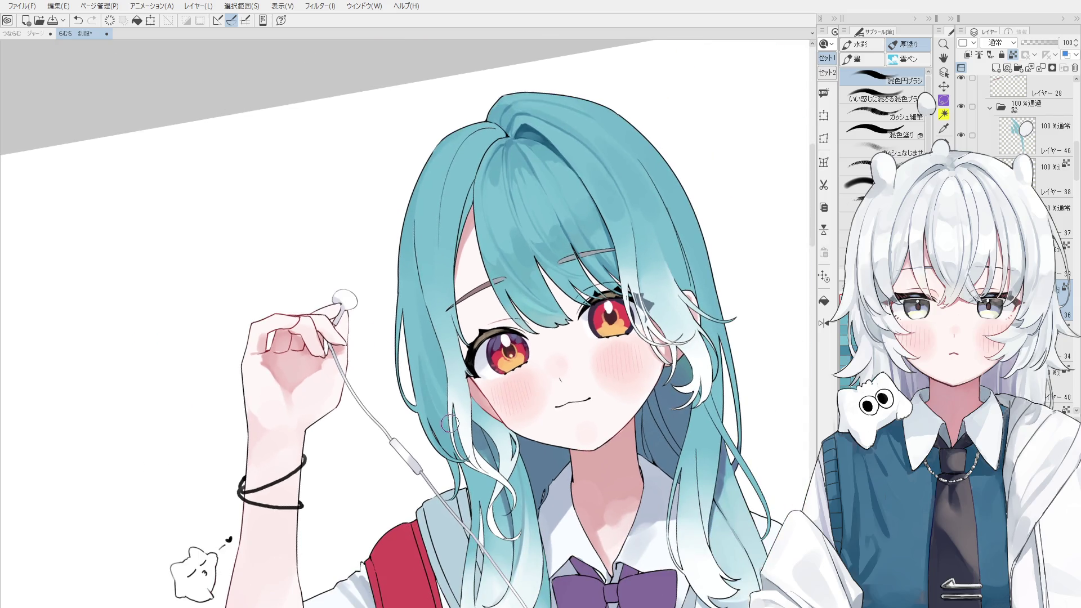
{"action": "left_click_drag", "start_coordinate": [451, 419], "coordinate": [454, 420]}
{"action": "key", "text": "ctrl+z"}
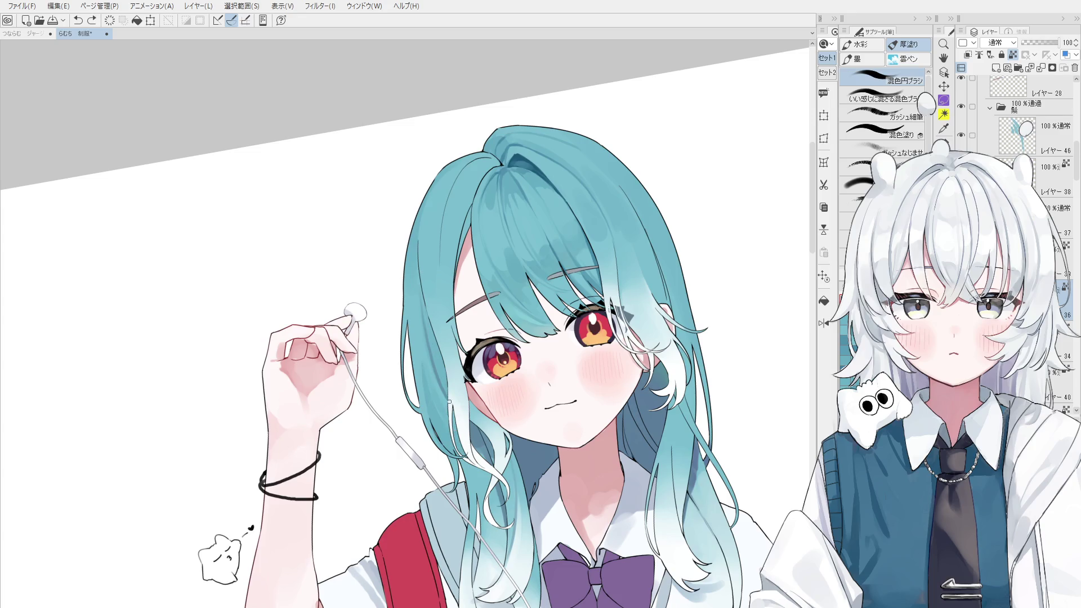
{"action": "left_click_drag", "start_coordinate": [436, 341], "coordinate": [442, 376]}
{"action": "key", "text": "ctrl+z"}
{"action": "left_click_drag", "start_coordinate": [426, 313], "coordinate": [442, 366]}
- Paint darker strokes into the hair beside the eye, comparing with undo/redo and a mirrored view
{"action": "scroll", "coordinate": [420, 360], "scroll_direction": "up", "scroll_amount": 1}
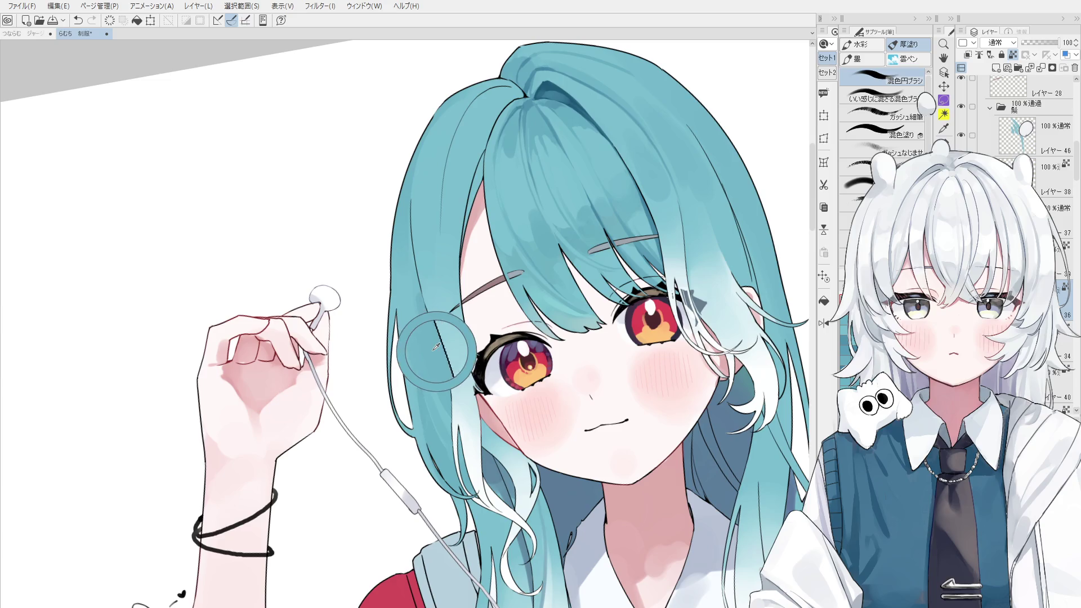
{"action": "left_click_drag", "start_coordinate": [419, 270], "coordinate": [433, 345]}
{"action": "key", "text": "ctrl+z"}
{"action": "key", "text": "ctrl+y"}
{"action": "key", "text": "ctrl+z"}
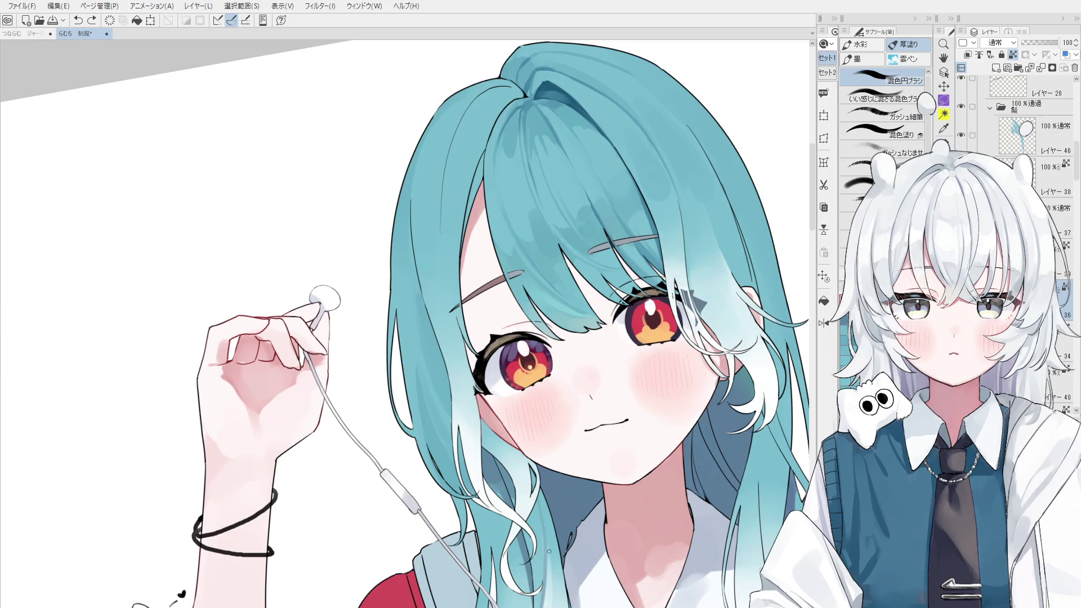
{"action": "key", "text": "ctrl+y"}
{"action": "key", "text": "ctrl+z"}
{"action": "mouse_move", "coordinate": [414, 273]}
{"action": "left_mouse_down"}
{"action": "mouse_move", "coordinate": [435, 347]}
{"action": "mouse_move", "coordinate": [431, 329]}
{"action": "mouse_move", "coordinate": [496, 338]}
{"action": "mouse_move", "coordinate": [584, 326]}
{"action": "left_mouse_up"}
{"action": "key", "text": "ctrl+z"}
{"action": "key", "text": "ctrl+y"}
{"action": "key", "text": "h"}
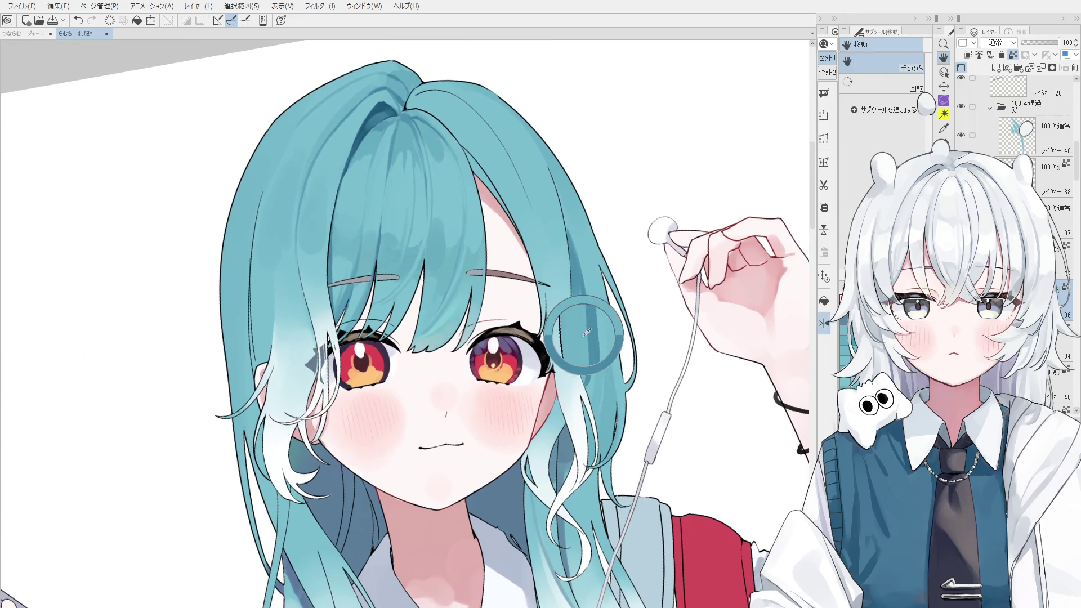
- Undo the latest hair stroke and switch between eraser and brush to rework it
{"action": "key", "text": "b"}
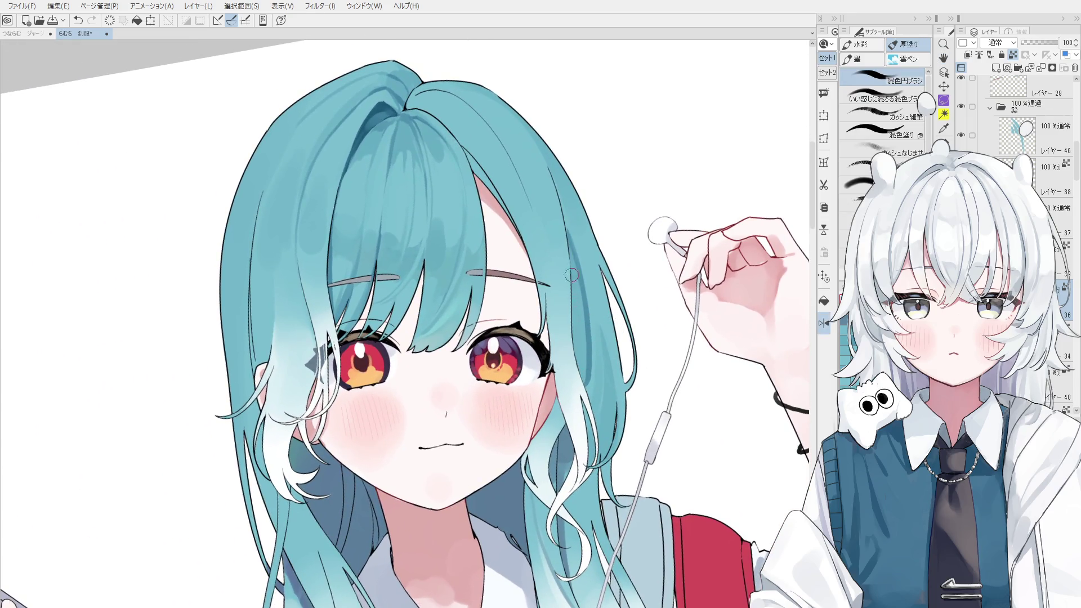
{"action": "scroll", "coordinate": [573, 279], "scroll_direction": "down", "scroll_amount": 1}
{"action": "key", "text": "ctrl+z"}
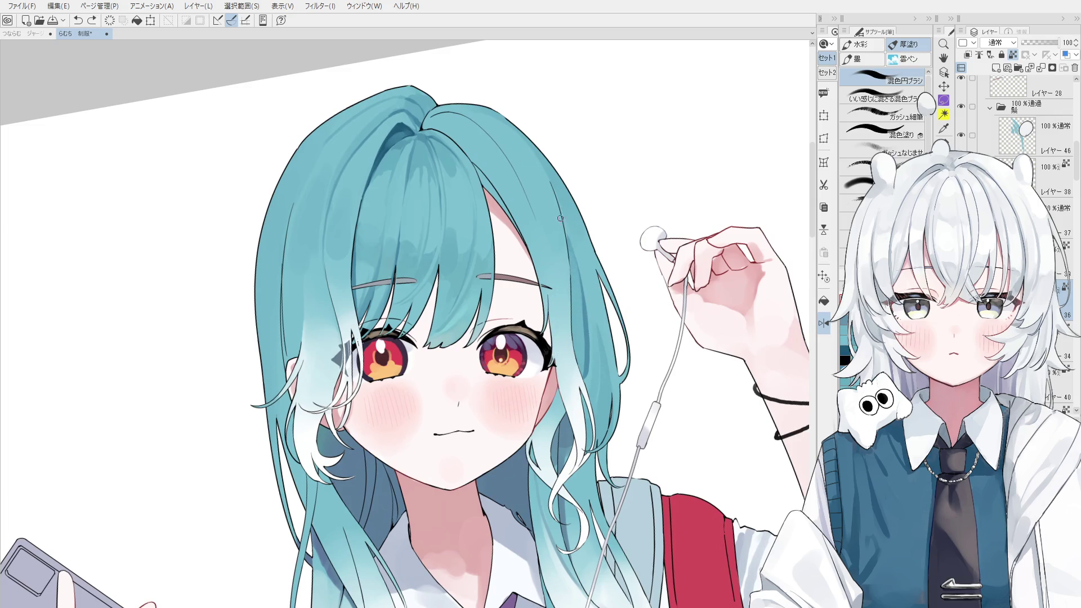
{"action": "scroll", "coordinate": [561, 222], "scroll_direction": "down", "scroll_amount": 1}
{"action": "key", "text": "e"}
{"action": "scroll", "coordinate": [567, 237], "scroll_direction": "up", "scroll_amount": 3}
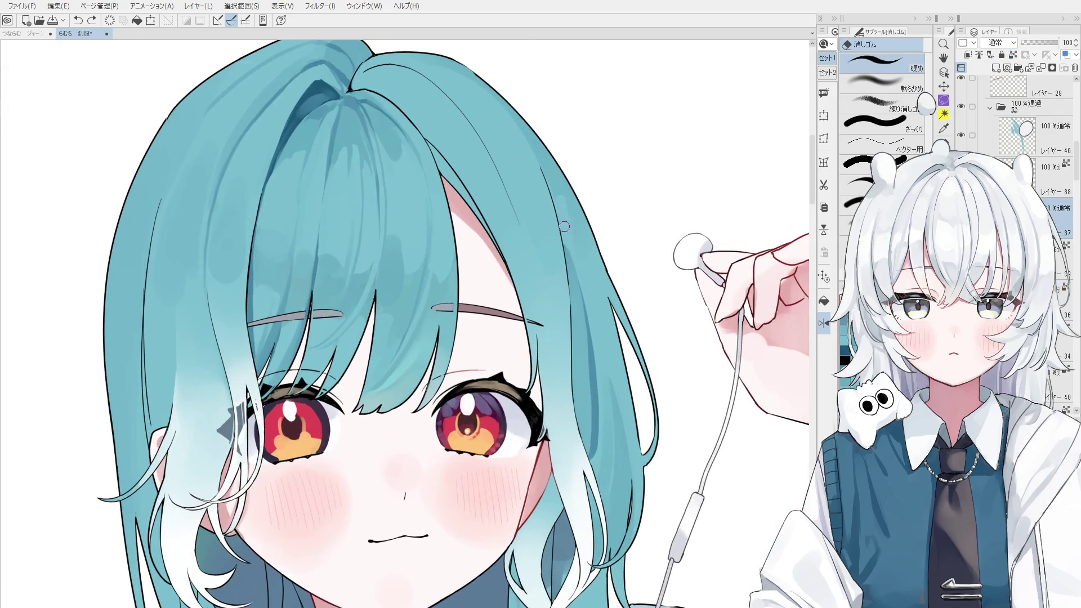
{"action": "key", "text": "space"}
{"action": "scroll", "coordinate": [557, 214], "scroll_direction": "down", "scroll_amount": 1}
{"action": "key", "text": "b"}
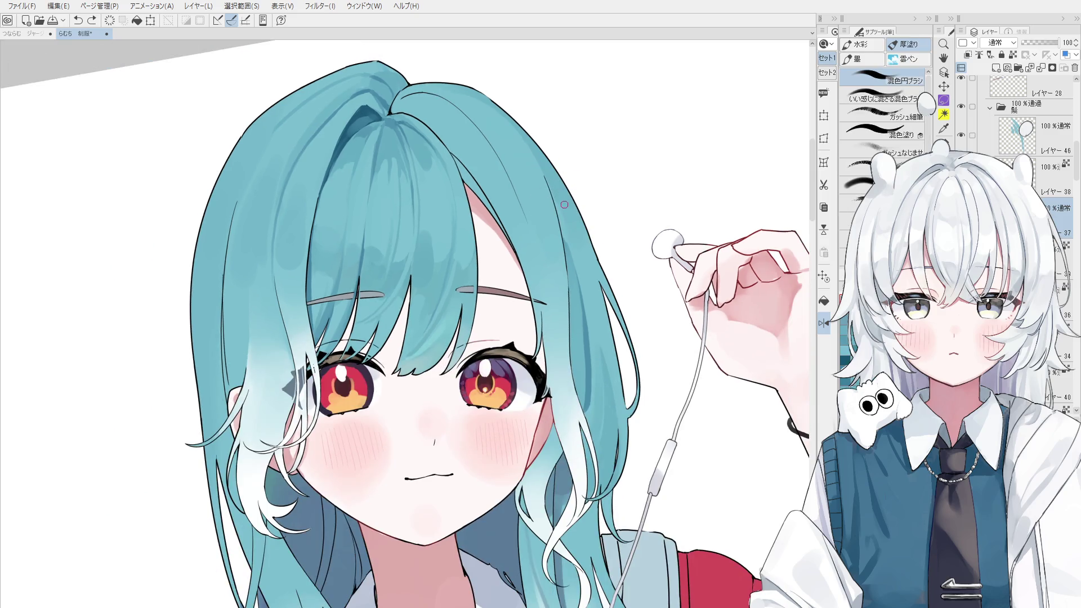
{"action": "scroll", "coordinate": [558, 196], "scroll_direction": "down", "scroll_amount": 1}
- Resize the 混色円ブラシ, restore the unflipped view and level the face's rotation
{"action": "left_click_drag", "start_coordinate": [592, 324], "coordinate": [593, 348]}
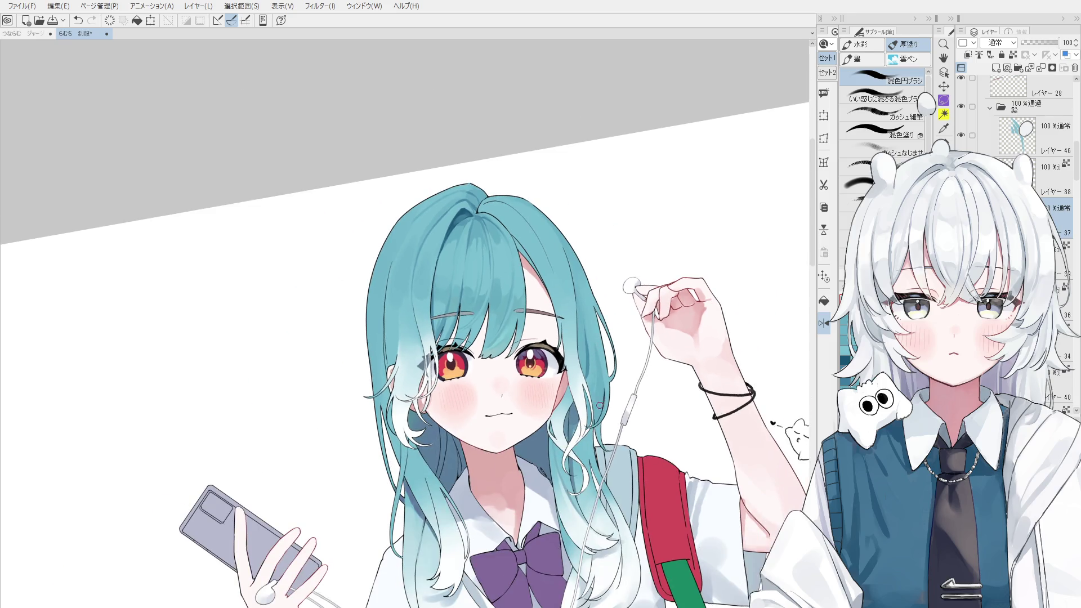
{"action": "key", "text": "h"}
{"action": "key", "text": "o"}
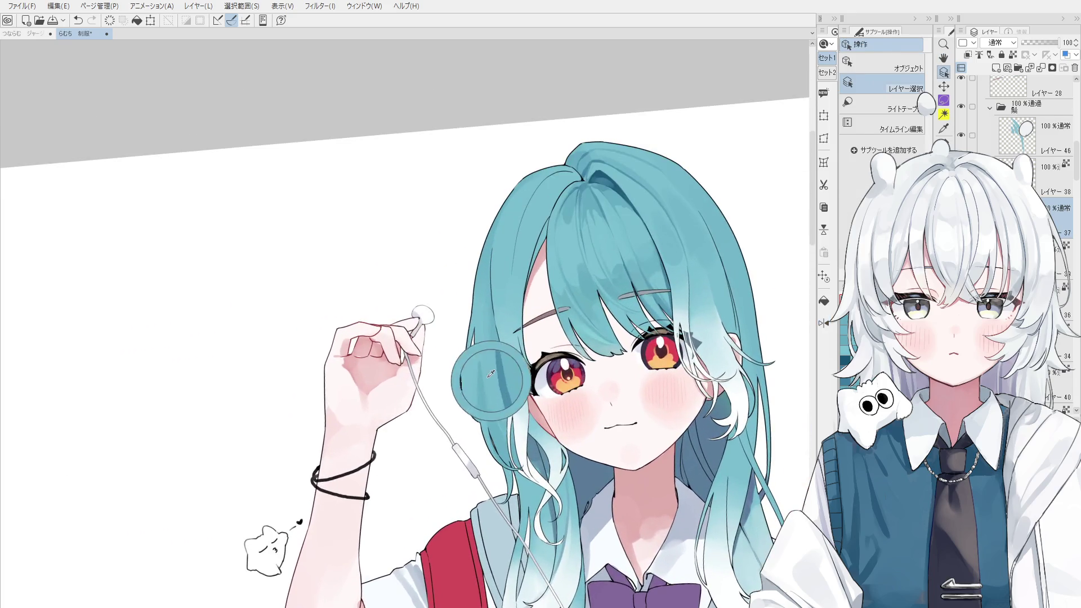
{"action": "key", "text": "b"}
{"action": "mouse_move", "coordinate": [499, 405]}
{"action": "left_mouse_down"}
{"action": "mouse_move", "coordinate": [526, 379]}
{"action": "mouse_move", "coordinate": [511, 381]}
{"action": "left_mouse_up"}
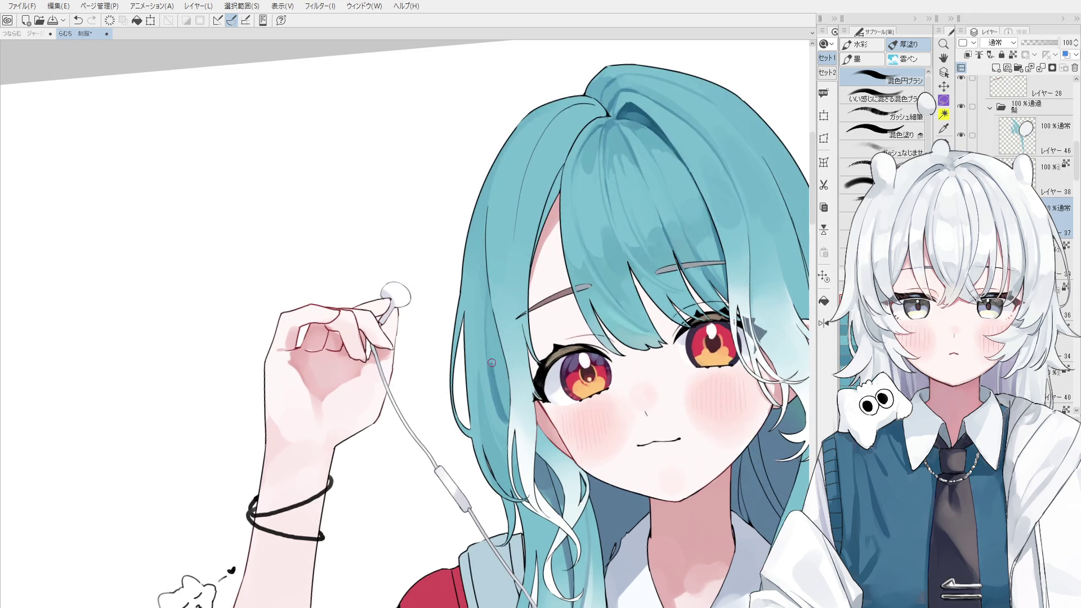
{"action": "left_click_drag", "start_coordinate": [498, 399], "coordinate": [498, 376]}
- Try a lighter blend and an eraser patch, then sample the teal and dab it onto the hair
{"action": "key", "text": "ctrl+z"}
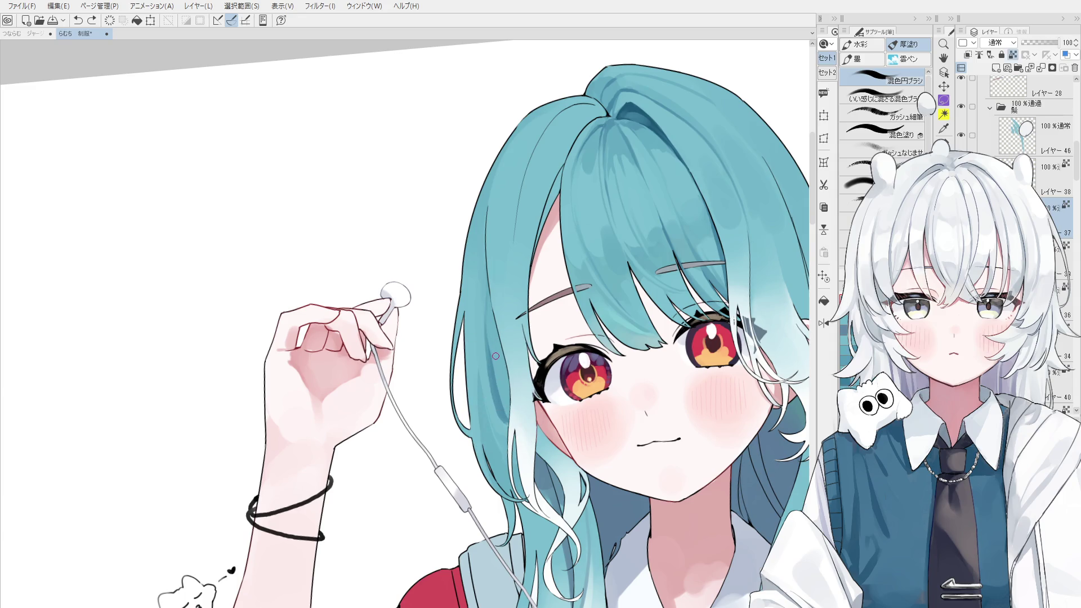
{"action": "left_click_drag", "start_coordinate": [484, 344], "coordinate": [509, 422]}
{"action": "key", "text": "ctrl+z"}
{"action": "key", "text": "e"}
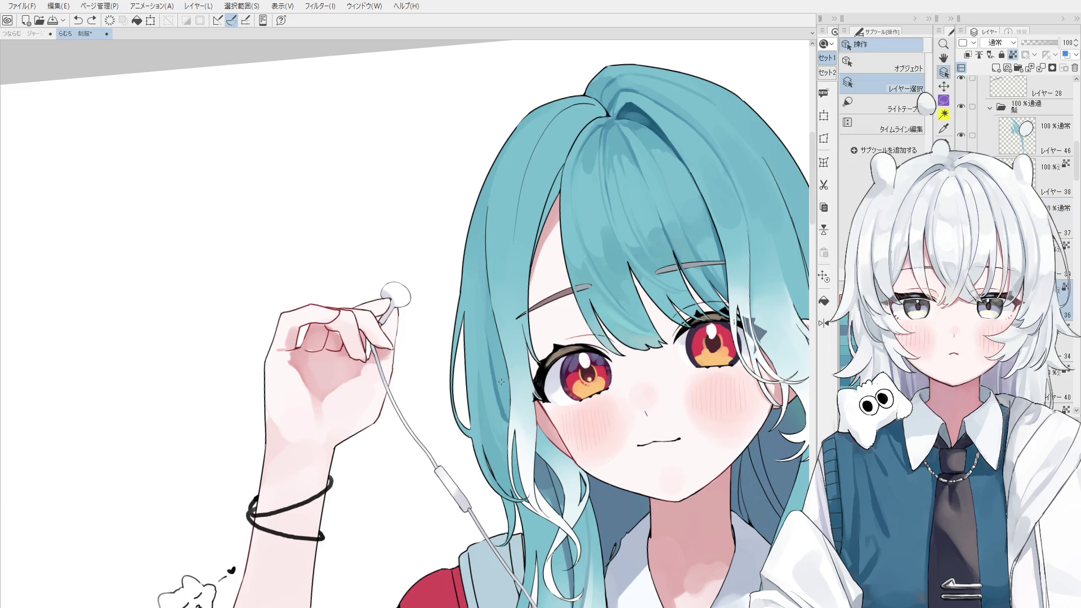
{"action": "left_click_drag", "start_coordinate": [512, 431], "coordinate": [497, 395]}
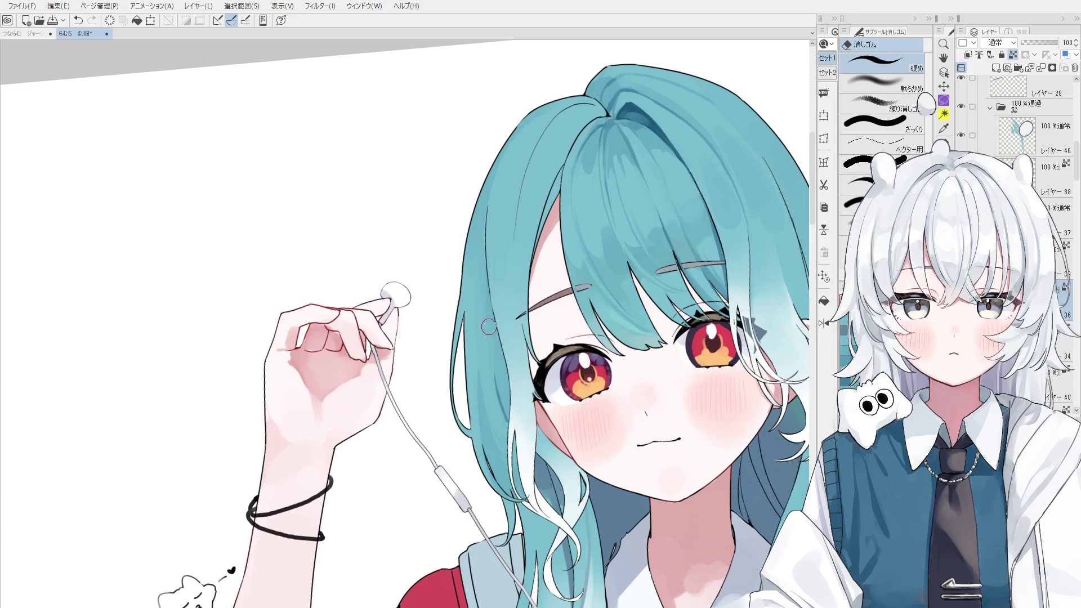
{"action": "key", "text": "ctrl+z"}
{"action": "left_click", "coordinate": [495, 354], "text": "alt"}
{"action": "key", "text": "b"}
{"action": "left_click", "coordinate": [494, 361]}
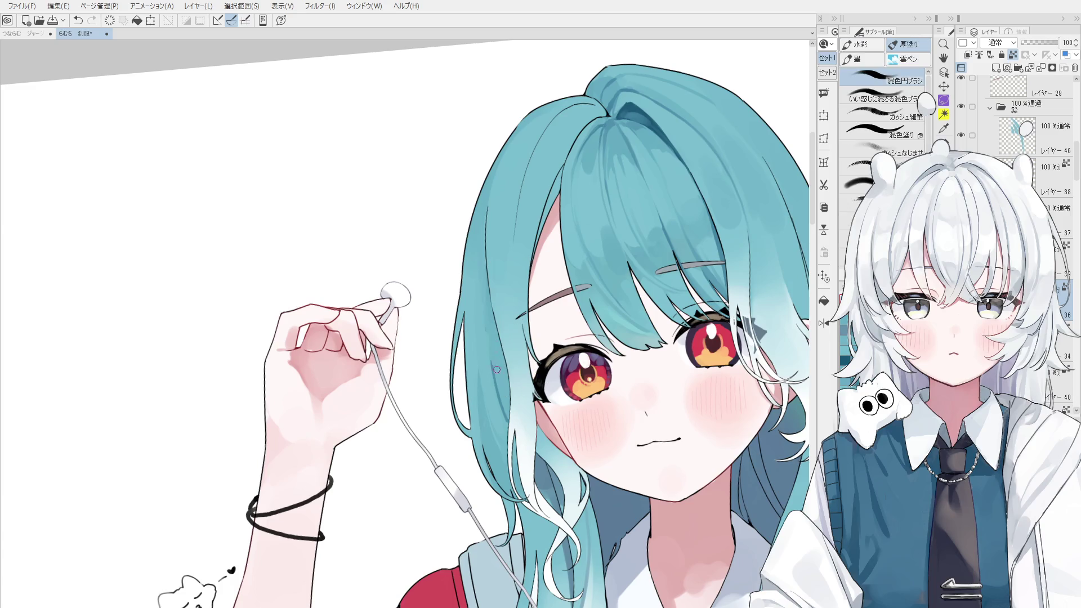
{"action": "scroll", "coordinate": [495, 358], "scroll_direction": "up", "scroll_amount": 2}
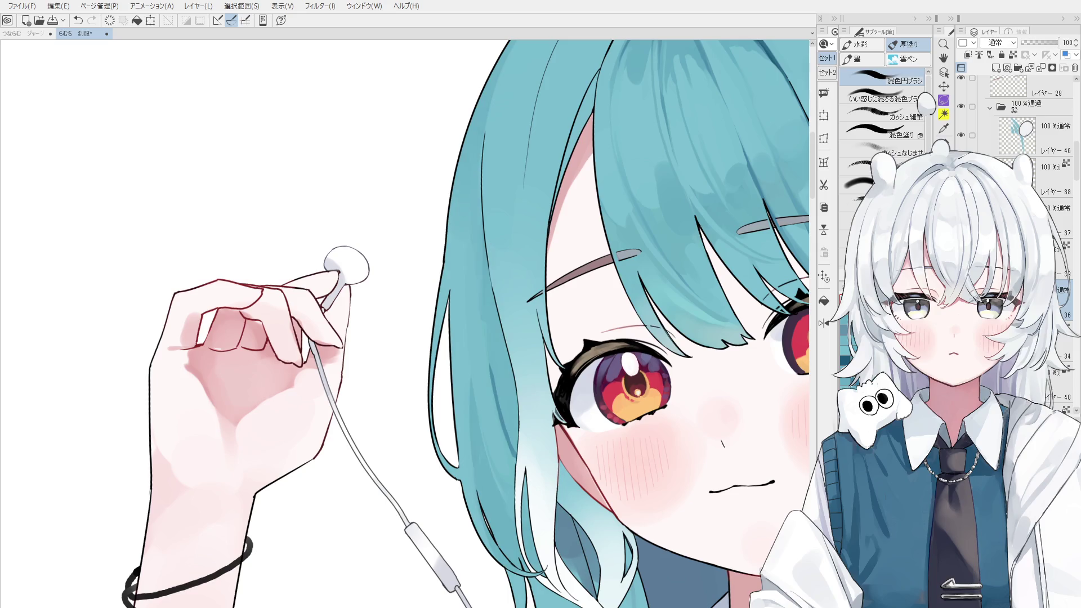
- Select the painted hair area from the hair layer, then clear the selection
{"action": "left_click", "coordinate": [503, 354], "text": "ctrl+shift"}
{"action": "key", "text": "o"}
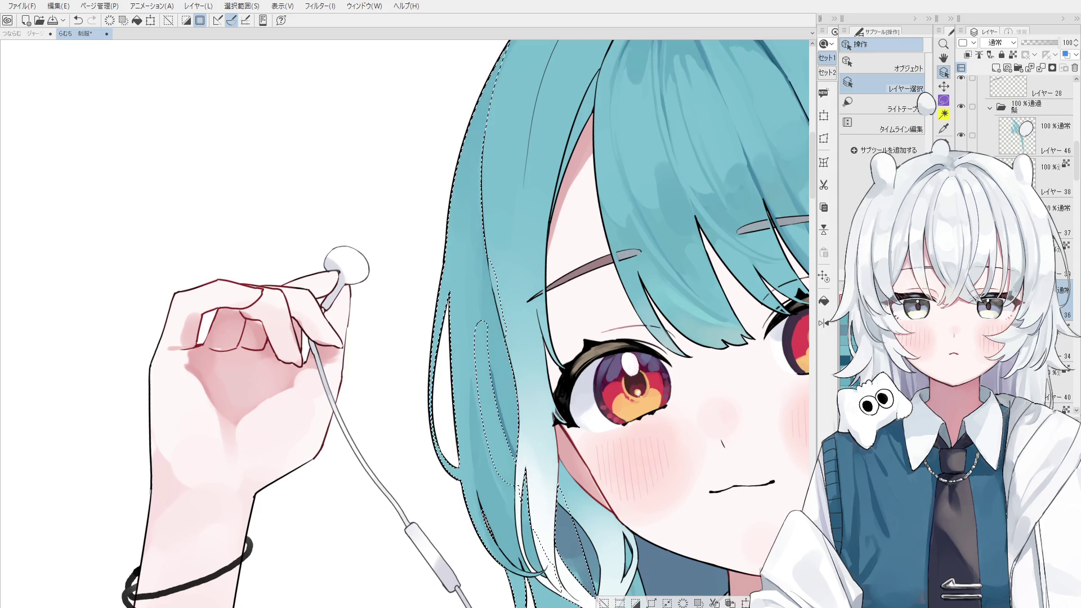
{"action": "key", "text": "ctrl+d"}
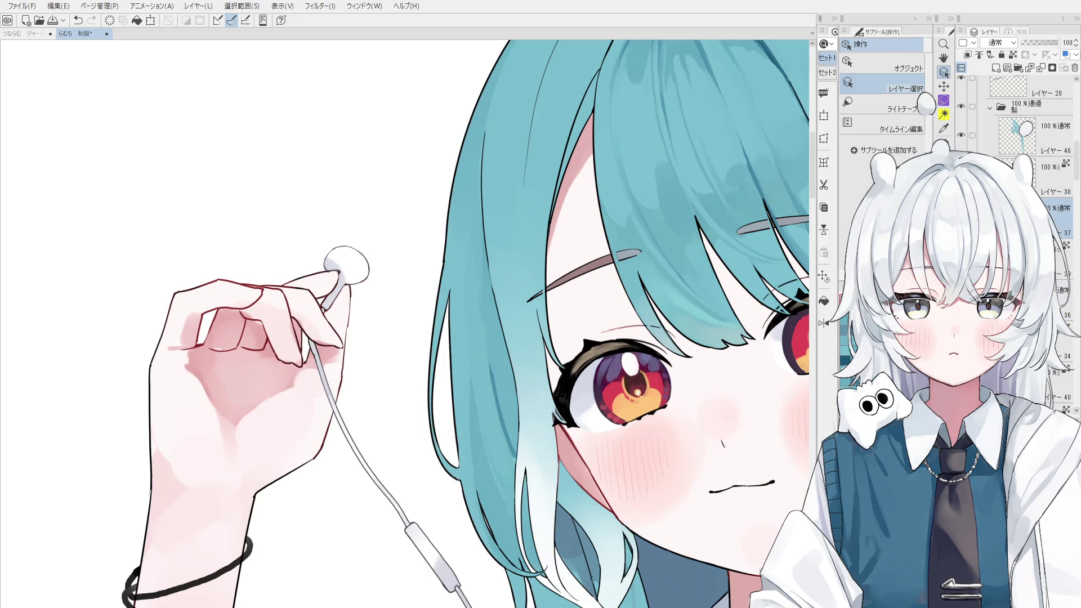
{"action": "key", "text": "b"}
{"action": "key", "text": "ctrl+z"}
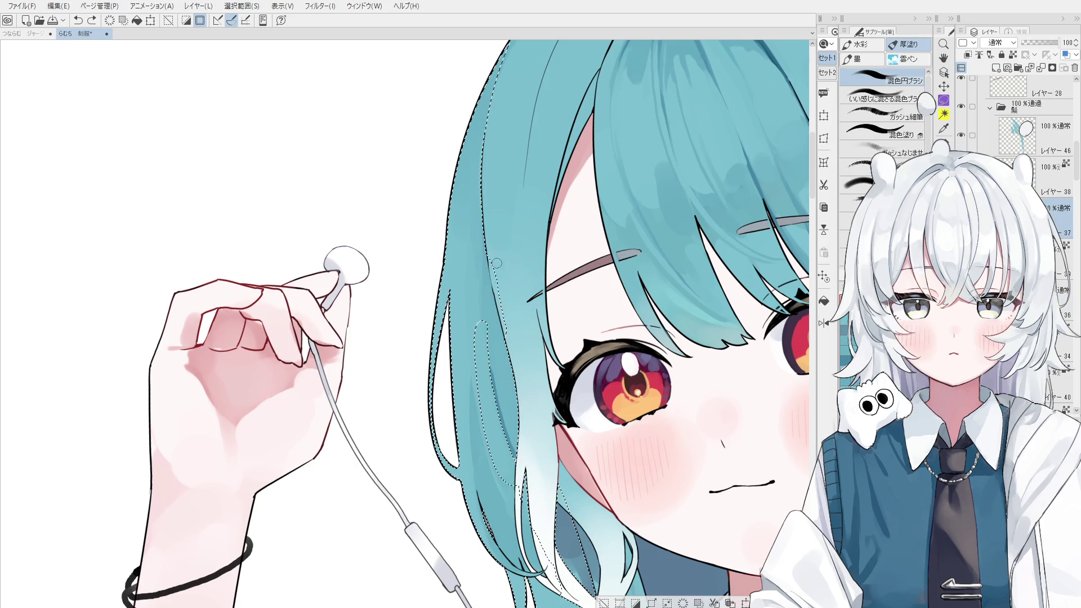
{"action": "key", "text": "ctrl+d"}
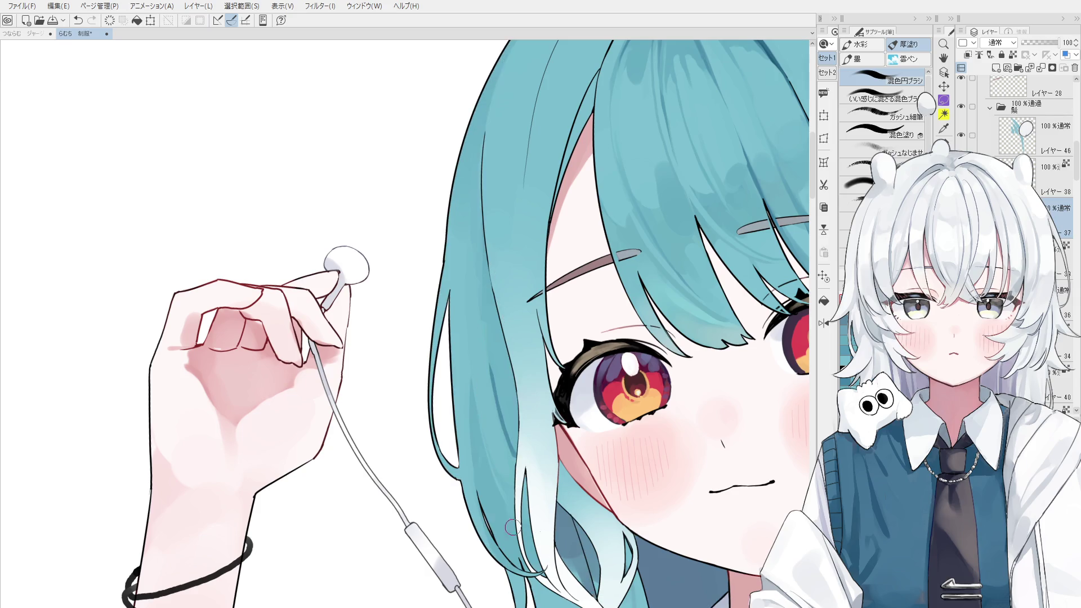
- Undo the dark blue streak in the hair beside the face after comparing it
{"action": "key", "text": "o"}
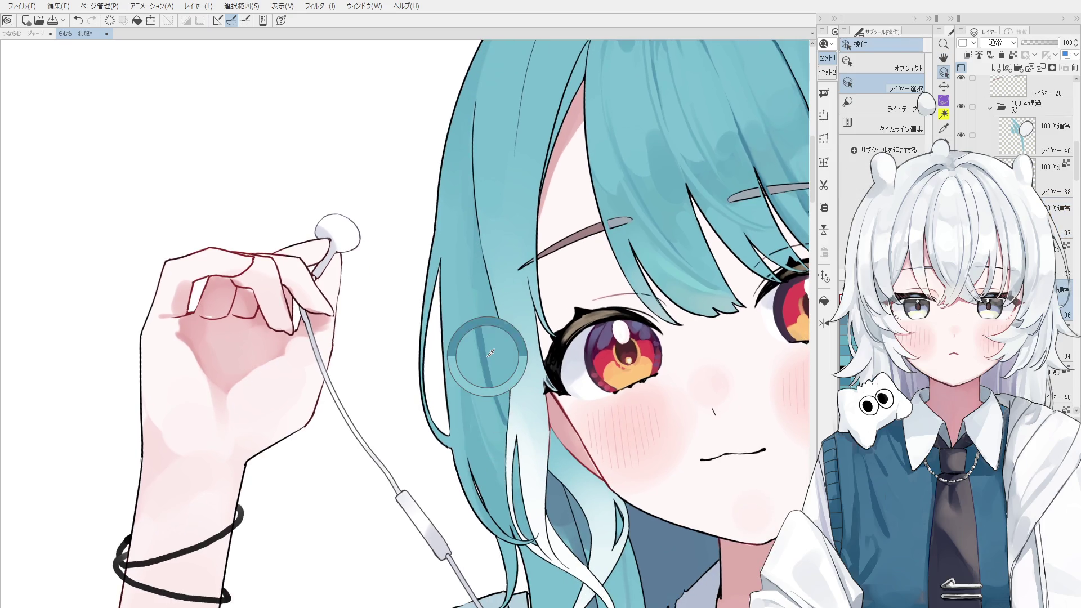
{"action": "key", "text": "b"}
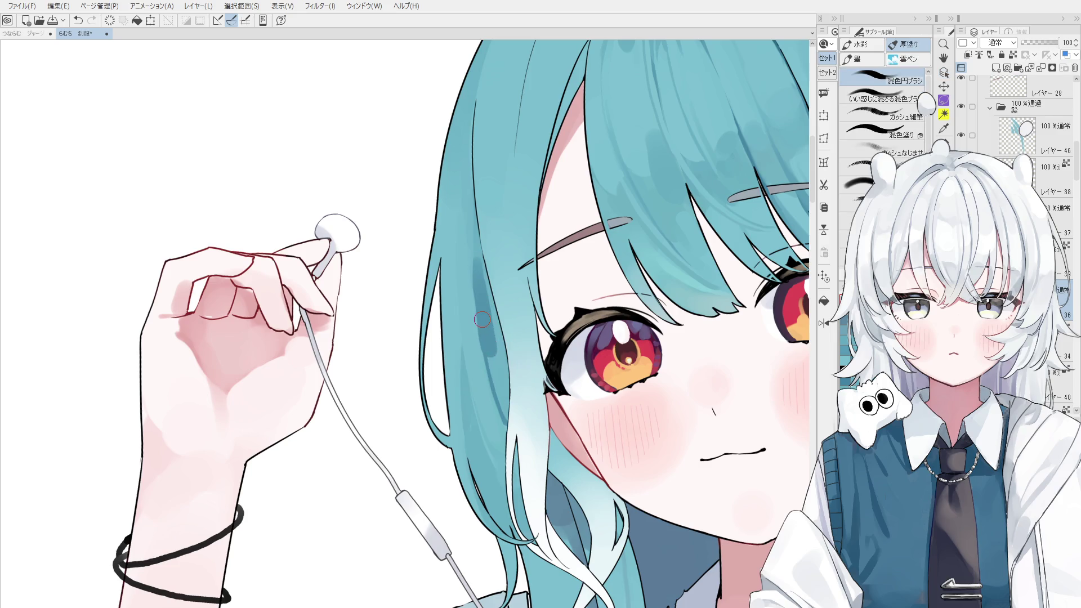
{"action": "key", "text": "ctrl+z"}
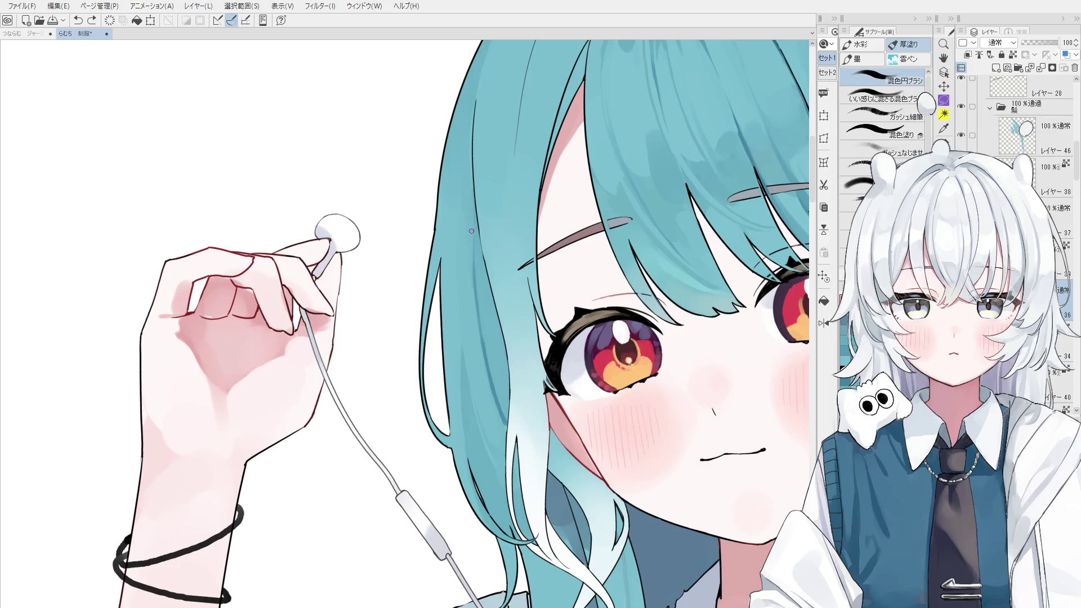
{"action": "key", "text": "ctrl+y"}
{"action": "scroll", "coordinate": [475, 263], "scroll_direction": "down", "scroll_amount": 1}
{"action": "key", "text": "ctrl+z"}
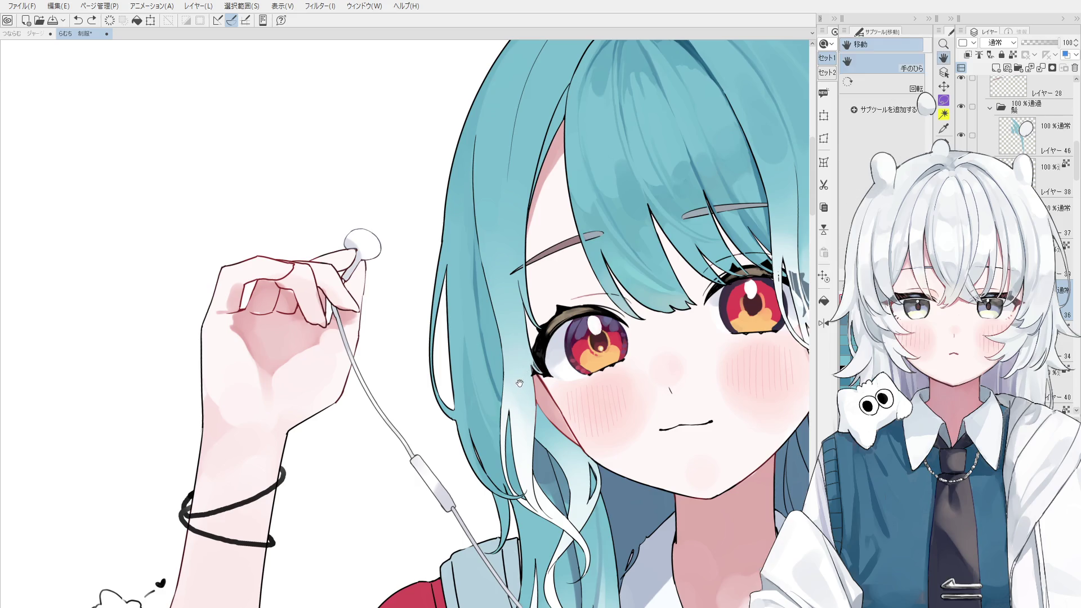
{"action": "scroll", "coordinate": [472, 307], "scroll_direction": "up", "scroll_amount": 2}
- Sample the teal hair colour and, in a mirrored, rotated view, touch up the hair edge by the cheek
{"action": "left_click_drag", "start_coordinate": [471, 308], "coordinate": [467, 289]}
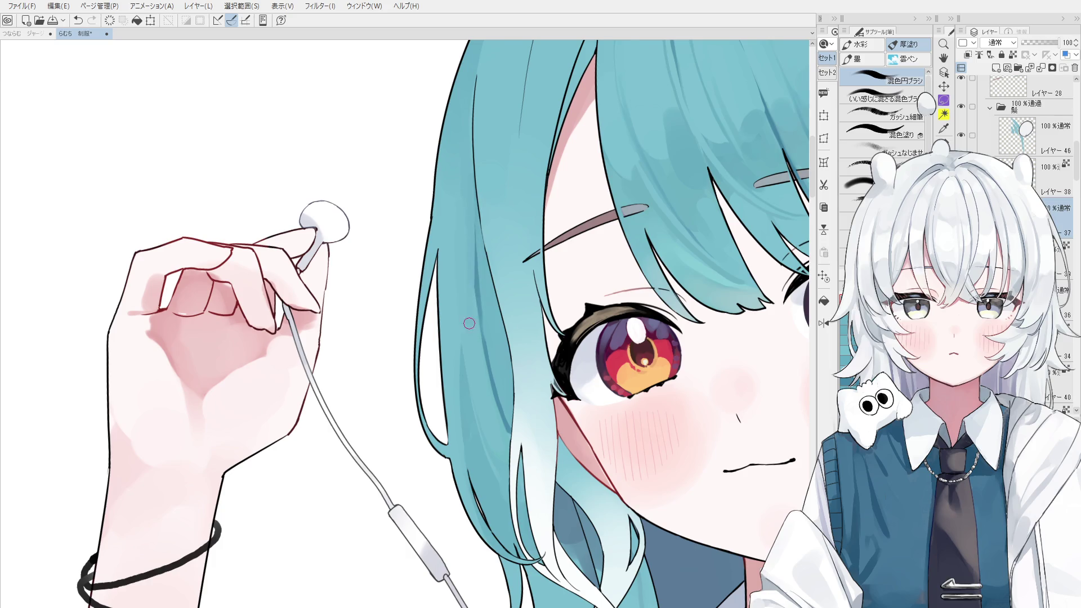
{"action": "scroll", "coordinate": [470, 282], "scroll_direction": "down", "scroll_amount": 1}
{"action": "left_click", "coordinate": [481, 344], "text": "alt"}
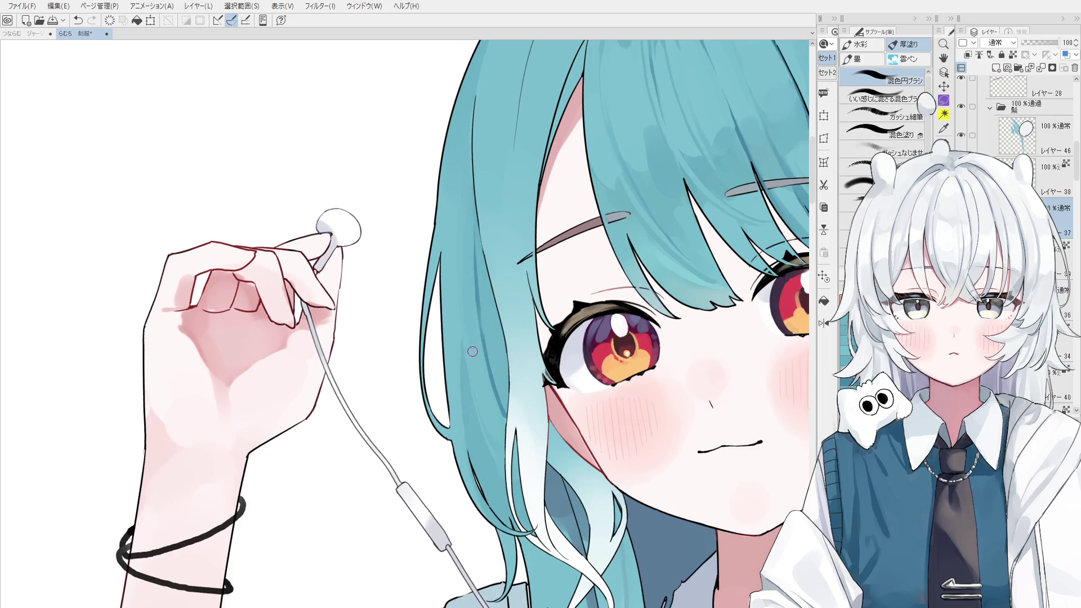
{"action": "key", "text": "h"}
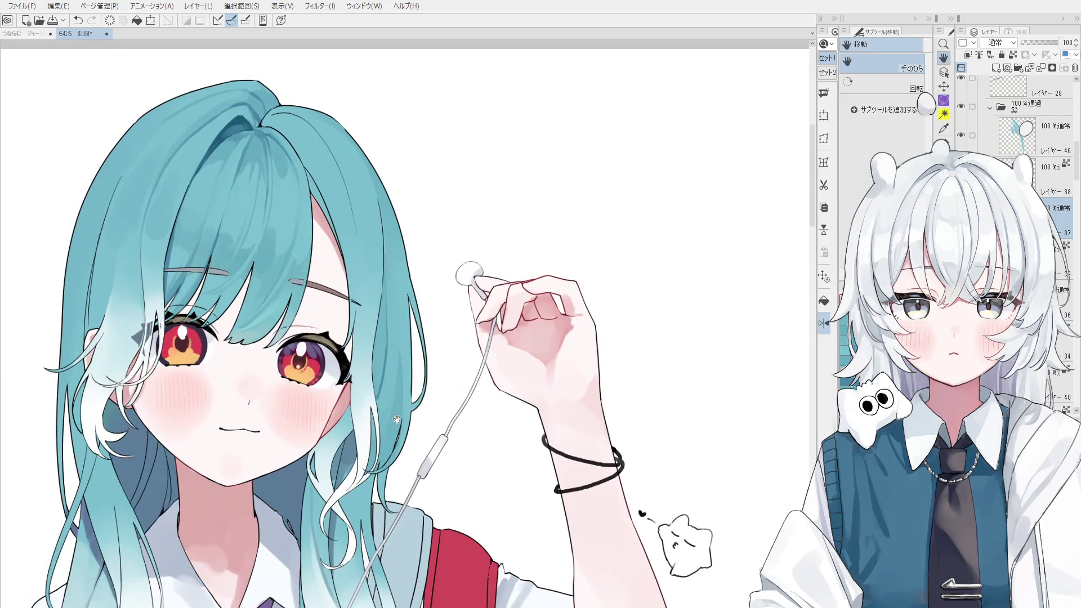
{"action": "key", "text": "minus"}
{"action": "key", "text": "minus"}
{"action": "key", "text": "b"}
{"action": "key", "text": "ctrl+z"}
{"action": "key", "text": "ctrl+z"}
{"action": "left_click_drag", "start_coordinate": [476, 321], "coordinate": [486, 384]}
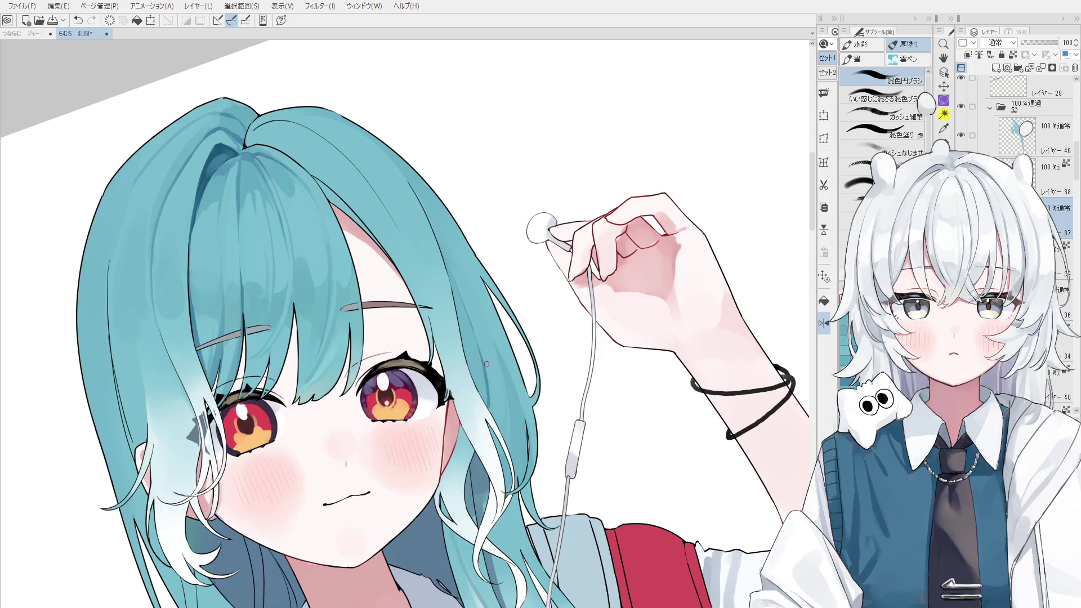
- Paint short 混色円ブラシ strokes along the outer hair edge, replacing stray ones
{"action": "key", "text": "h"}
{"action": "scroll", "coordinate": [580, 371], "scroll_direction": "up", "scroll_amount": 3}
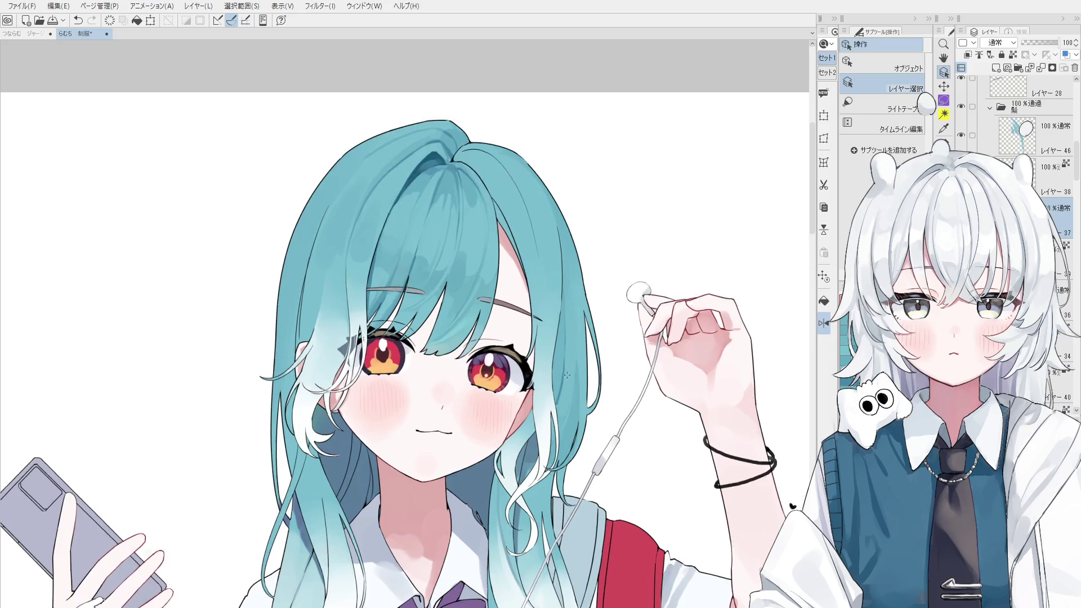
{"action": "key", "text": "b"}
{"action": "left_click_drag", "start_coordinate": [560, 297], "coordinate": [559, 377]}
{"action": "left_click_drag", "start_coordinate": [563, 273], "coordinate": [559, 377]}
{"action": "left_click_drag", "start_coordinate": [555, 318], "coordinate": [557, 408]}
{"action": "key", "text": "ctrl+z"}
{"action": "left_click_drag", "start_coordinate": [555, 368], "coordinate": [556, 405]}
{"action": "key", "text": "ctrl+z"}
{"action": "left_click_drag", "start_coordinate": [555, 326], "coordinate": [555, 387]}
{"action": "scroll", "coordinate": [553, 304], "scroll_direction": "down", "scroll_amount": 3}
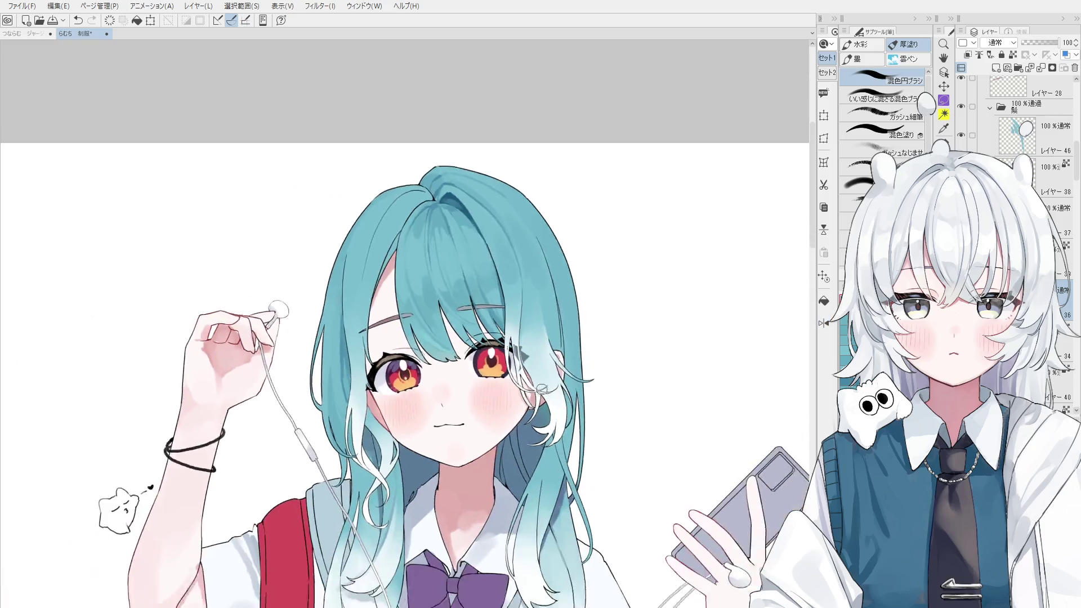
{"action": "scroll", "coordinate": [484, 391], "scroll_direction": "up", "scroll_amount": 2}
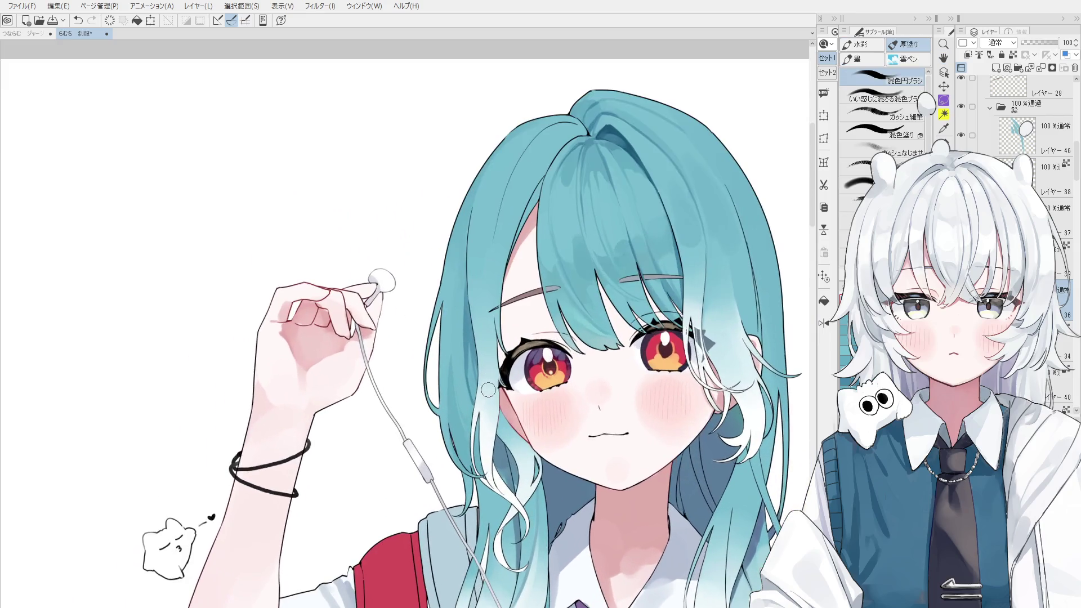
- Pick the layer under the hair from the canvas and undo the last stroke near the cheek
{"action": "key", "text": "o"}
{"action": "left_click", "coordinate": [506, 437]}
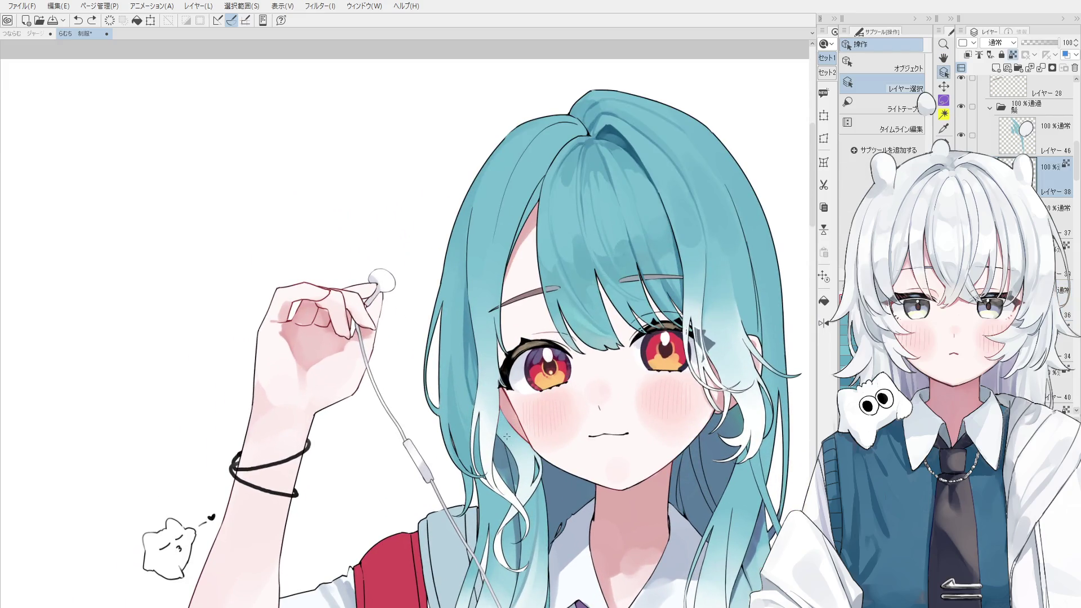
{"action": "key", "text": "b"}
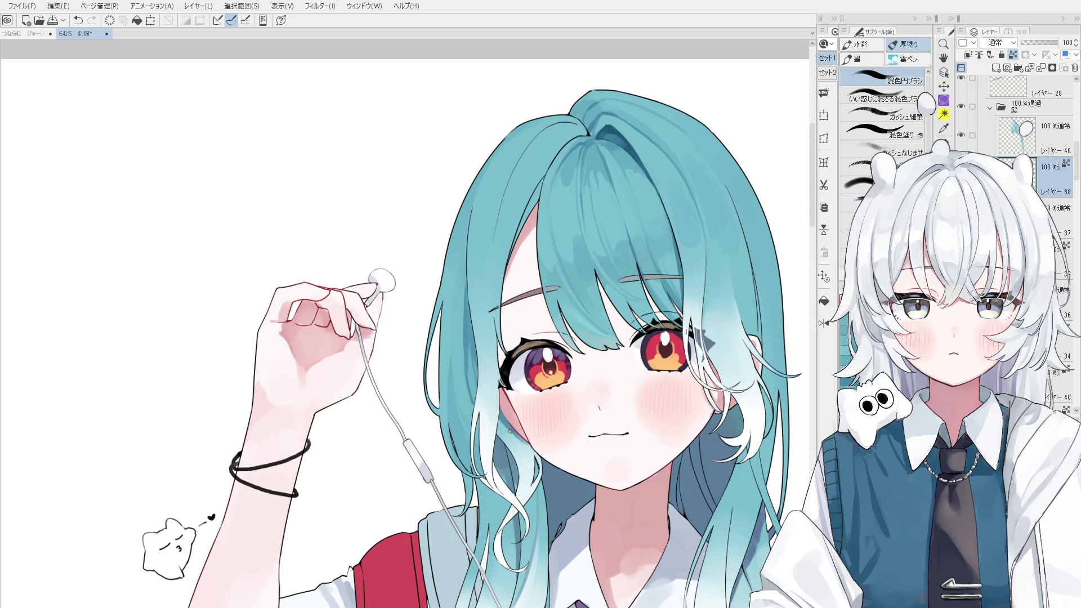
{"action": "scroll", "coordinate": [513, 439], "scroll_direction": "up", "scroll_amount": 2}
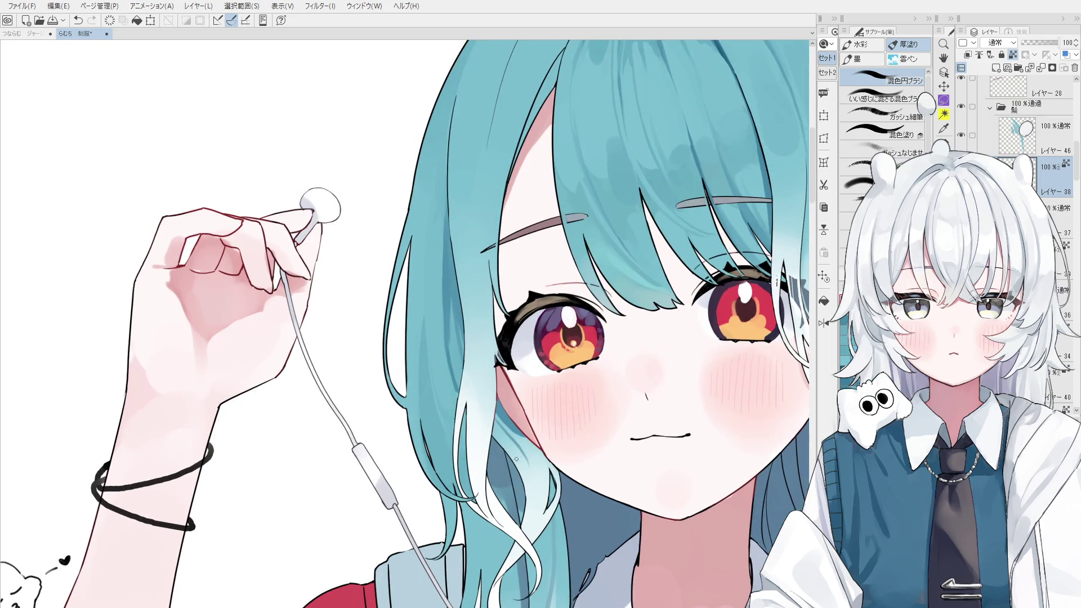
{"action": "key", "text": "ctrl+z"}
- Zoom onto the forehead, switching between pen, eraser and blending brush, and undo the last stroke
{"action": "scroll", "coordinate": [474, 404], "scroll_direction": "up", "scroll_amount": 2}
{"action": "scroll", "coordinate": [474, 404], "scroll_direction": "up", "scroll_amount": 2}
{"action": "key", "text": "p"}
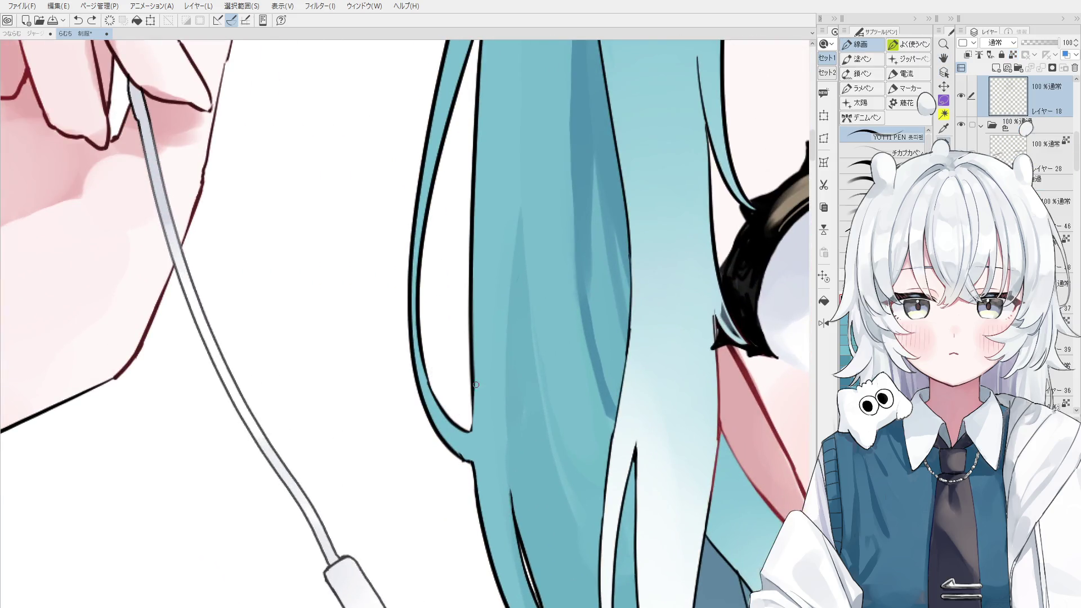
{"action": "scroll", "coordinate": [478, 408], "scroll_direction": "up", "scroll_amount": 2}
{"action": "scroll", "coordinate": [488, 416], "scroll_direction": "down", "scroll_amount": 2}
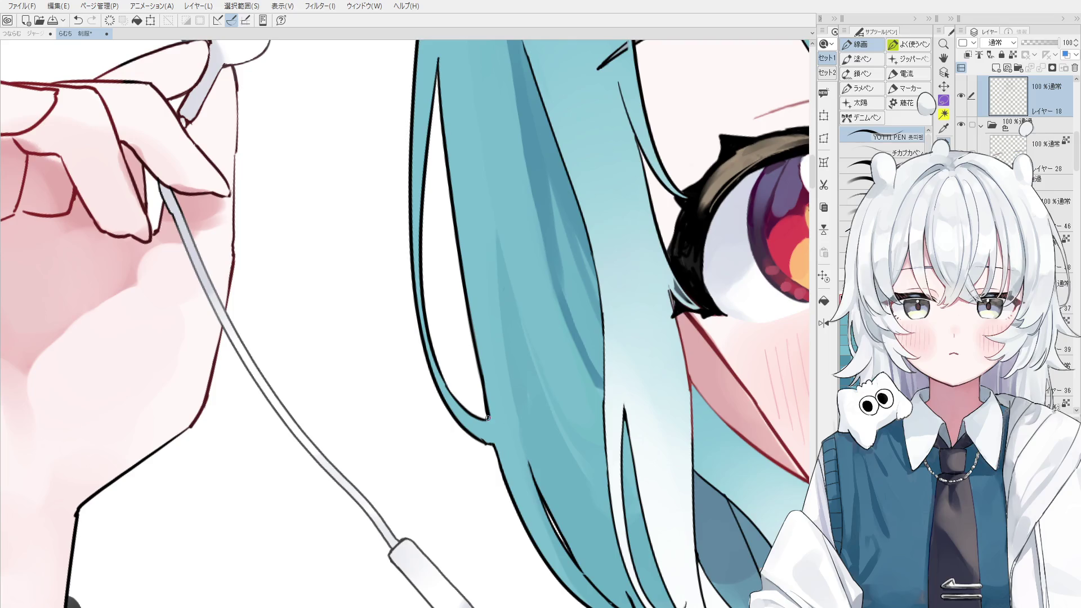
{"action": "scroll", "coordinate": [486, 423], "scroll_direction": "up", "scroll_amount": 1}
{"action": "key", "text": "e"}
{"action": "scroll", "coordinate": [486, 439], "scroll_direction": "down", "scroll_amount": 1}
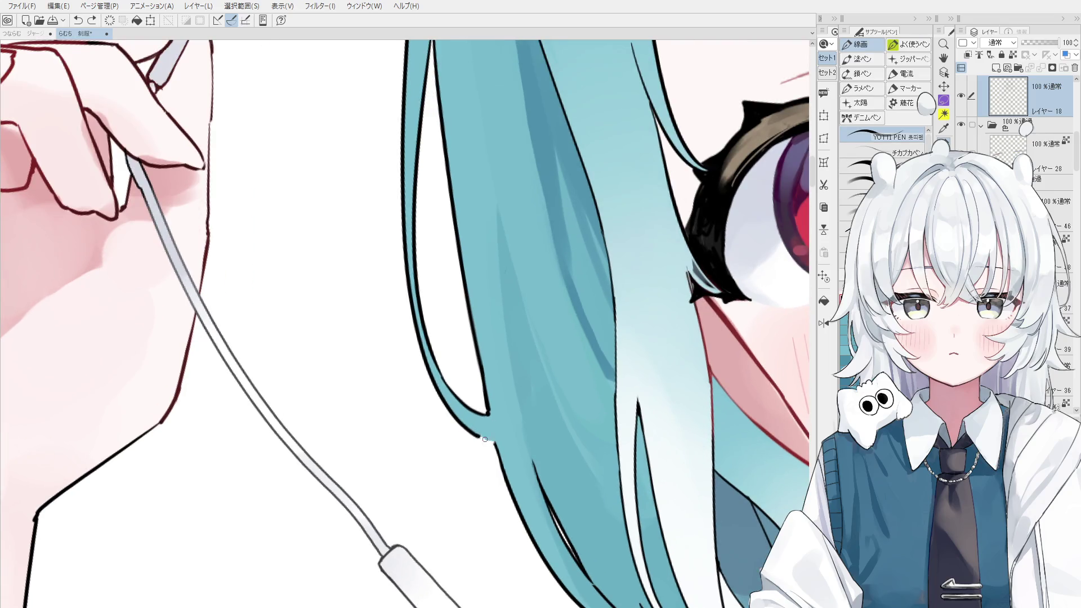
{"action": "scroll", "coordinate": [486, 439], "scroll_direction": "down", "scroll_amount": 1}
{"action": "scroll", "coordinate": [450, 307], "scroll_direction": "down", "scroll_amount": 2}
{"action": "key", "text": "h"}
{"action": "scroll", "coordinate": [450, 307], "scroll_direction": "down", "scroll_amount": 2}
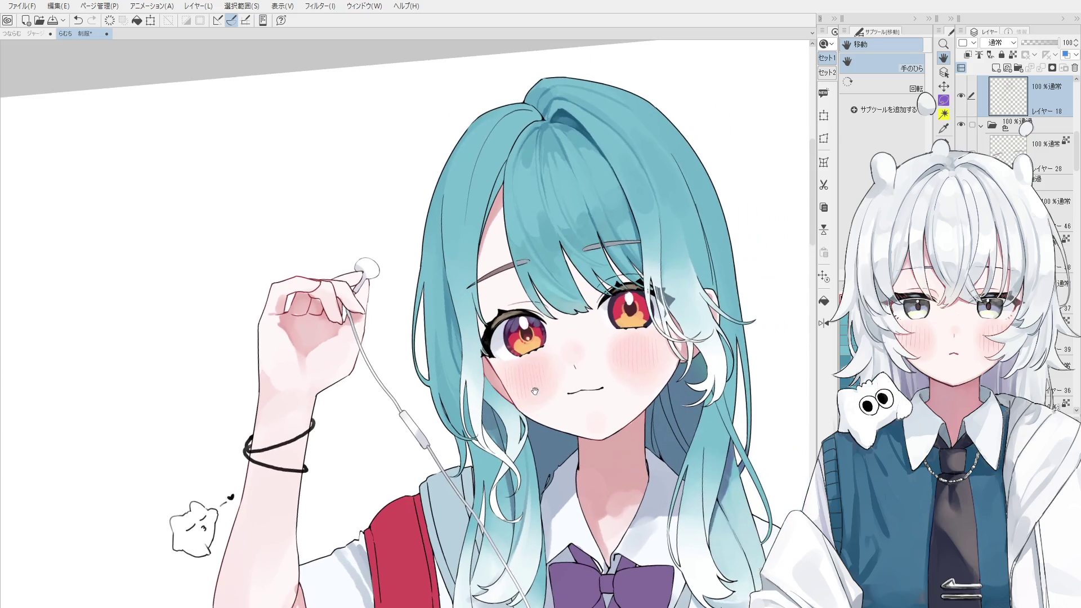
{"action": "key", "text": "b"}
{"action": "scroll", "coordinate": [451, 308], "scroll_direction": "up", "scroll_amount": 1}
{"action": "key", "text": "ctrl+z"}
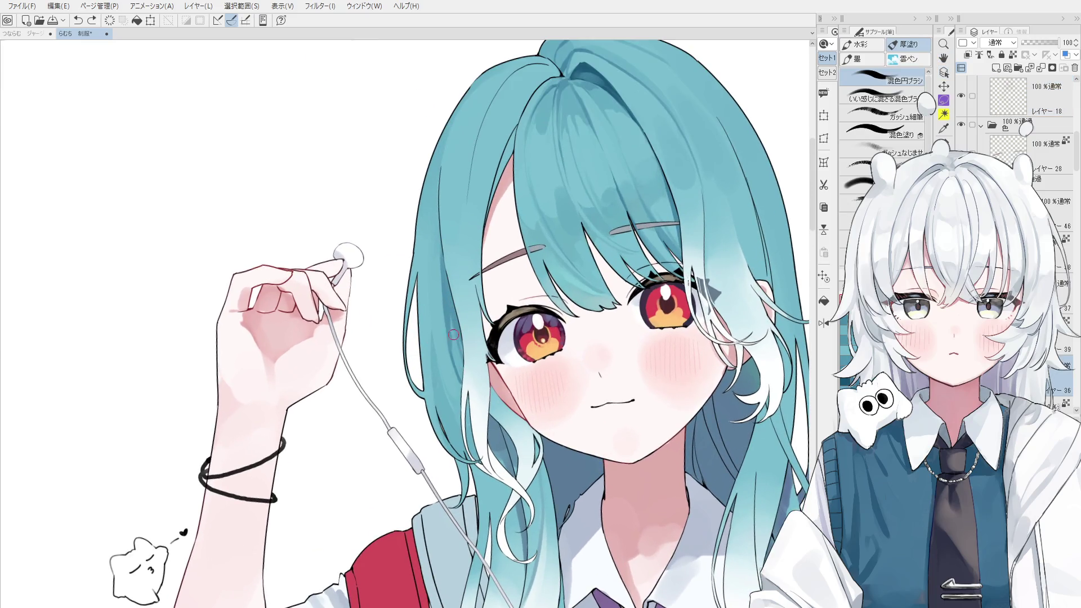
- Choose another layer and blend the colour along the forehead hairline with 混色円ブラシ
{"action": "left_click", "coordinate": [448, 344], "text": "ctrl+shift"}
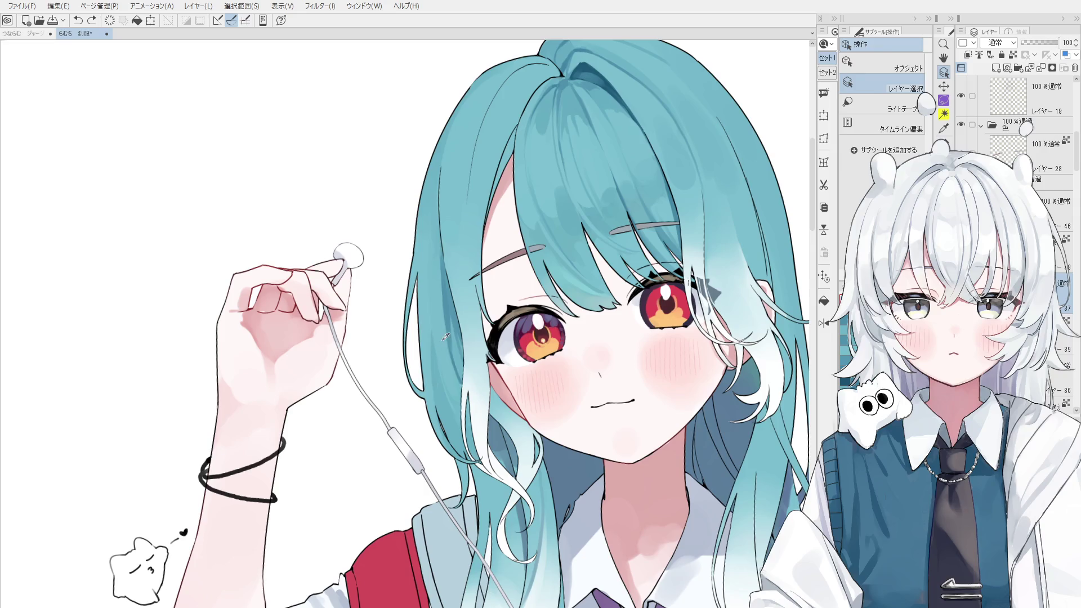
{"action": "left_click_drag", "start_coordinate": [448, 338], "coordinate": [442, 318]}
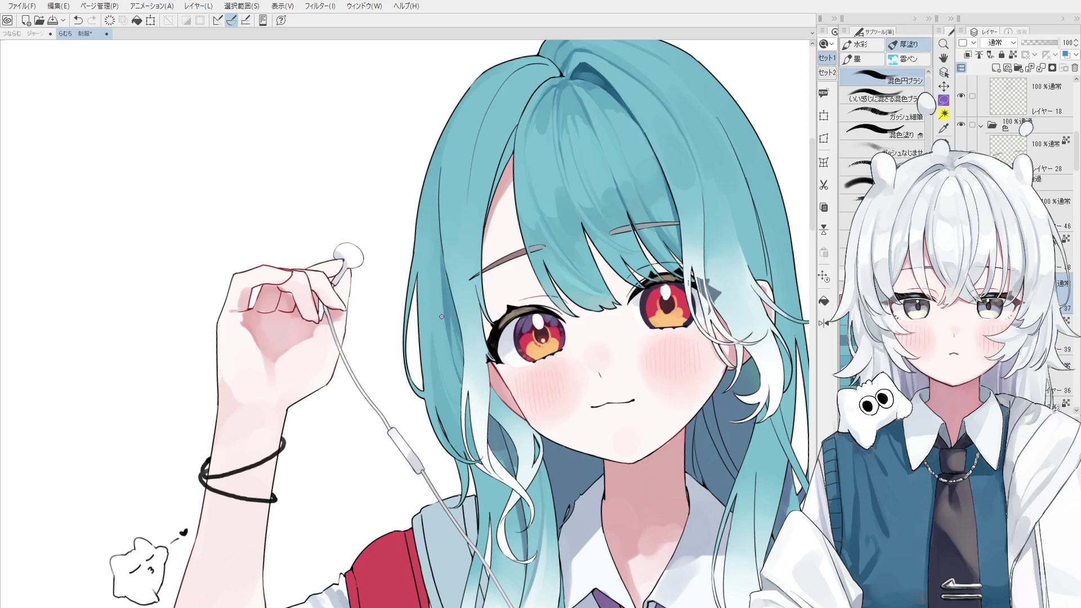
{"action": "scroll", "coordinate": [458, 383], "scroll_direction": "down", "scroll_amount": 2}
{"action": "key", "text": "e"}
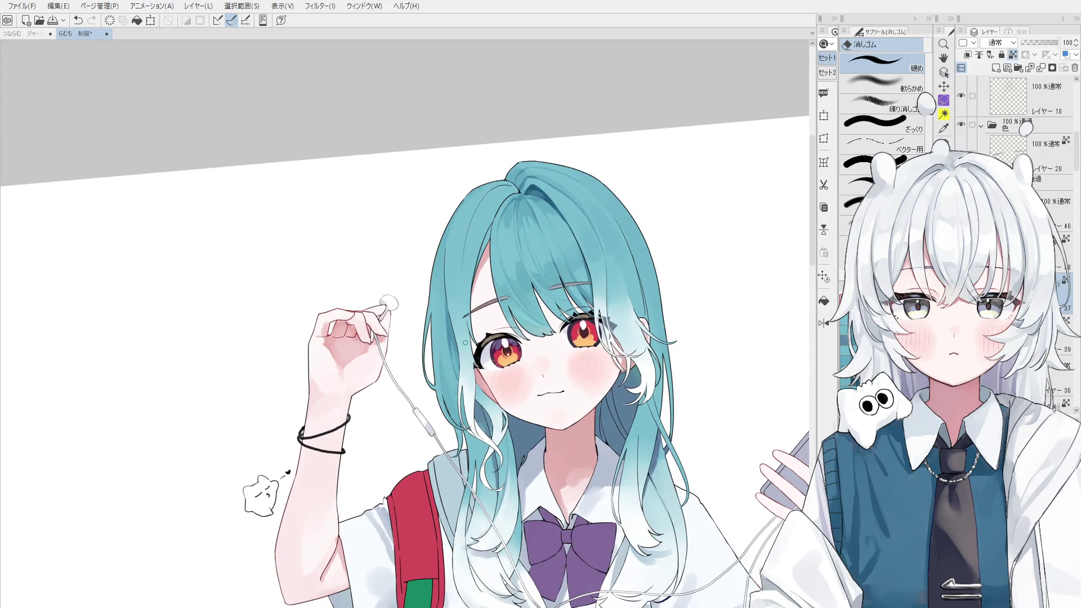
{"action": "key", "text": "ctrl+shift"}
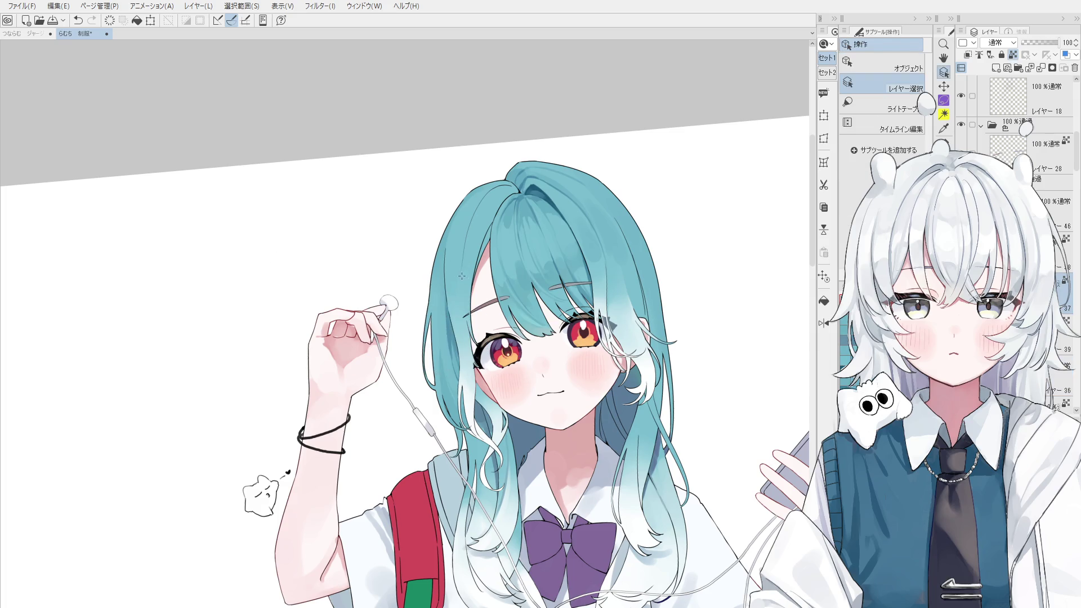
{"action": "key", "text": "b"}
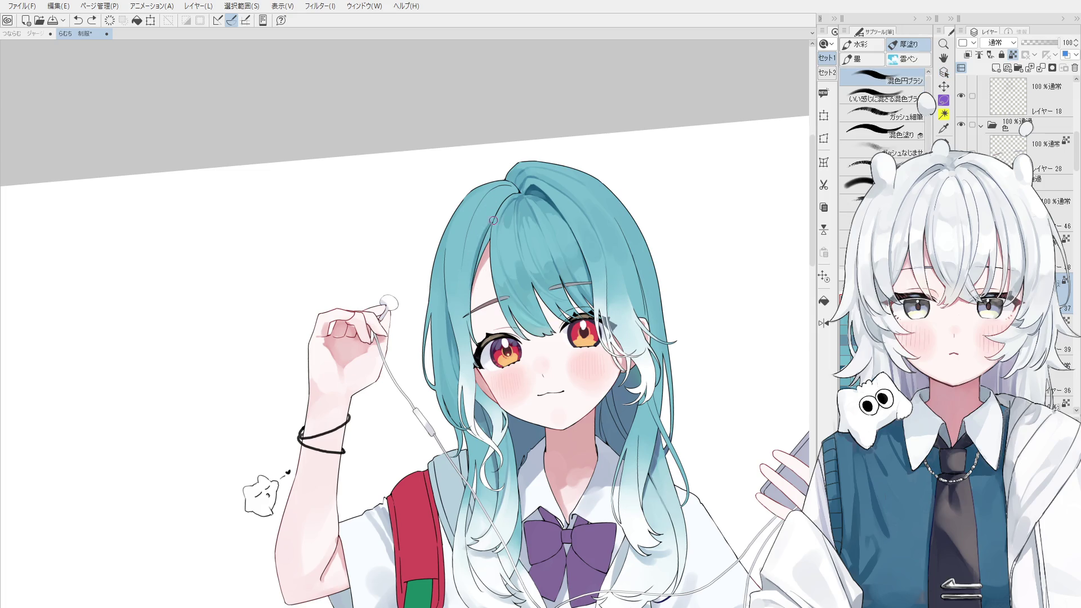
{"action": "key", "text": "ctrl+z"}
{"action": "mouse_move", "coordinate": [488, 247]}
{"action": "left_mouse_down"}
{"action": "mouse_move", "coordinate": [480, 270]}
{"action": "mouse_move", "coordinate": [487, 258]}
{"action": "left_mouse_up"}
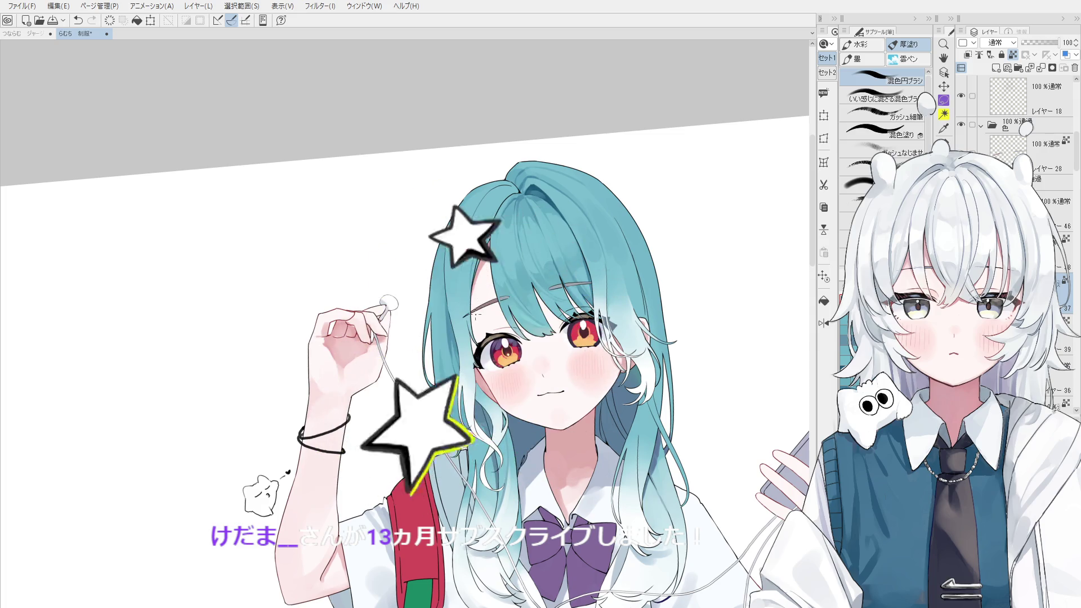
{"action": "scroll", "coordinate": [503, 213], "scroll_direction": "up", "scroll_amount": 2}
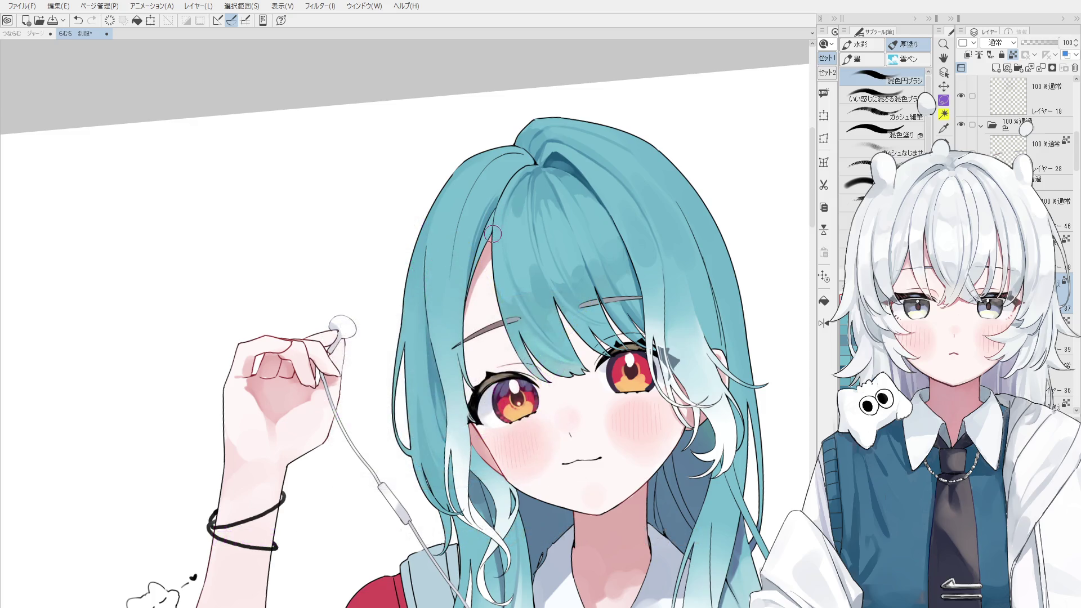
- Erase the dark strand line along the bangs' left edge, working on layer 39
{"action": "left_click", "coordinate": [479, 228], "text": "ctrl+shift"}
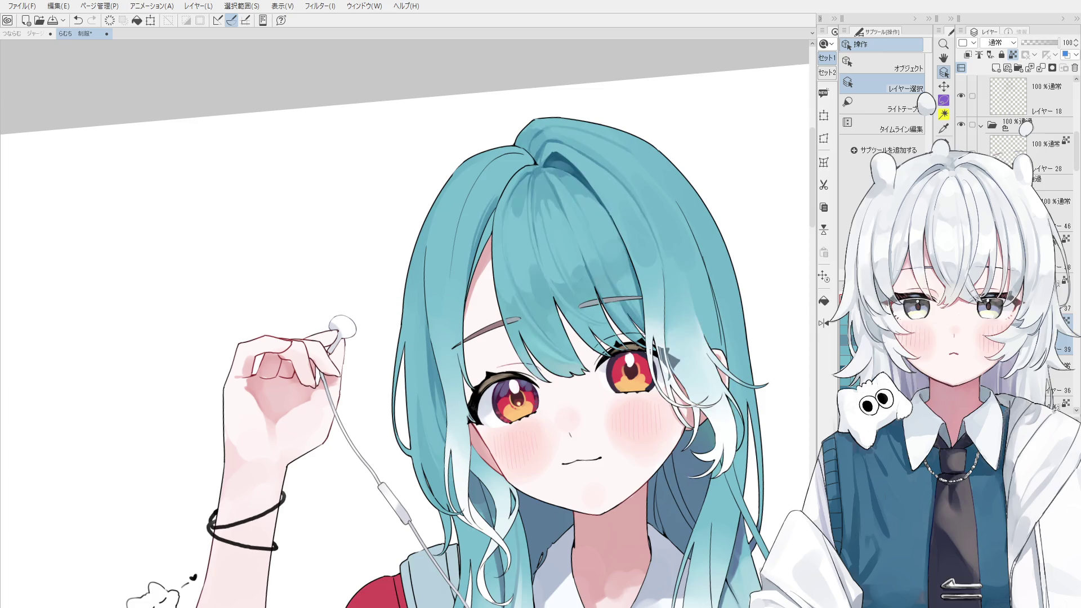
{"action": "scroll", "coordinate": [501, 236], "scroll_direction": "up", "scroll_amount": 4}
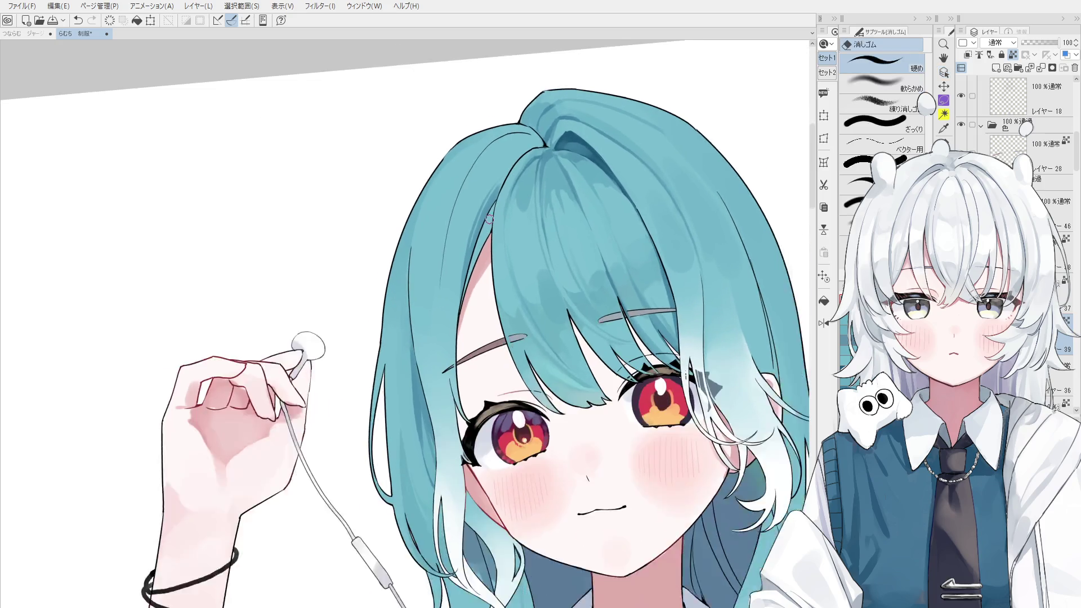
{"action": "key", "text": "e"}
{"action": "left_click_drag", "start_coordinate": [492, 197], "coordinate": [444, 353]}
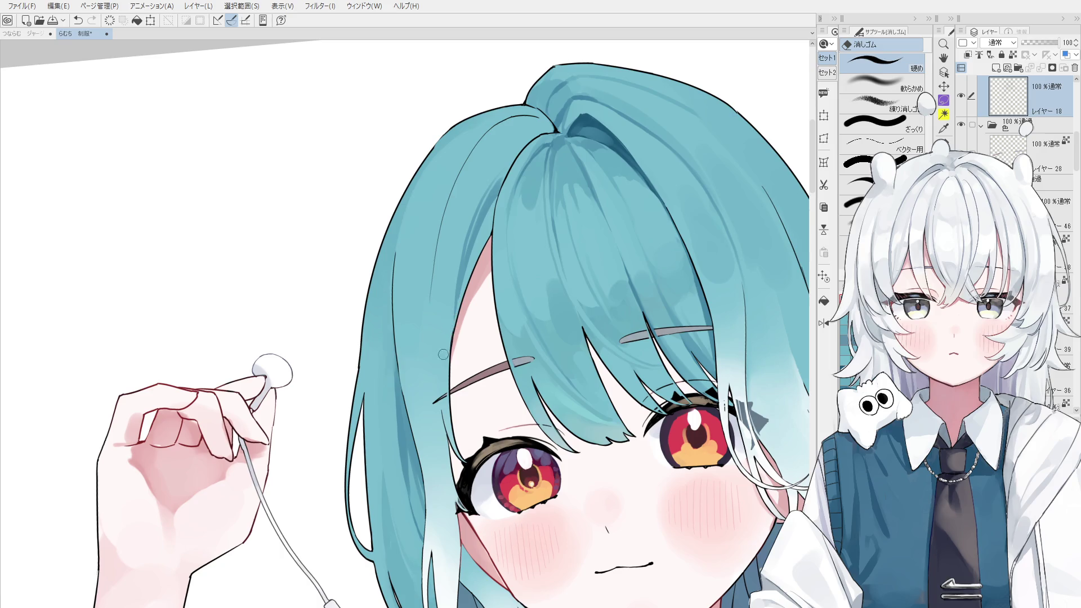
{"action": "left_click", "coordinate": [476, 254], "text": "ctrl+shift"}
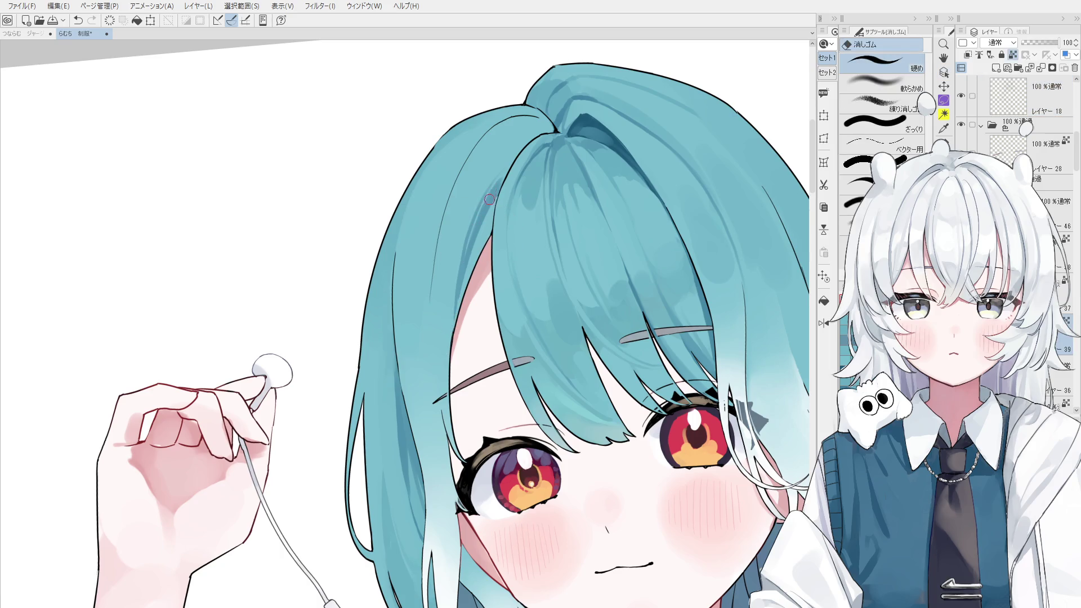
{"action": "left_click_drag", "start_coordinate": [493, 197], "coordinate": [460, 342]}
- Pick the hair layer from the canvas and turn the hair area into a selection
{"action": "key", "text": "o"}
{"action": "left_click", "coordinate": [473, 259]}
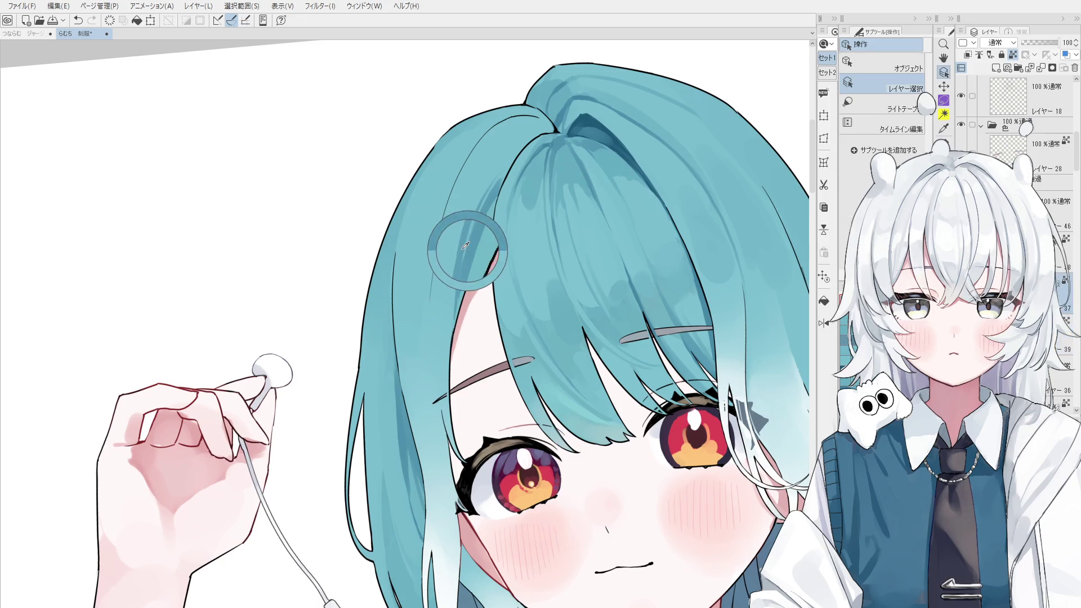
{"action": "left_click", "coordinate": [482, 226]}
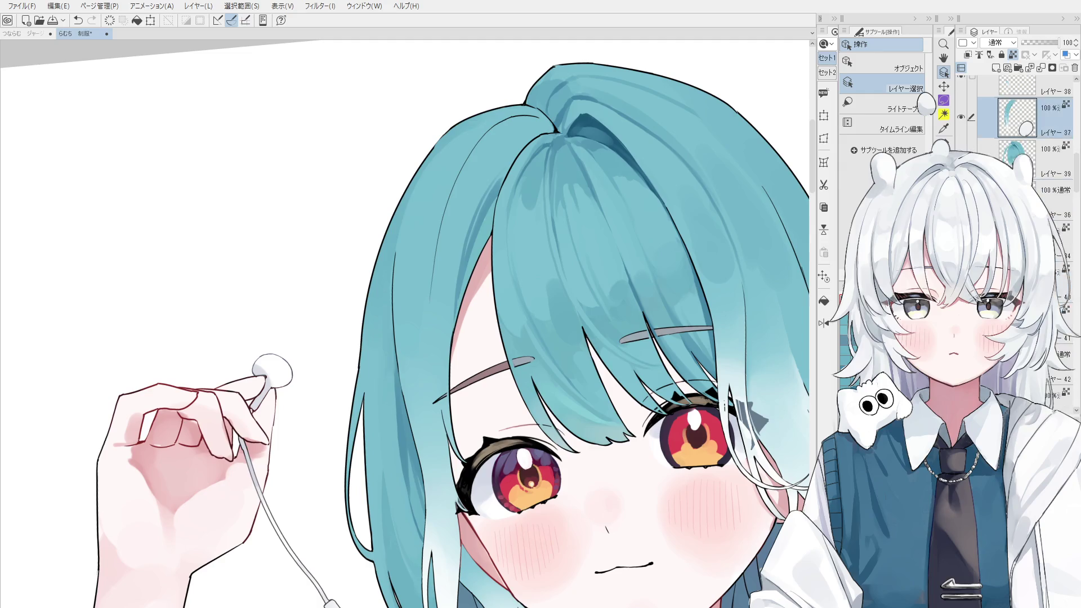
- Within the hair selection, darken the left edge on layer 37 with ガッシュ細筆, then deselect
{"action": "left_click", "coordinate": [483, 227], "text": "ctrl"}
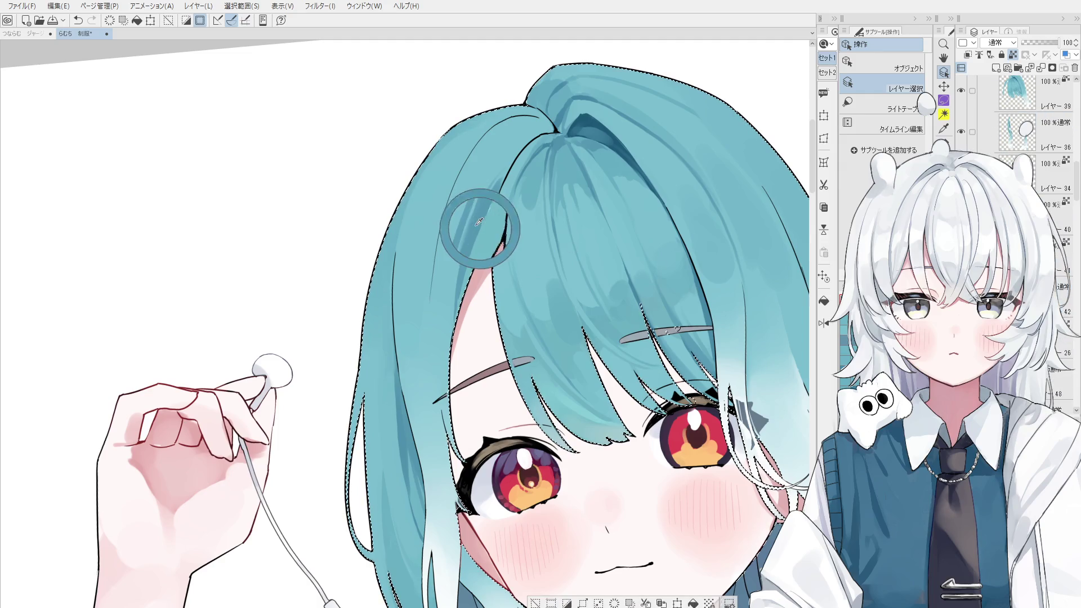
{"action": "key", "text": "b"}
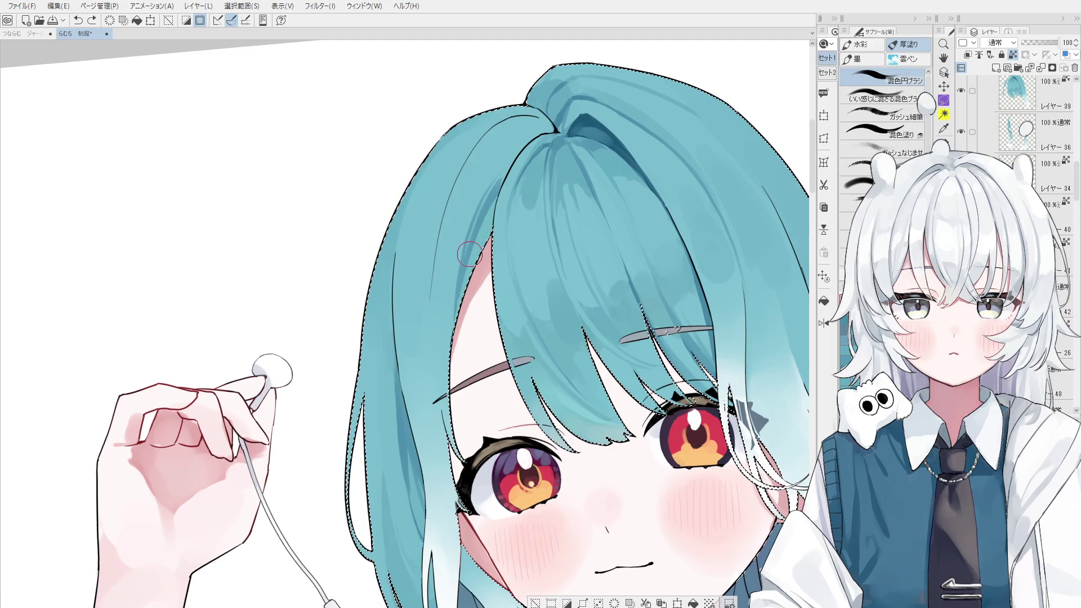
{"action": "left_click", "coordinate": [352, 518], "text": "ctrl+shift"}
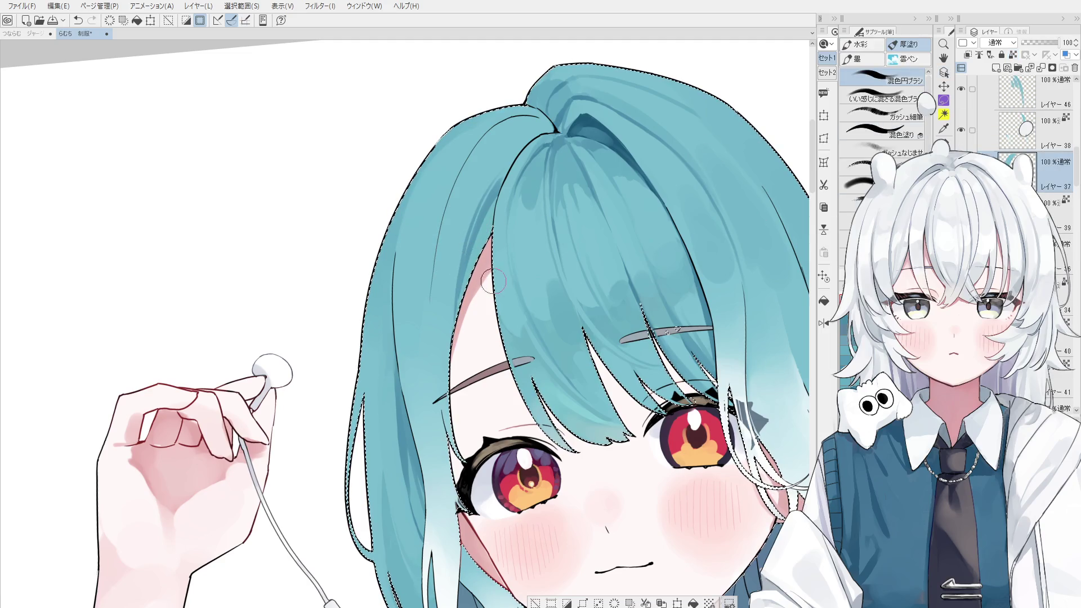
{"action": "key", "text": "b"}
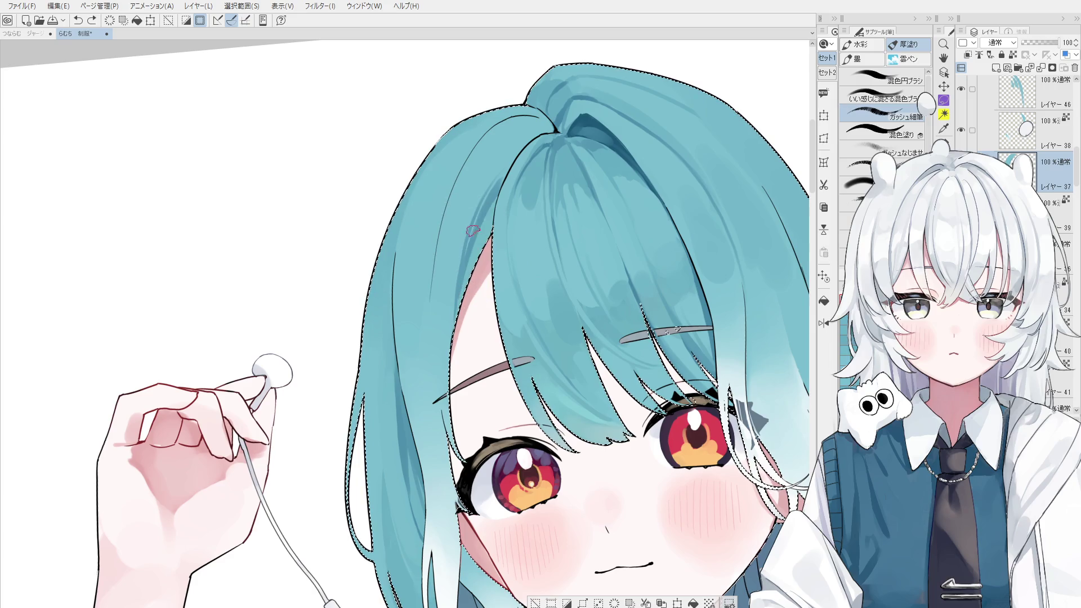
{"action": "mouse_move", "coordinate": [486, 231]}
{"action": "left_mouse_down"}
{"action": "mouse_move", "coordinate": [459, 338]}
{"action": "mouse_move", "coordinate": [463, 312]}
{"action": "left_mouse_up"}
{"action": "scroll", "coordinate": [533, 545], "scroll_direction": "down", "scroll_amount": 1}
{"action": "key", "text": "ctrl+d"}
{"action": "key", "text": "h"}
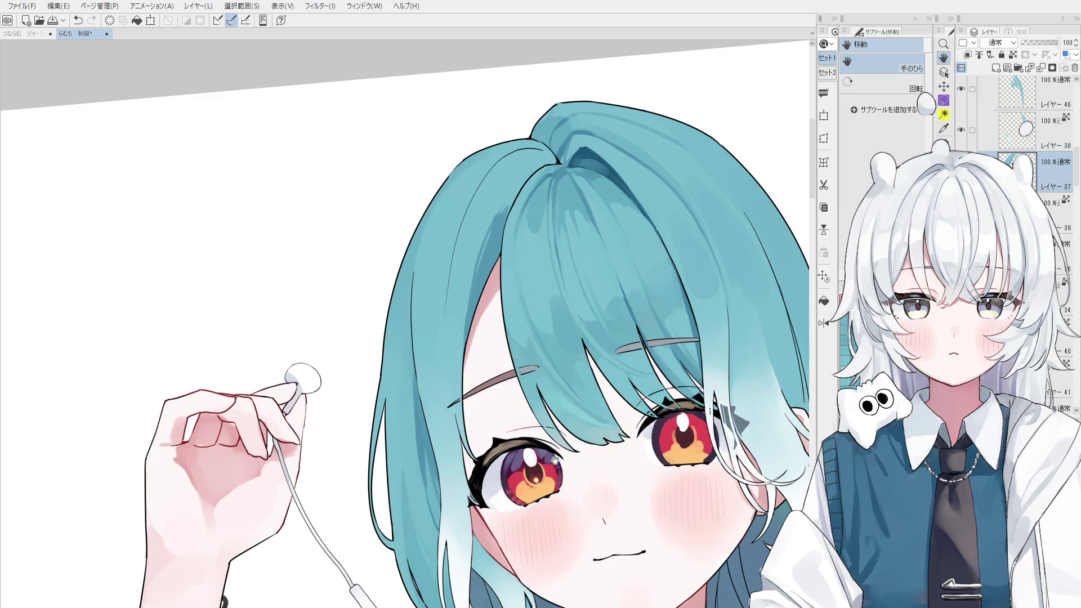
- Enlarge the blending brush and paint over the crown's shadow band to smooth it
{"action": "scroll", "coordinate": [479, 367], "scroll_direction": "up", "scroll_amount": 2}
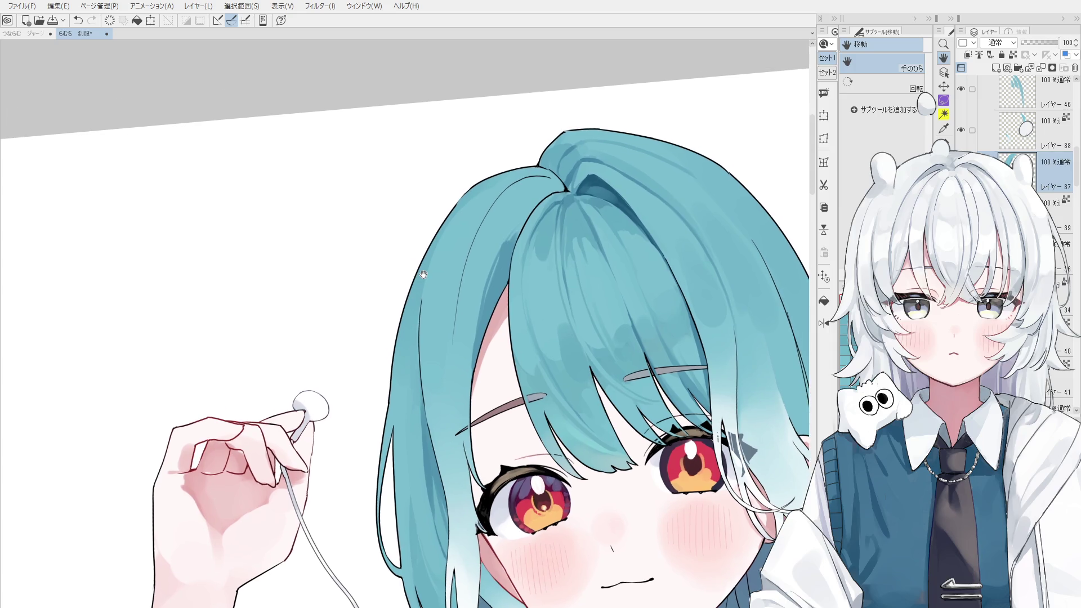
{"action": "scroll", "coordinate": [424, 275], "scroll_direction": "up", "scroll_amount": 2}
{"action": "key", "text": "b"}
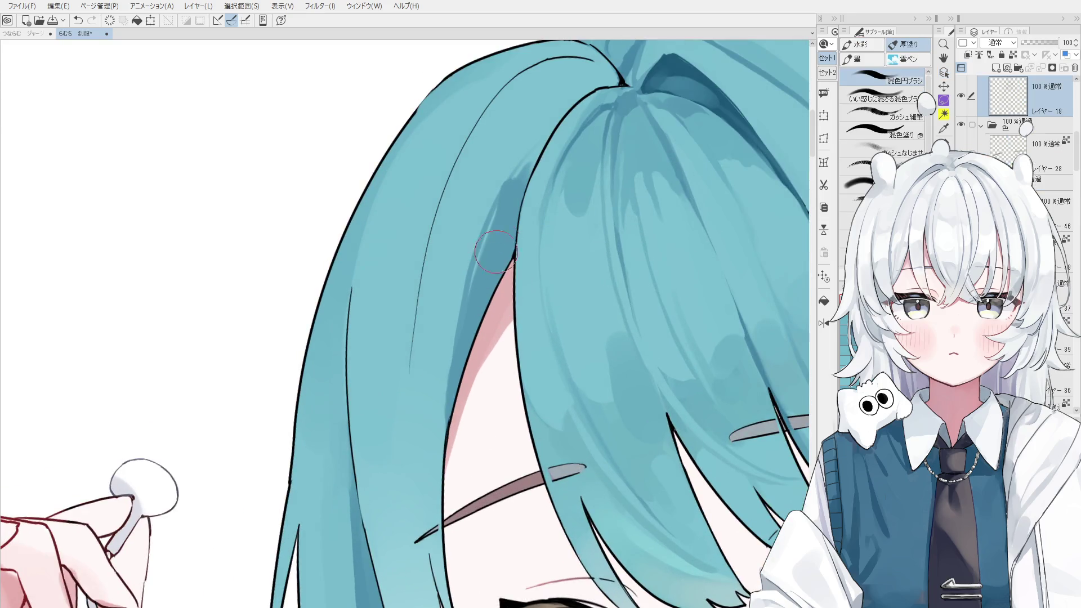
{"action": "scroll", "coordinate": [511, 197], "scroll_direction": "down", "scroll_amount": 1}
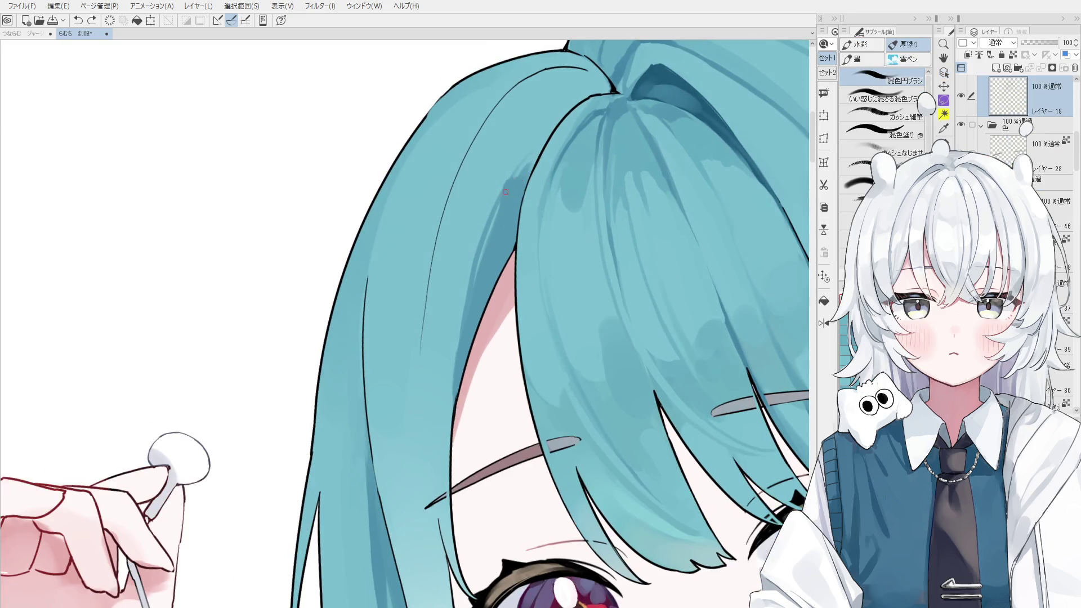
{"action": "scroll", "coordinate": [526, 169], "scroll_direction": "down", "scroll_amount": 2}
{"action": "key", "text": "bracketright"}
{"action": "key", "text": "bracketright"}
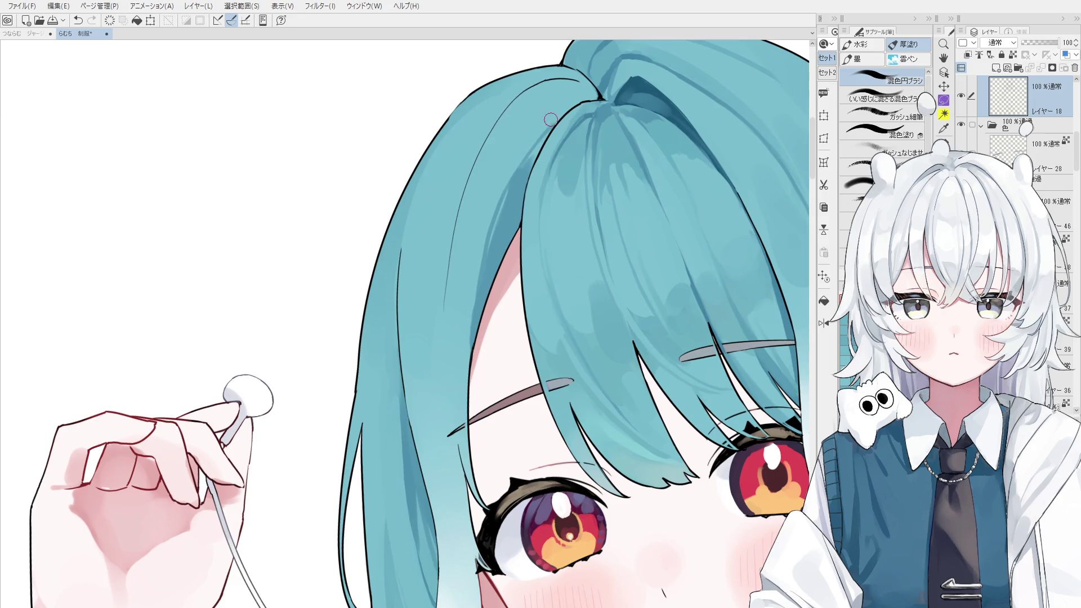
{"action": "left_click_drag", "start_coordinate": [502, 221], "coordinate": [476, 329]}
- Flip the canvas horizontally, recentre the face to check the crown, and reselect the hair layer
{"action": "scroll", "coordinate": [502, 261], "scroll_direction": "down", "scroll_amount": 4}
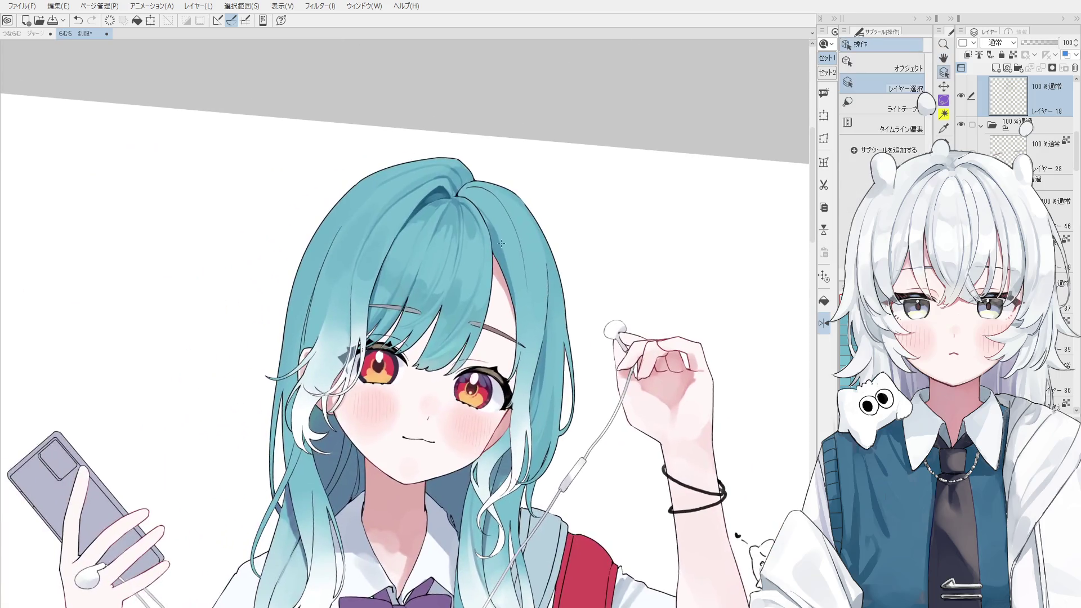
{"action": "scroll", "coordinate": [497, 236], "scroll_direction": "up", "scroll_amount": 1}
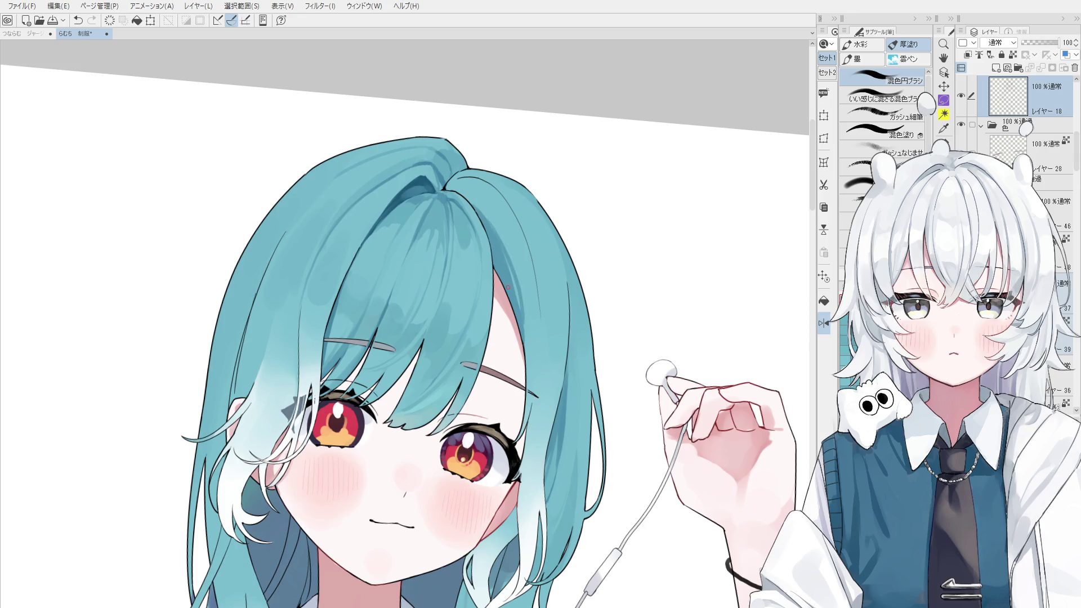
{"action": "scroll", "coordinate": [513, 291], "scroll_direction": "down", "scroll_amount": 1}
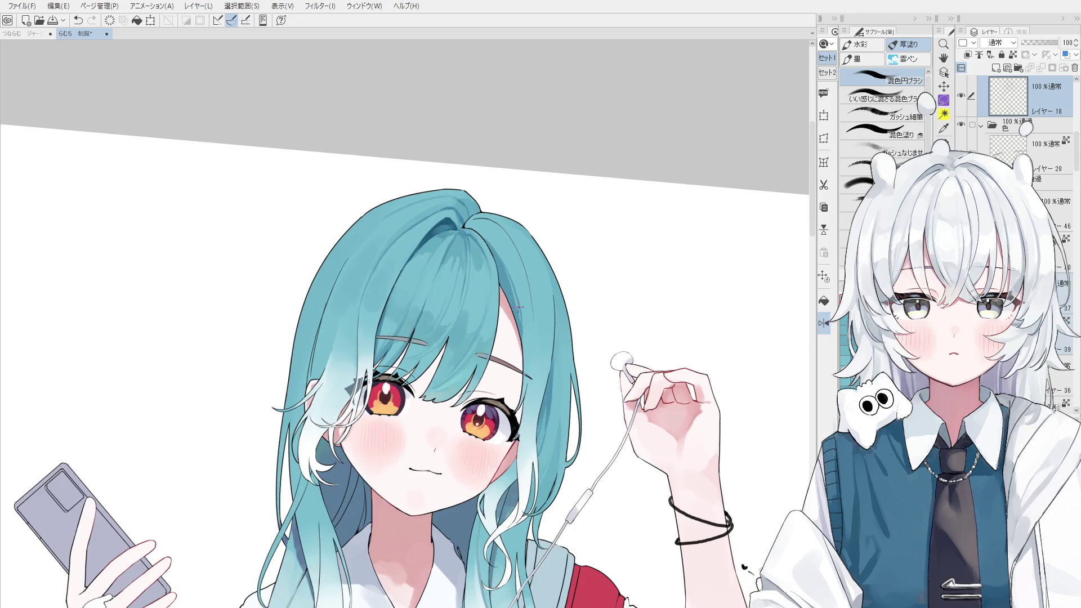
{"action": "key", "text": "h"}
{"action": "left_click_drag", "start_coordinate": [417, 381], "coordinate": [516, 355]}
{"action": "scroll", "coordinate": [488, 276], "scroll_direction": "up", "scroll_amount": 2}
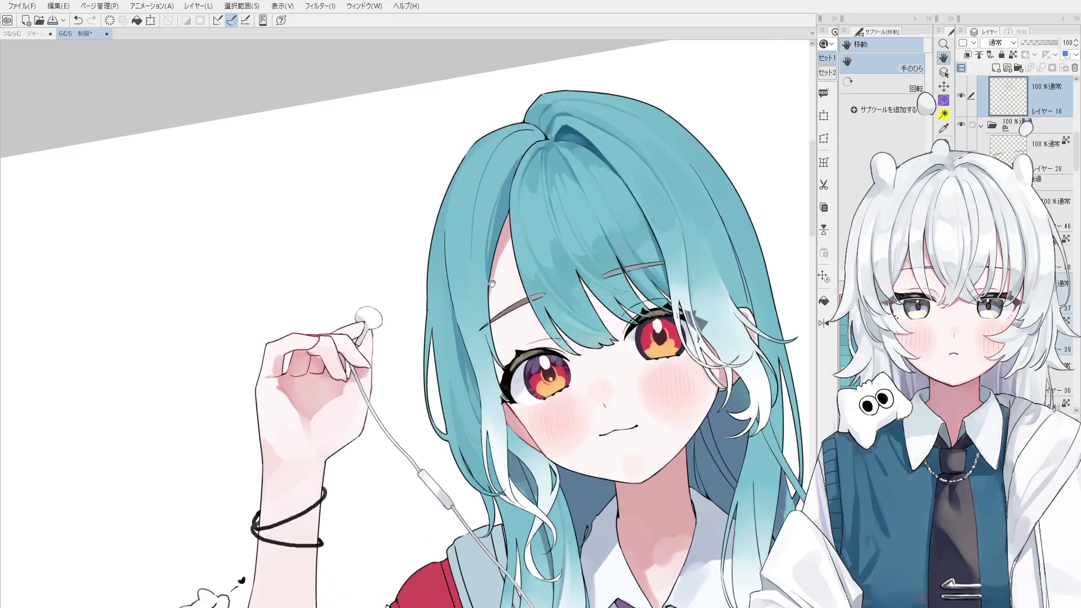
{"action": "scroll", "coordinate": [487, 265], "scroll_direction": "up", "scroll_amount": 2}
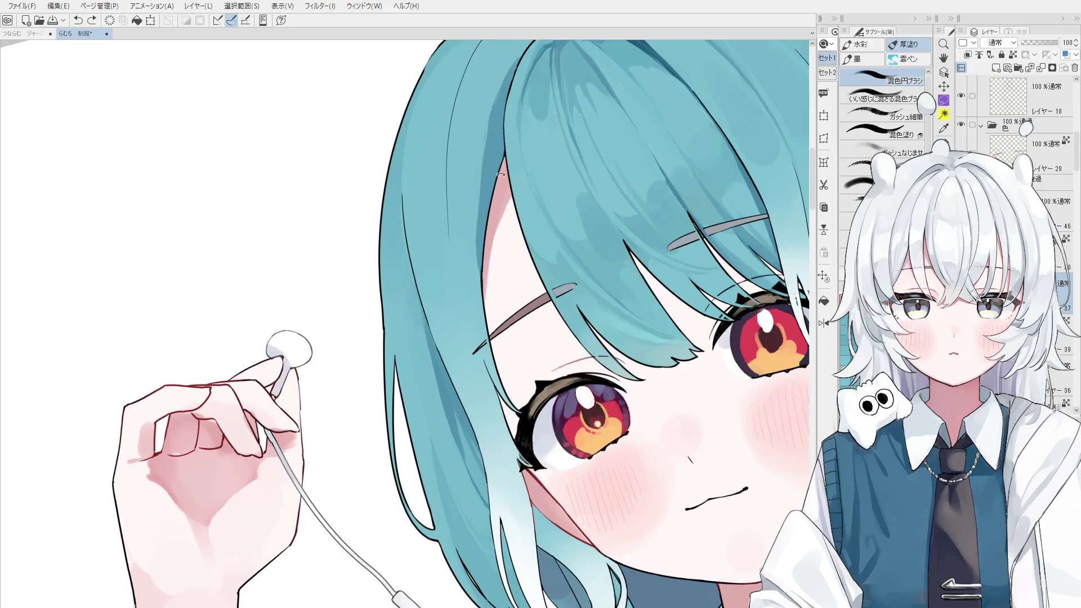
{"action": "left_click", "coordinate": [502, 246], "text": "ctrl+shift"}
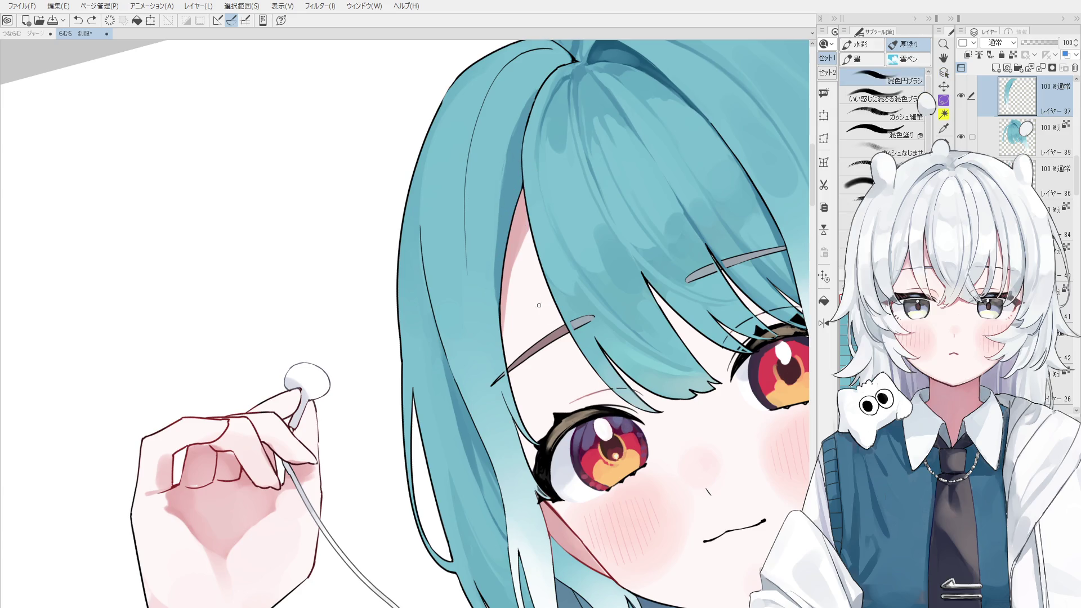
- Pick the hair layer from the canvas and return to the 混色円ブラシ blending brush
{"action": "key", "text": "e"}
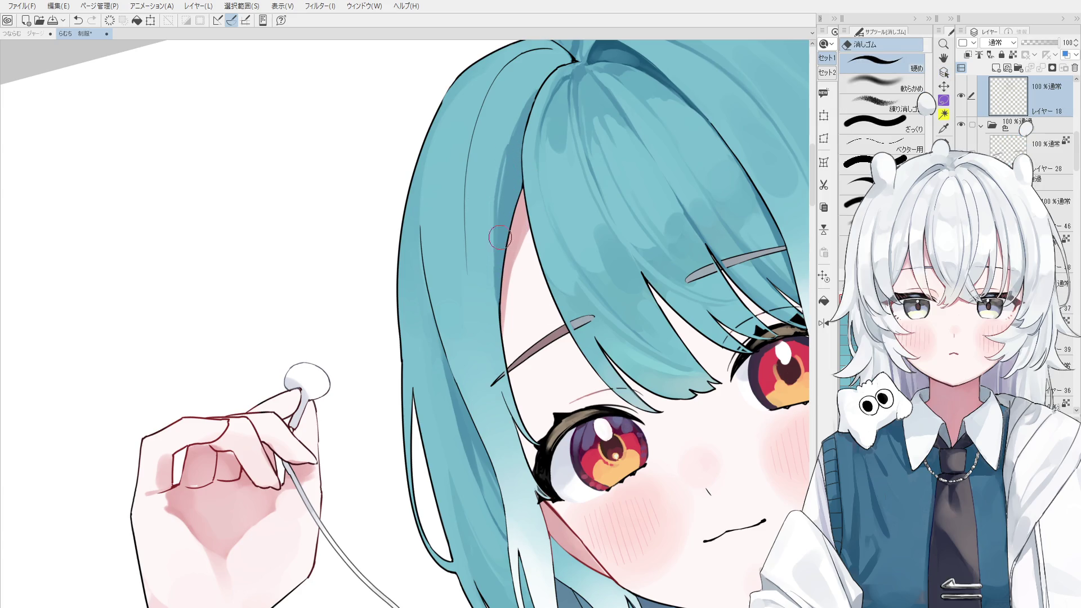
{"action": "key", "text": "ctrl+shift"}
{"action": "key", "text": "ctrl+minus"}
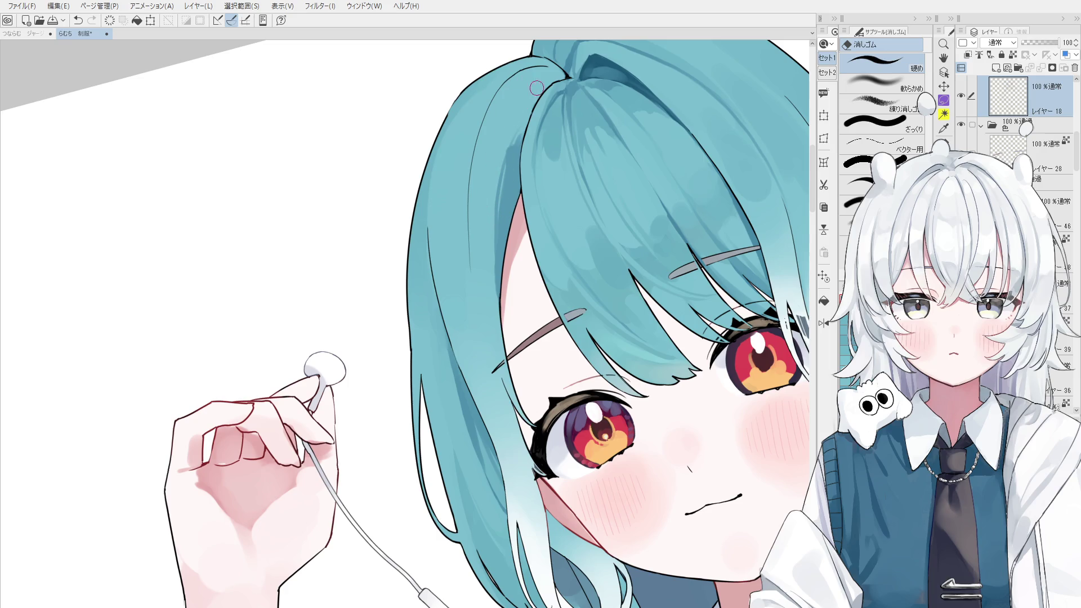
{"action": "left_click", "coordinate": [503, 179], "text": "ctrl+shift"}
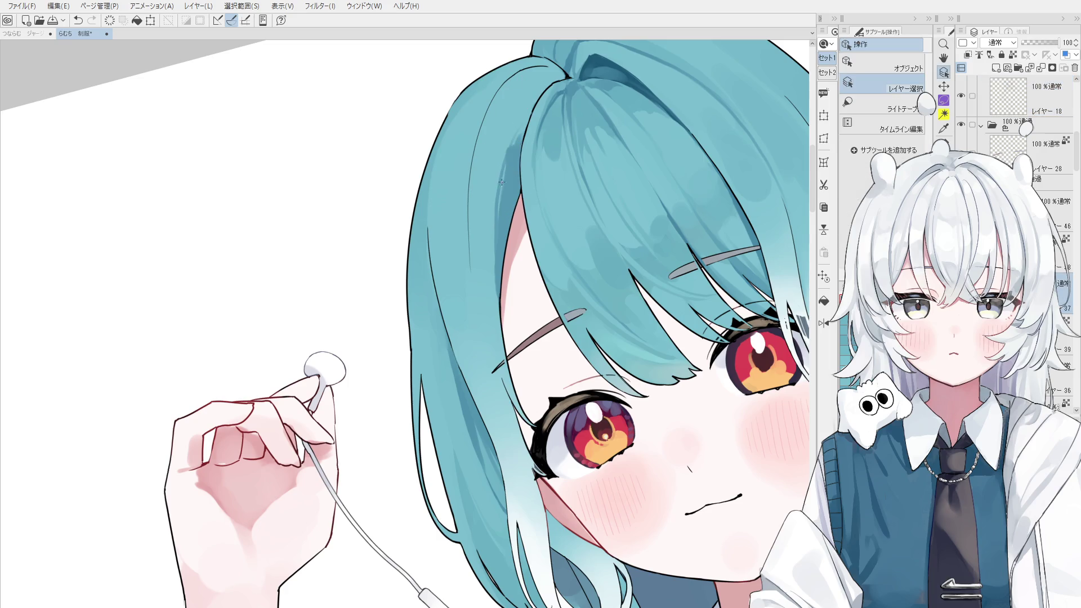
{"action": "key", "text": "b"}
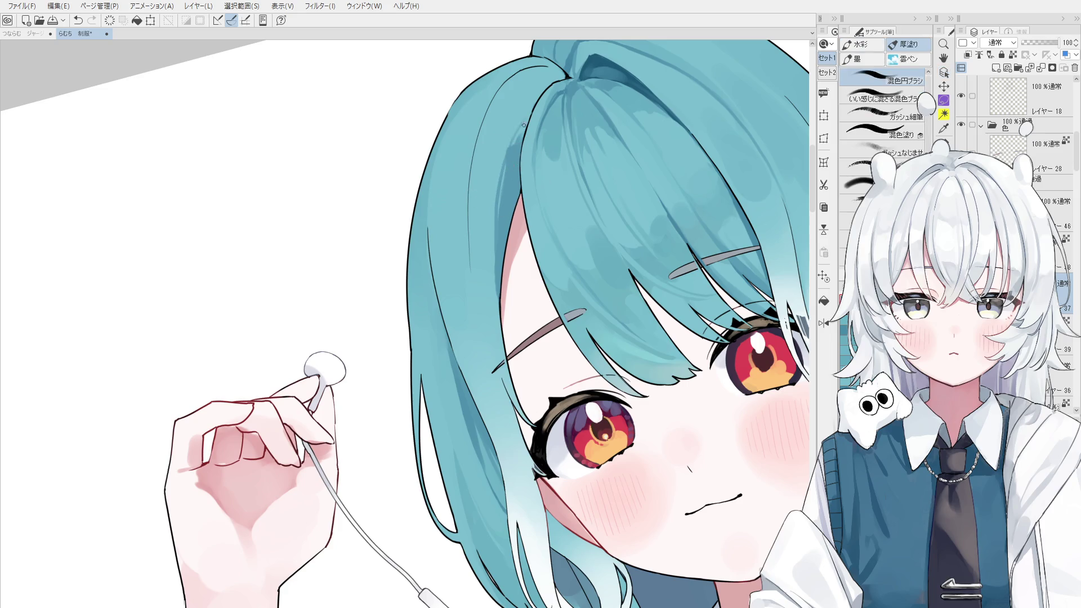
- Paint a dark teal shading stroke up along a hair strand, retrying it until it looks right
{"action": "left_click_drag", "start_coordinate": [514, 136], "coordinate": [537, 92]}
{"action": "key", "text": "ctrl+z"}
{"action": "scroll", "coordinate": [523, 147], "scroll_direction": "up", "scroll_amount": 1}
{"action": "key", "text": "ctrl+z"}
{"action": "left_click_drag", "start_coordinate": [510, 148], "coordinate": [540, 87]}
{"action": "key", "text": "ctrl+z"}
{"action": "left_click_drag", "start_coordinate": [514, 154], "coordinate": [539, 93]}
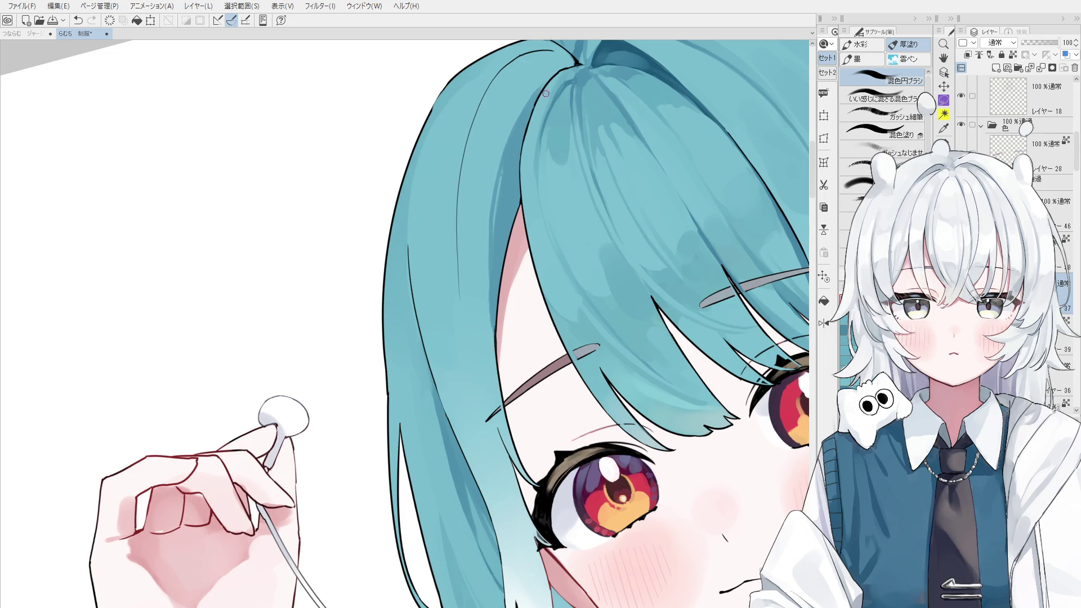
{"action": "scroll", "coordinate": [558, 126], "scroll_direction": "down", "scroll_amount": 1}
- Add darker shading strokes down the face-framing strand, sample a hair colour, and reset canvas rotation
{"action": "left_click_drag", "start_coordinate": [517, 131], "coordinate": [499, 231]}
{"action": "key", "text": "ctrl+z"}
{"action": "left_click_drag", "start_coordinate": [512, 157], "coordinate": [503, 310]}
{"action": "key", "text": "ctrl+z"}
{"action": "key", "text": "ctrl+z"}
{"action": "key", "text": "ctrl+y"}
{"action": "left_click_drag", "start_coordinate": [503, 193], "coordinate": [499, 294]}
{"action": "key", "text": "ctrl+z"}
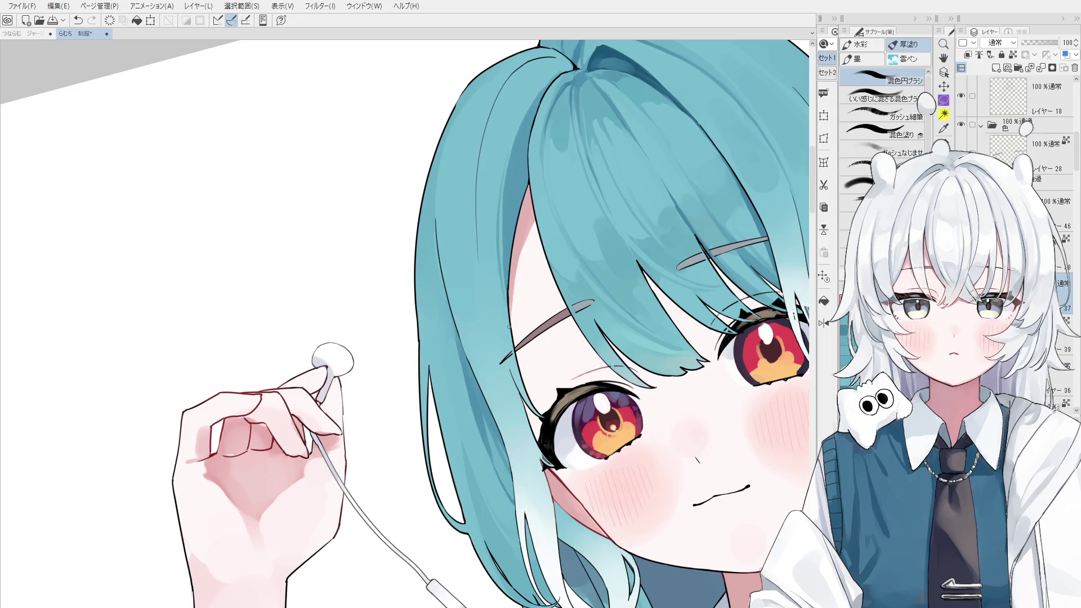
{"action": "scroll", "coordinate": [506, 220], "scroll_direction": "down", "scroll_amount": 1}
{"action": "left_click", "coordinate": [511, 216], "text": "alt"}
{"action": "key", "text": "asciicircum"}
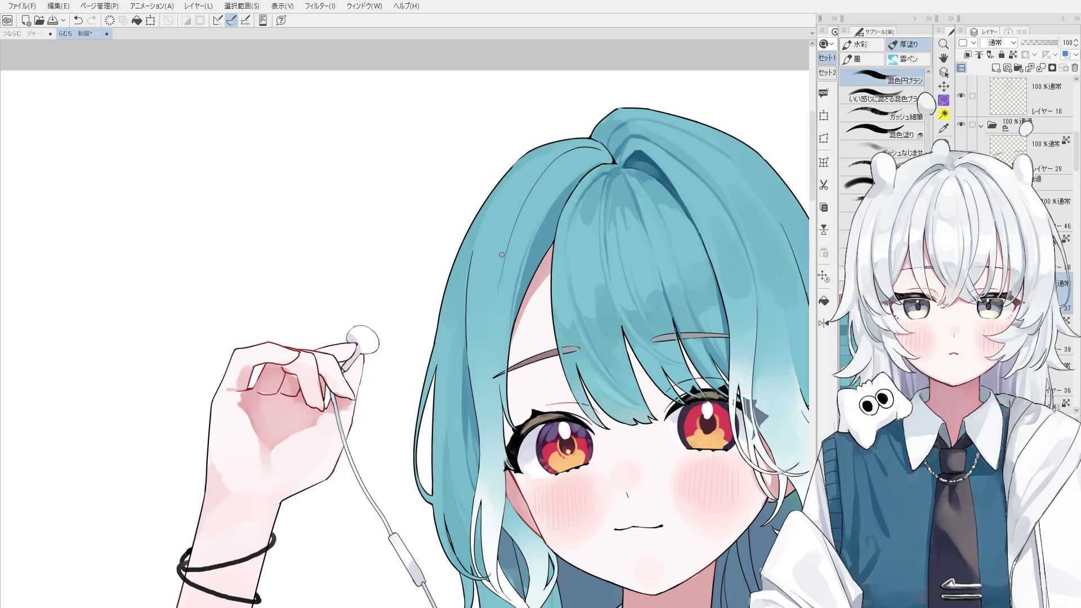
- Select layer 18 from the canvas and zoom in on the hair knot
{"action": "scroll", "coordinate": [502, 252], "scroll_direction": "up", "scroll_amount": 2}
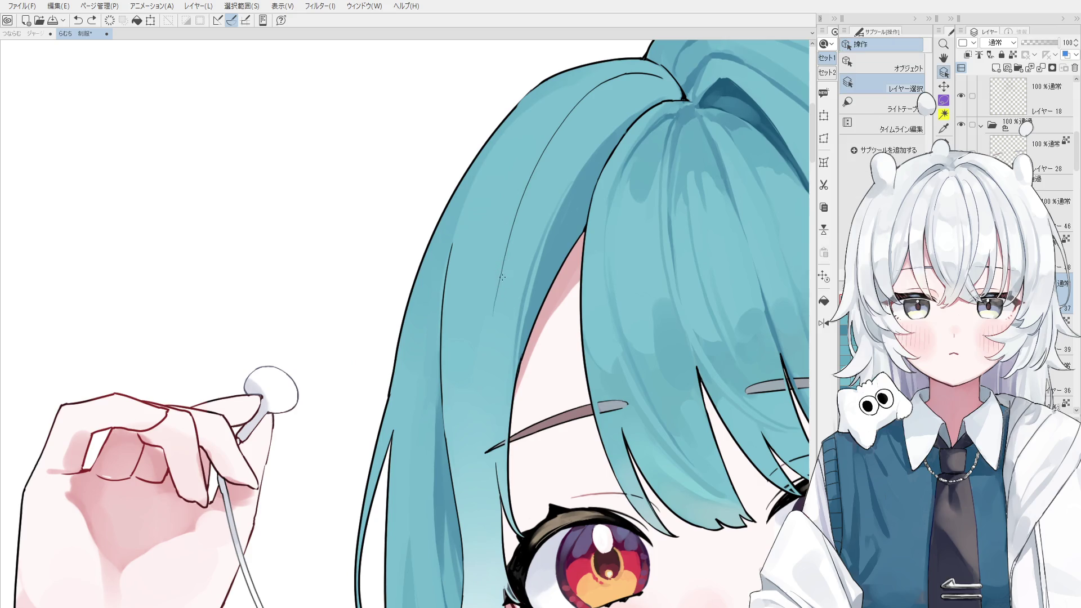
{"action": "left_click", "coordinate": [502, 277]}
{"action": "key", "text": "e"}
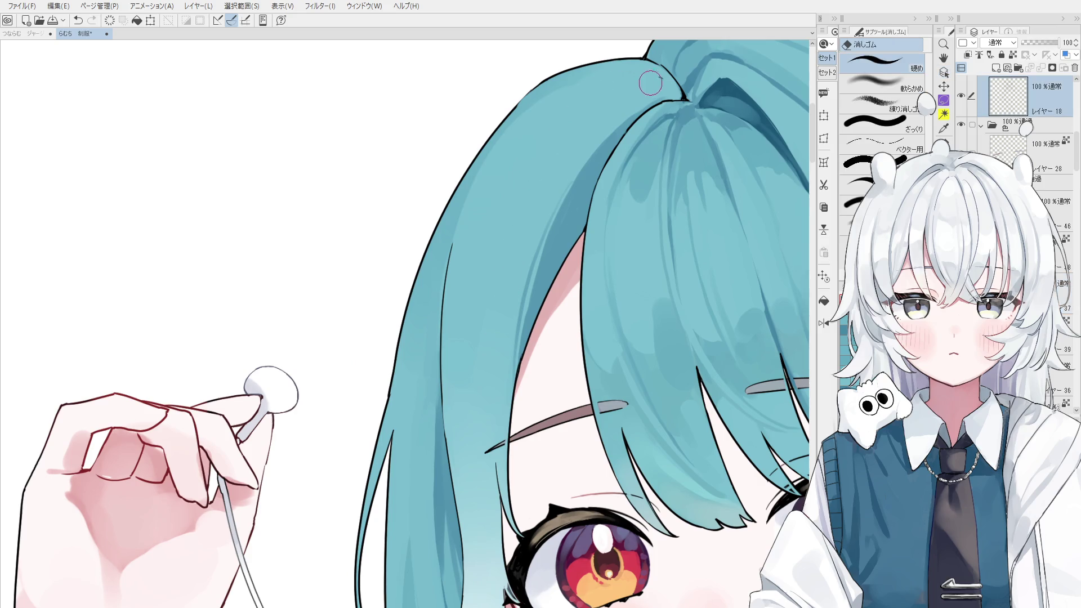
{"action": "scroll", "coordinate": [648, 83], "scroll_direction": "down", "scroll_amount": 4}
{"action": "key", "text": "h"}
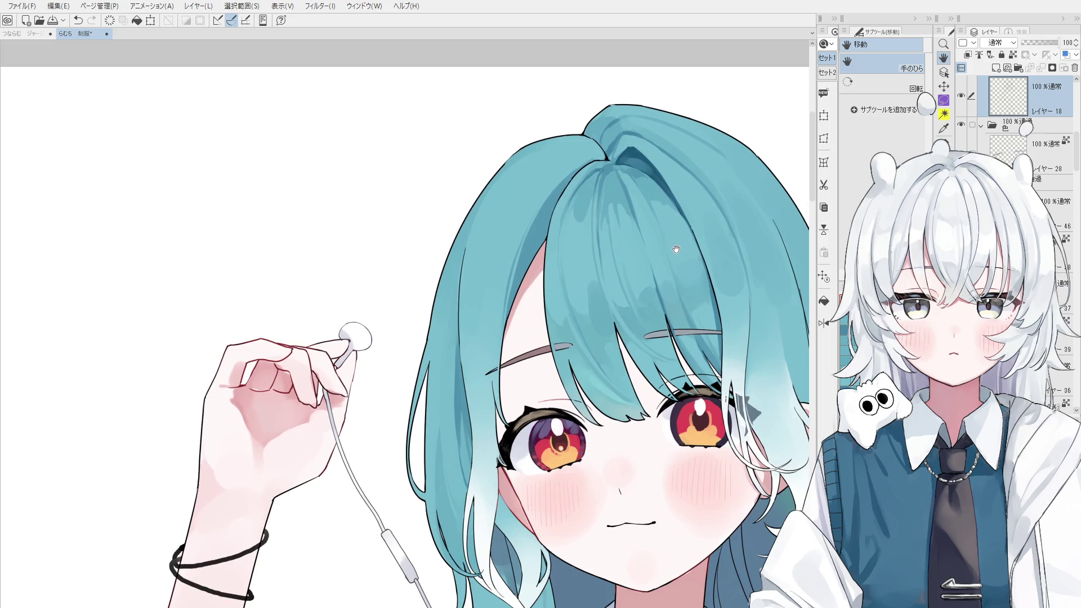
{"action": "scroll", "coordinate": [610, 169], "scroll_direction": "up", "scroll_amount": 4}
{"action": "key", "text": "b"}
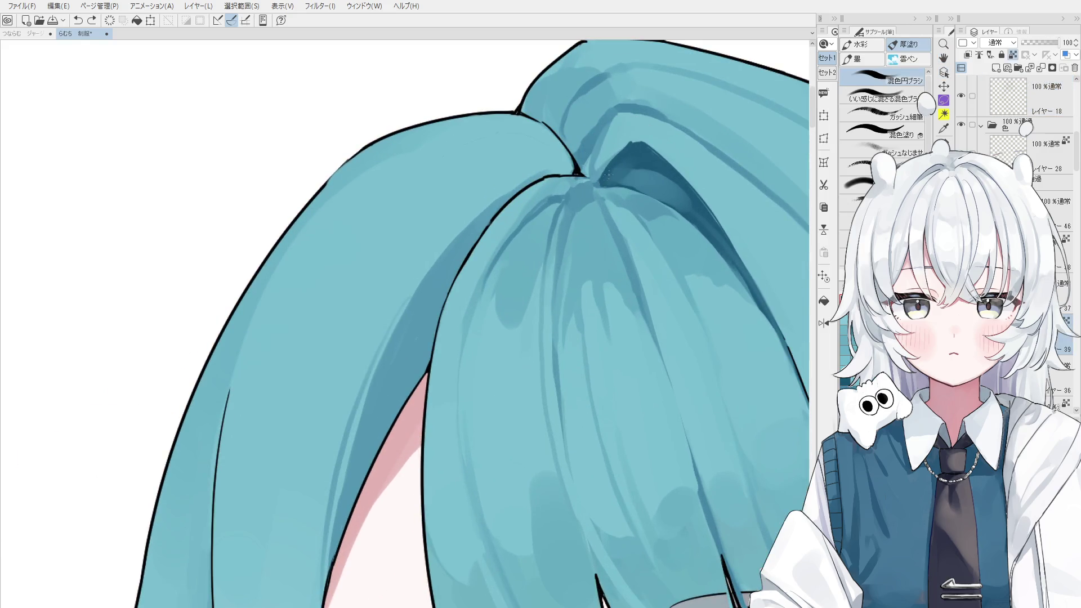
- Extend the dark shadow wedge at the crown knot, undoing a stray stroke
{"action": "left_click_drag", "start_coordinate": [610, 172], "coordinate": [645, 144]}
{"action": "scroll", "coordinate": [611, 172], "scroll_direction": "down", "scroll_amount": 1}
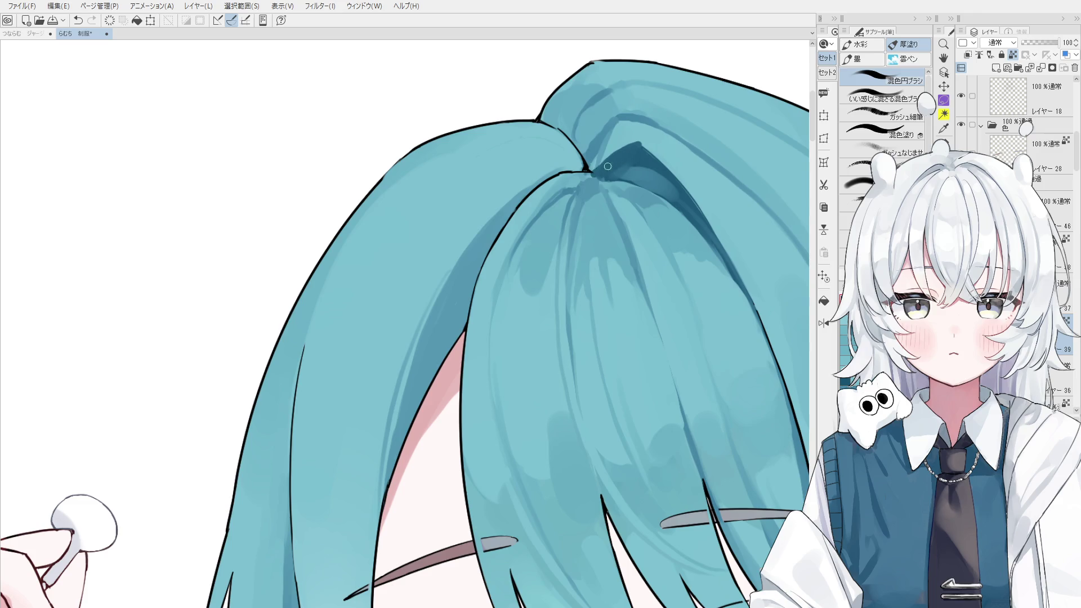
{"action": "scroll", "coordinate": [613, 163], "scroll_direction": "down", "scroll_amount": 1}
{"action": "key", "text": "e"}
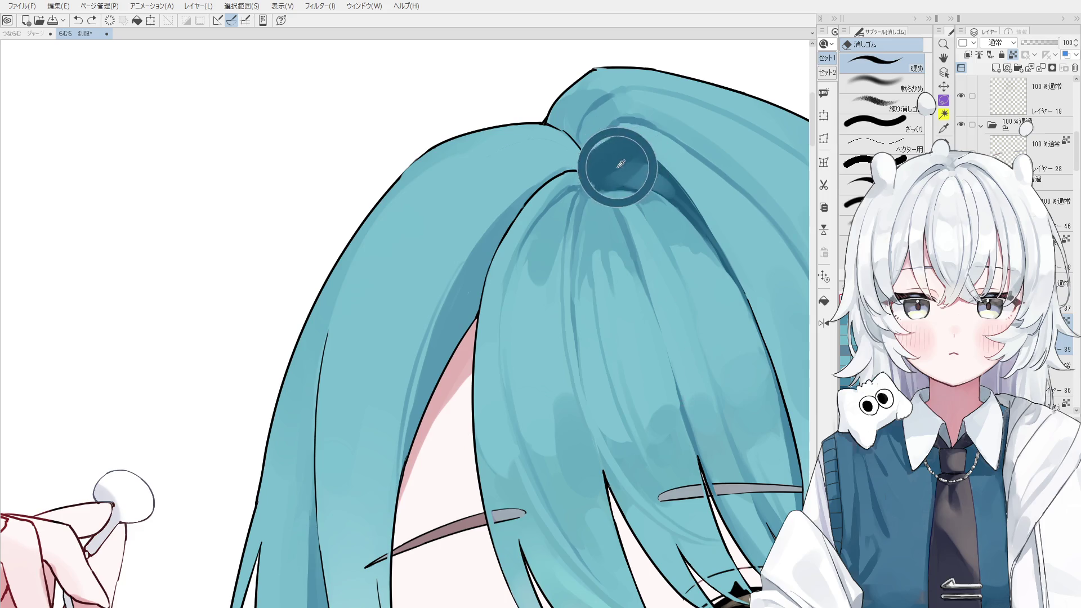
{"action": "key", "text": "b"}
{"action": "scroll", "coordinate": [597, 171], "scroll_direction": "up", "scroll_amount": 2}
{"action": "key", "text": "ctrl+z"}
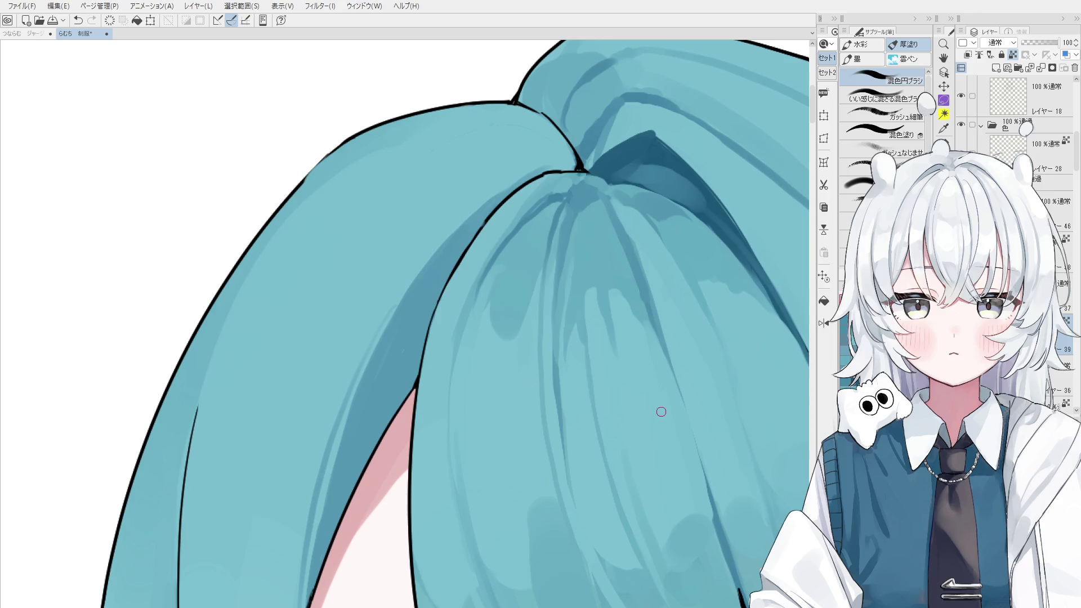
{"action": "scroll", "coordinate": [669, 397], "scroll_direction": "down", "scroll_amount": 2}
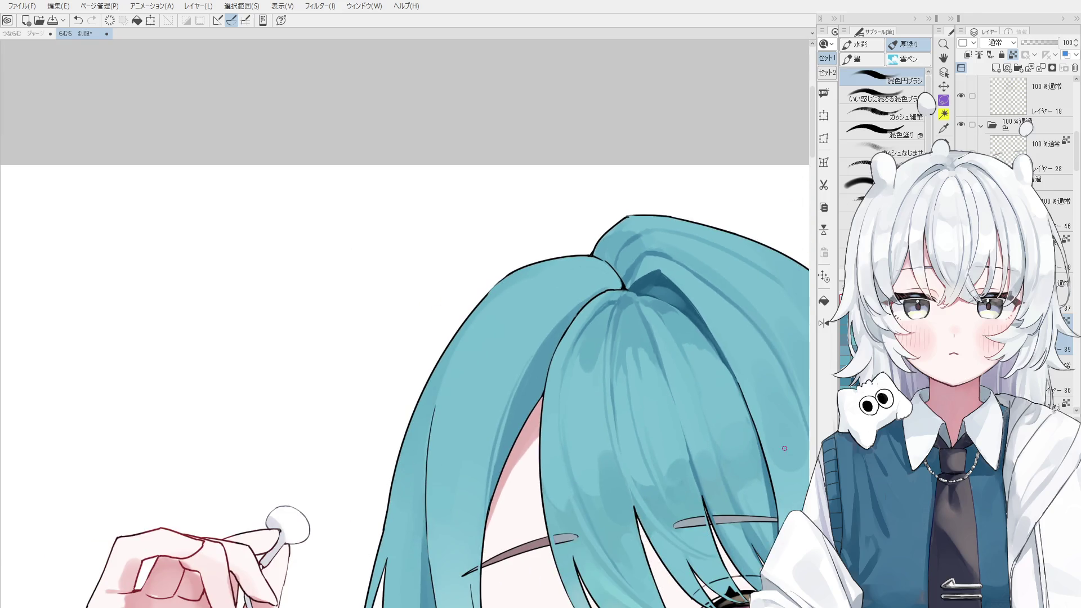
{"action": "scroll", "coordinate": [650, 279], "scroll_direction": "up", "scroll_amount": 2}
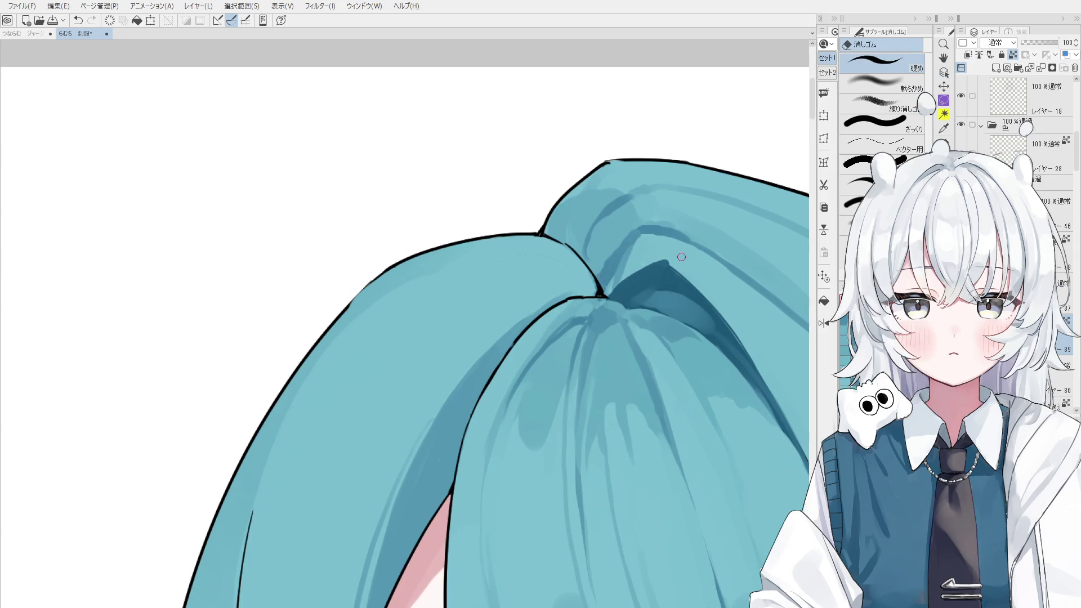
- Eyedrop several hair shadow colours near the knot and test a small touch-up, undoing it
{"action": "mouse_move", "coordinate": [661, 269]}
{"action": "left_mouse_down"}
{"action": "mouse_move", "coordinate": [601, 285]}
{"action": "mouse_move", "coordinate": [590, 259]}
{"action": "left_mouse_up"}
{"action": "scroll", "coordinate": [641, 268], "scroll_direction": "up", "scroll_amount": 1}
{"action": "left_click", "coordinate": [646, 186], "text": "alt"}
{"action": "key", "text": "ctrl+z"}
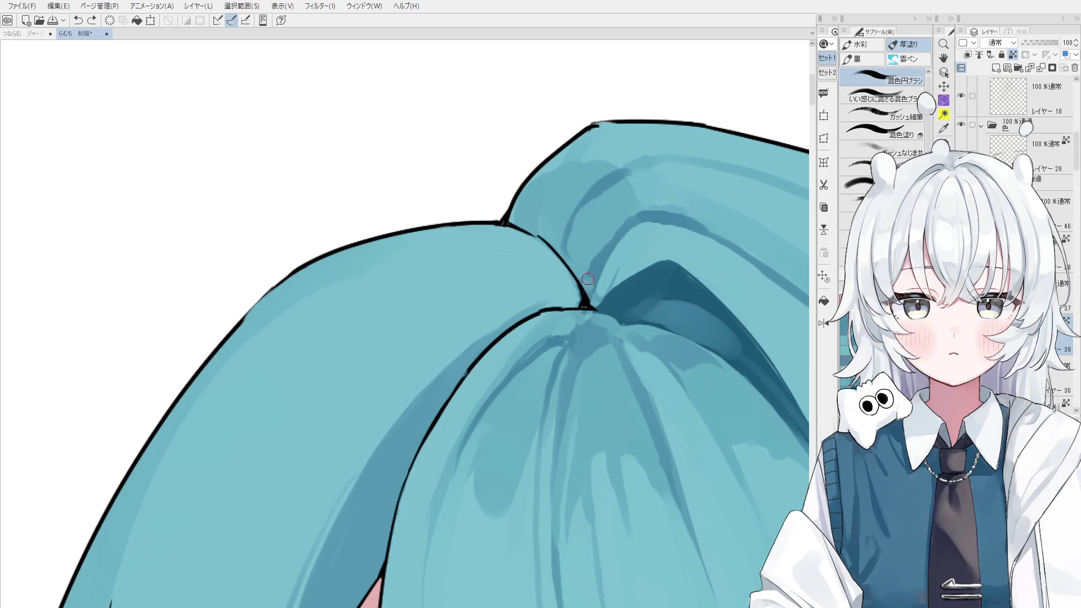
{"action": "scroll", "coordinate": [600, 268], "scroll_direction": "down", "scroll_amount": 1}
{"action": "scroll", "coordinate": [600, 268], "scroll_direction": "down", "scroll_amount": 1}
{"action": "left_click", "coordinate": [608, 241], "text": "alt"}
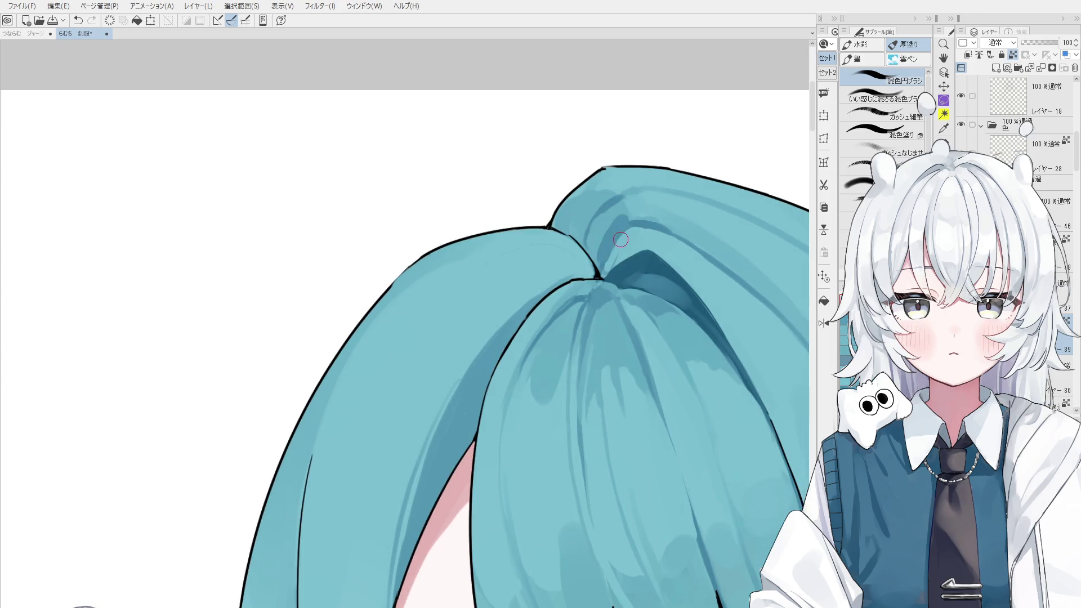
{"action": "left_click", "coordinate": [635, 236], "text": "alt"}
{"action": "left_click", "coordinate": [625, 232], "text": "alt"}
{"action": "scroll", "coordinate": [625, 276], "scroll_direction": "up", "scroll_amount": 2}
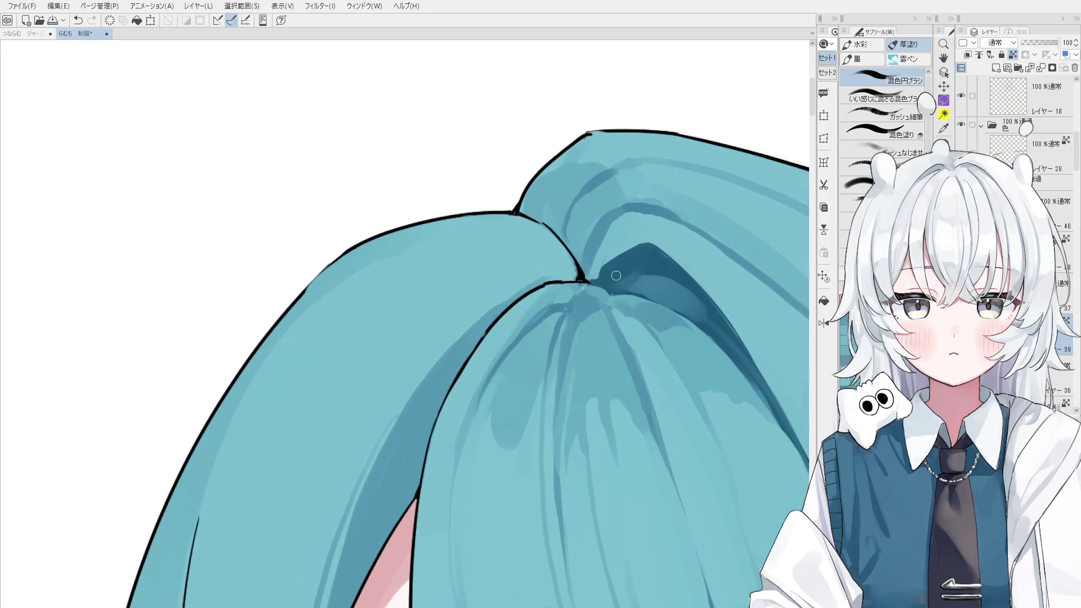
{"action": "left_click", "coordinate": [617, 275], "text": "alt"}
{"action": "key", "text": "ctrl+z"}
{"action": "key", "text": "ctrl+y"}
{"action": "key", "text": "ctrl+z"}
- Try an erase near the crown knot and undo it
{"action": "key", "text": "e"}
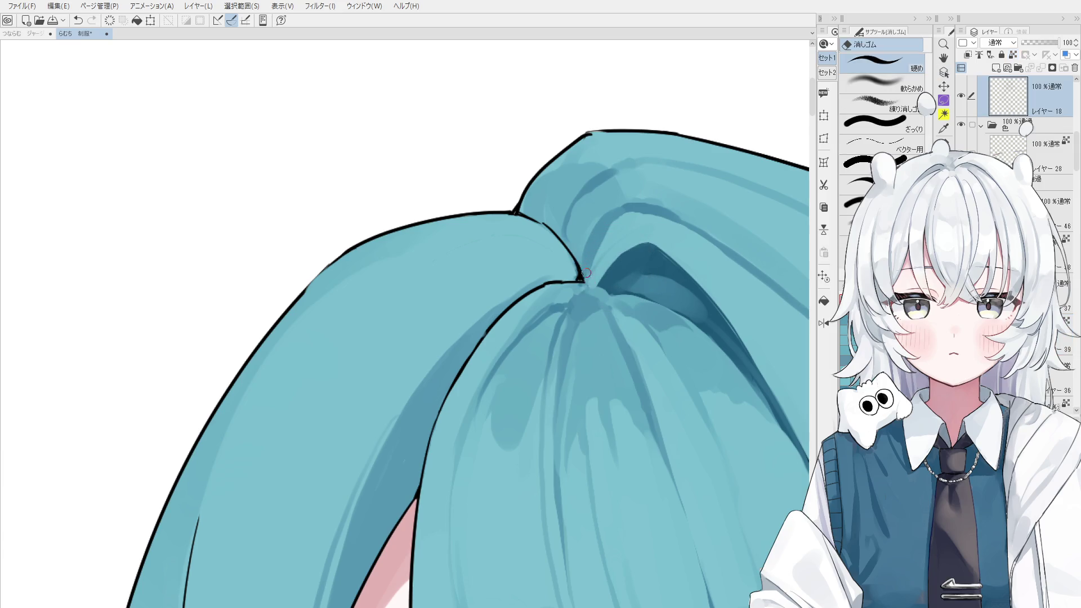
{"action": "scroll", "coordinate": [586, 266], "scroll_direction": "down", "scroll_amount": 3}
{"action": "scroll", "coordinate": [597, 272], "scroll_direction": "up", "scroll_amount": 2}
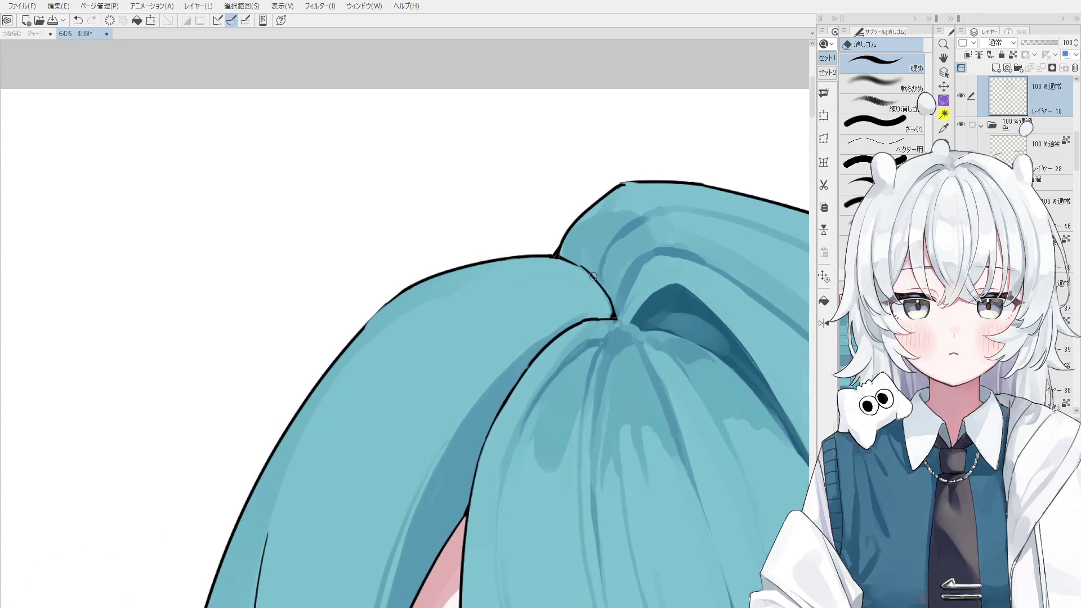
{"action": "scroll", "coordinate": [602, 282], "scroll_direction": "up", "scroll_amount": 2}
{"action": "key", "text": "ctrl+z"}
- Redraw the hair-peak outline at the crown with the G-pen, undoing unsatisfying attempts
{"action": "key", "text": "p"}
{"action": "scroll", "coordinate": [566, 254], "scroll_direction": "down", "scroll_amount": 1}
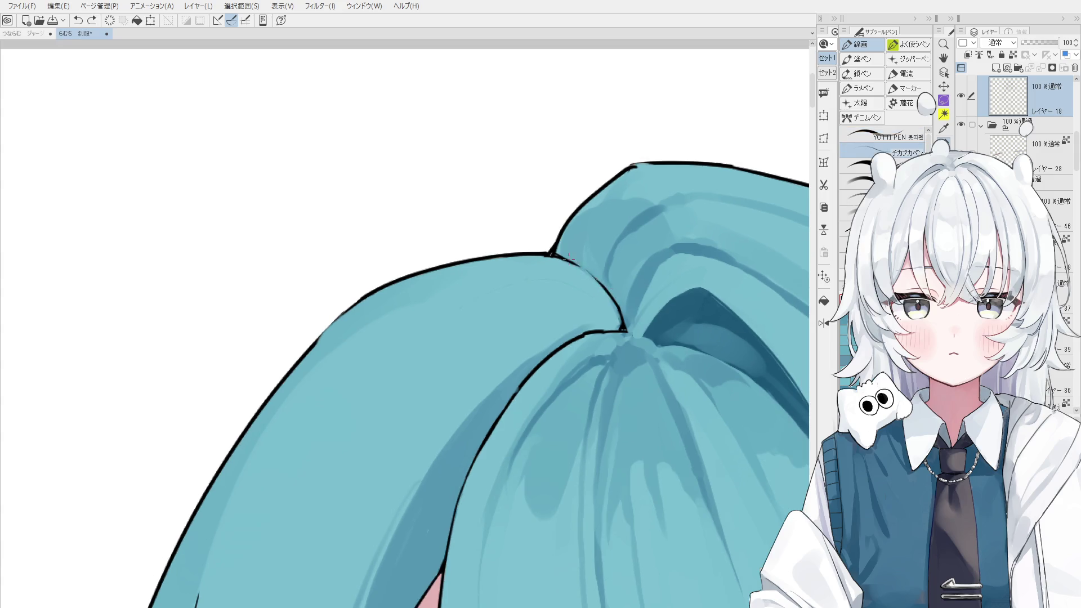
{"action": "scroll", "coordinate": [616, 353], "scroll_direction": "down", "scroll_amount": 1}
{"action": "key", "text": "h"}
{"action": "scroll", "coordinate": [623, 353], "scroll_direction": "down", "scroll_amount": 1}
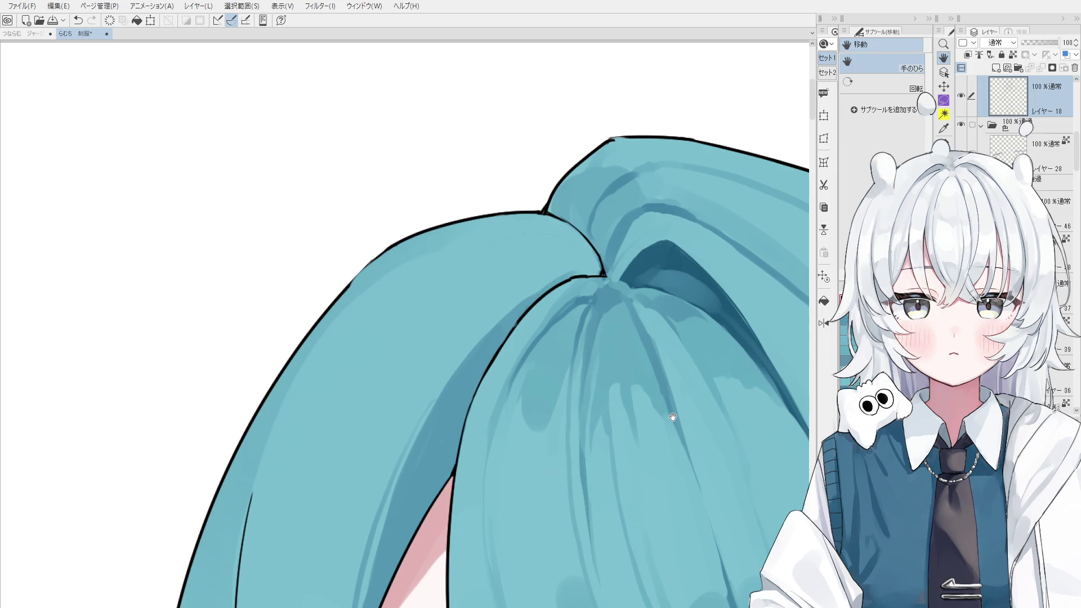
{"action": "key", "text": "e"}
{"action": "scroll", "coordinate": [594, 174], "scroll_direction": "up", "scroll_amount": 2}
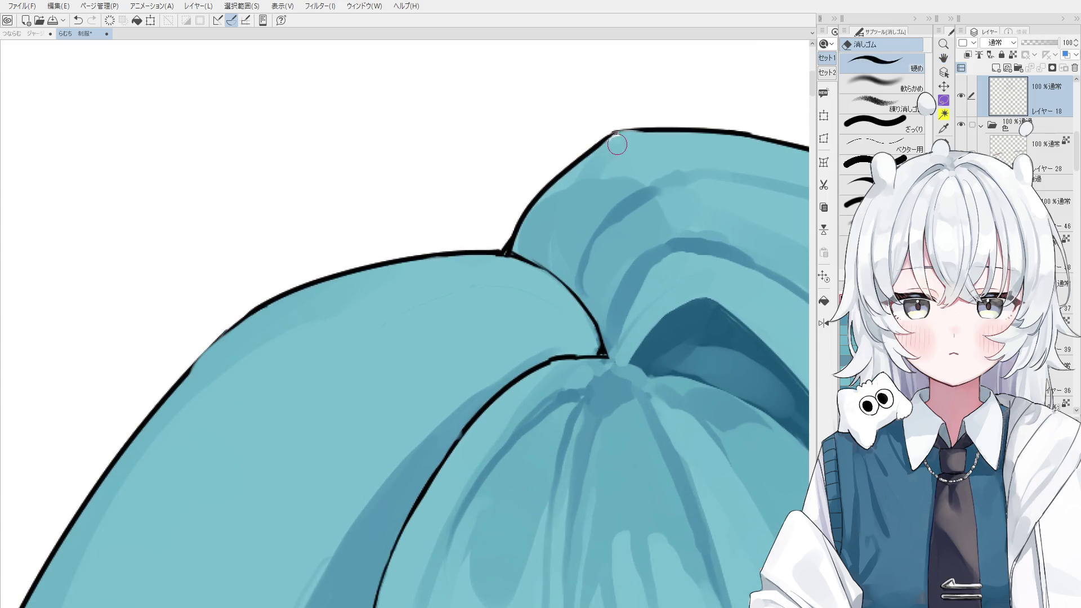
{"action": "key", "text": "p"}
{"action": "key", "text": "ctrl+z"}
{"action": "left_click_drag", "start_coordinate": [600, 146], "coordinate": [649, 131]}
{"action": "key", "text": "ctrl+z"}
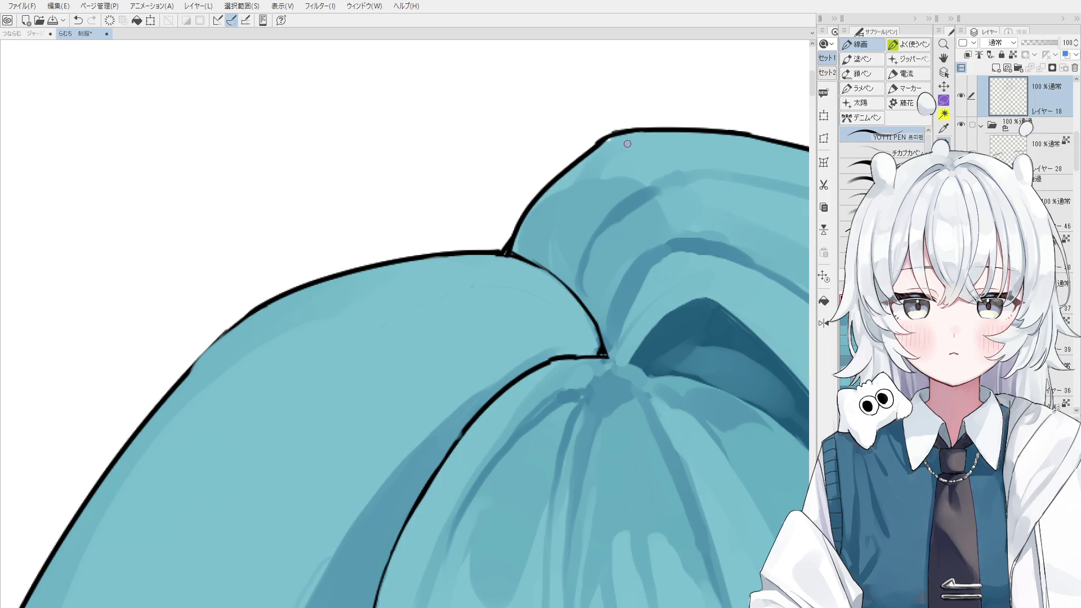
{"action": "key", "text": "ctrl+z"}
{"action": "left_click_drag", "start_coordinate": [597, 155], "coordinate": [625, 131]}
{"action": "scroll", "coordinate": [597, 155], "scroll_direction": "down", "scroll_amount": 2}
{"action": "key", "text": "h"}
{"action": "left_click_drag", "start_coordinate": [614, 217], "coordinate": [601, 223]}
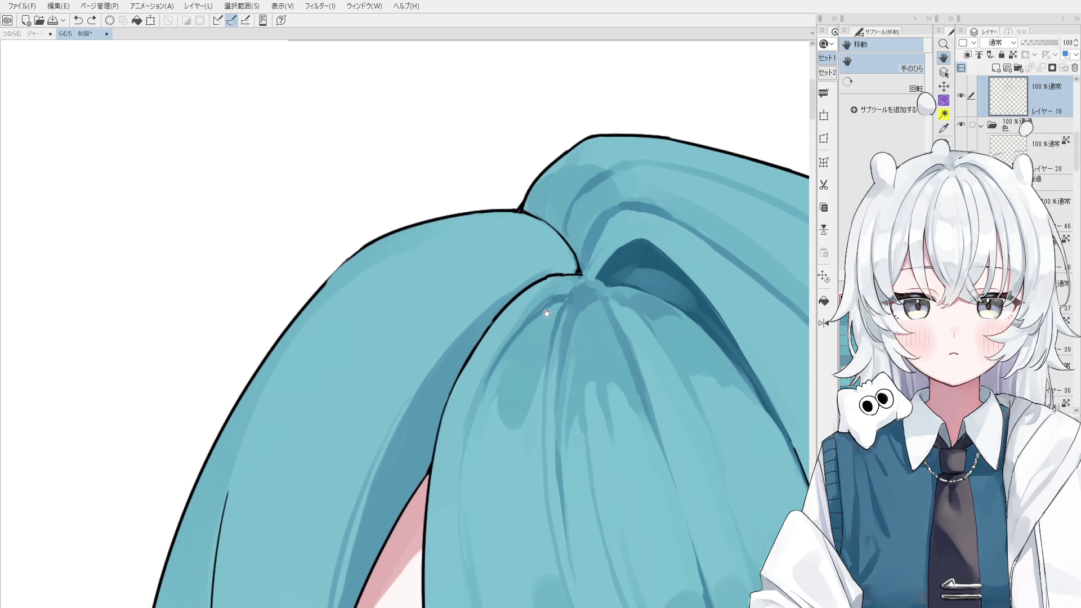
- Pick the layer above, clip it to the layer below, and enlarge the blending brush
{"action": "scroll", "coordinate": [530, 251], "scroll_direction": "down", "scroll_amount": 3}
{"action": "scroll", "coordinate": [534, 332], "scroll_direction": "down", "scroll_amount": 2}
{"action": "key", "text": "b"}
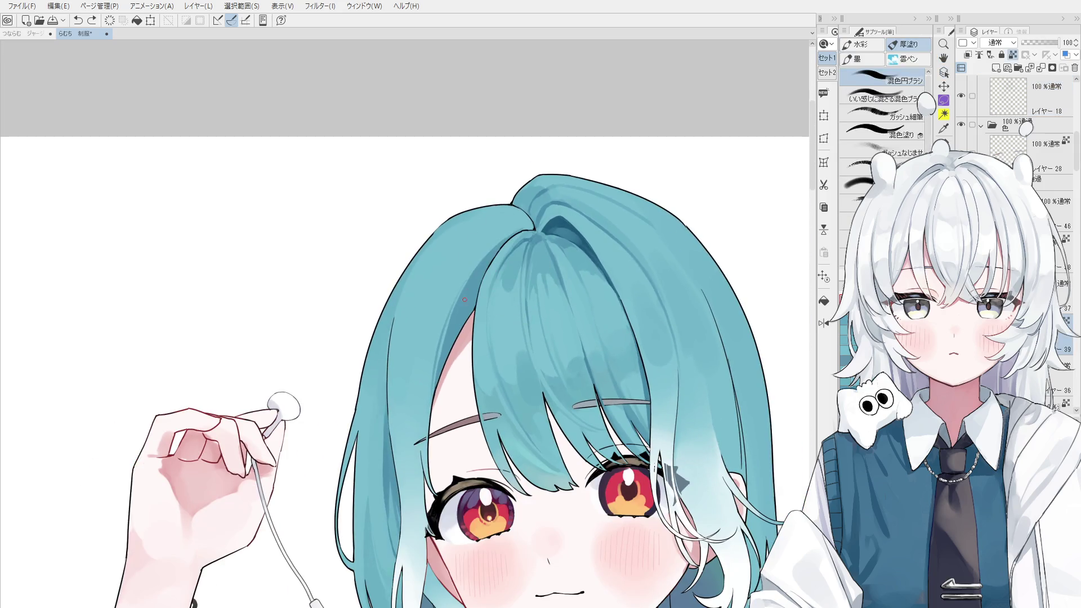
{"action": "left_click", "coordinate": [463, 288], "text": "ctrl+shift"}
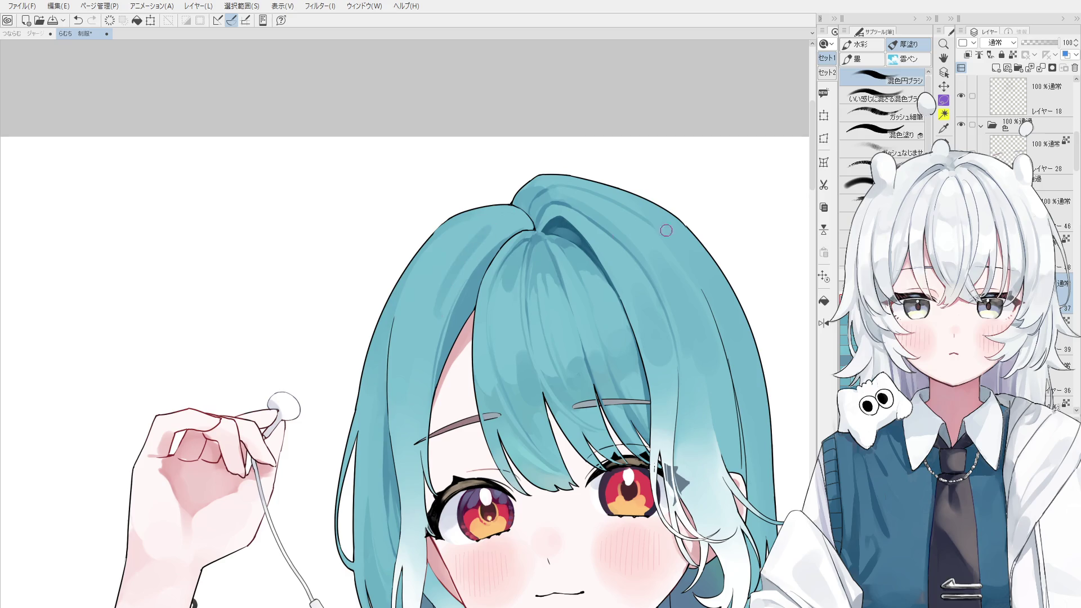
{"action": "key", "text": "ctrl+alt+g"}
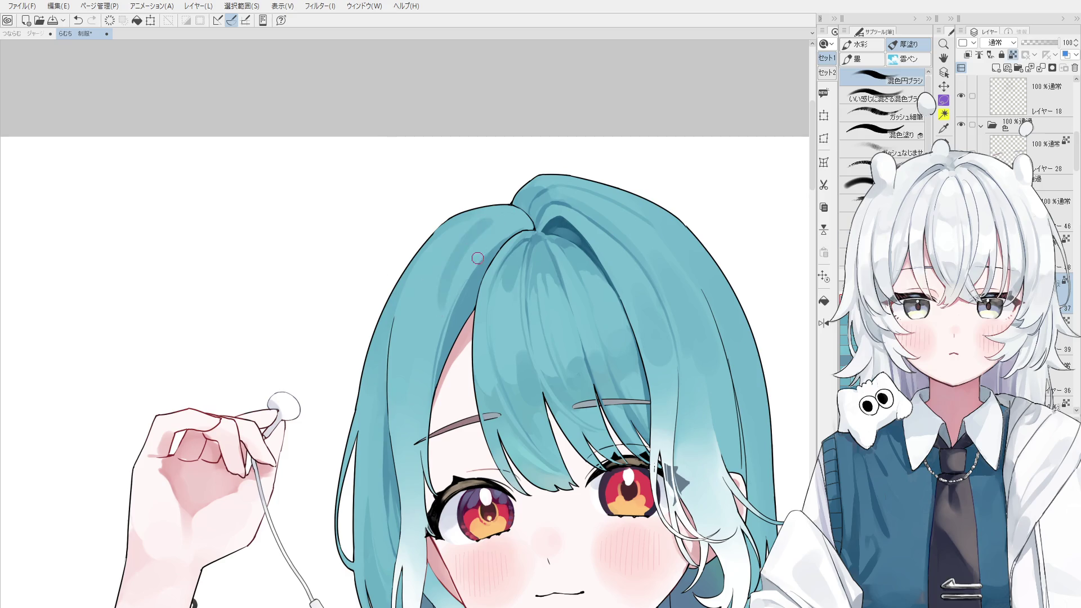
{"action": "left_click_drag", "start_coordinate": [470, 211], "coordinate": [477, 208]}
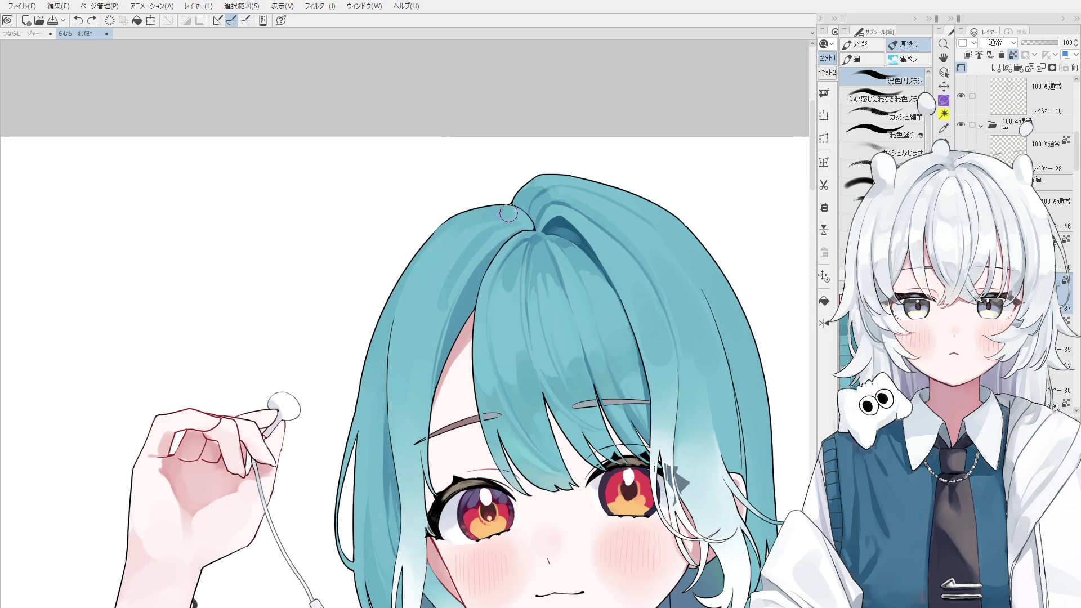
{"action": "scroll", "coordinate": [514, 222], "scroll_direction": "down", "scroll_amount": 1}
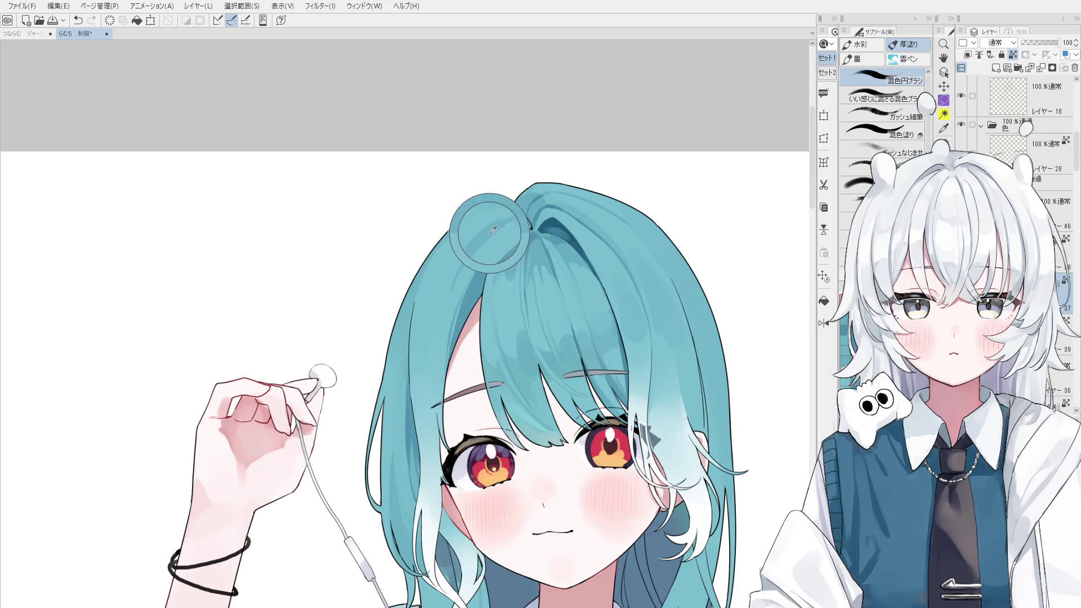
- Centre the face, inspect the hair crown, undo the last stroke, and zoom out
{"action": "key", "text": "space"}
{"action": "left_click_drag", "start_coordinate": [461, 298], "coordinate": [513, 260]}
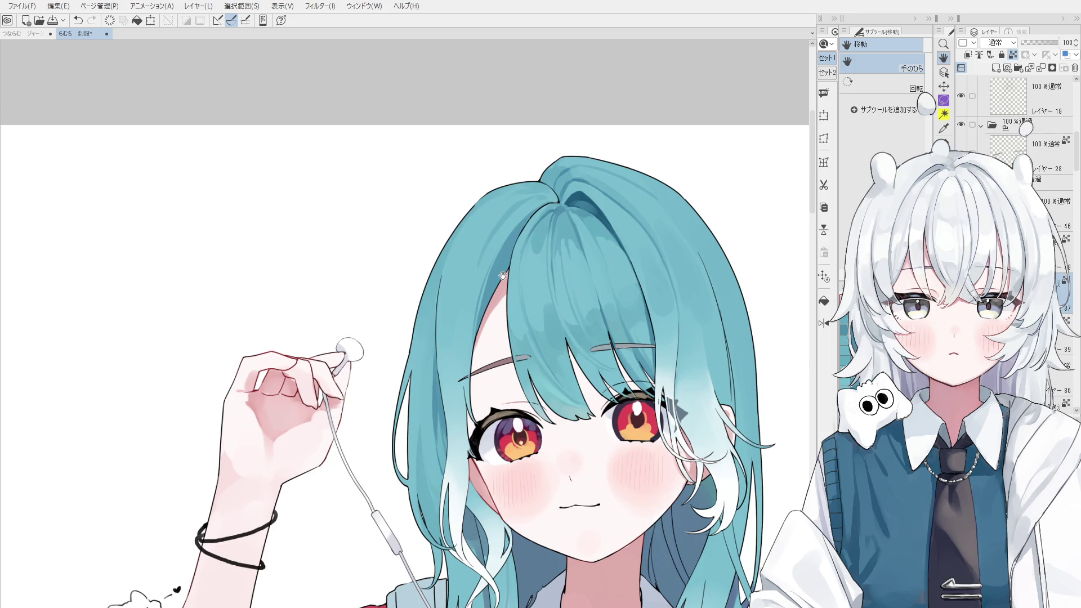
{"action": "key", "text": "b"}
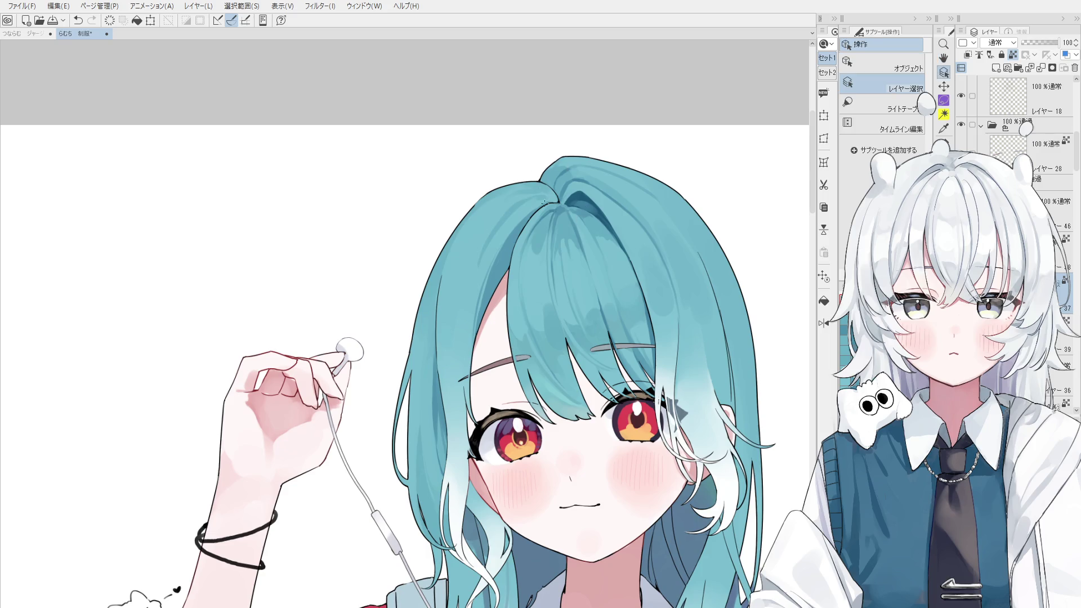
{"action": "scroll", "coordinate": [514, 251], "scroll_direction": "up", "scroll_amount": 2}
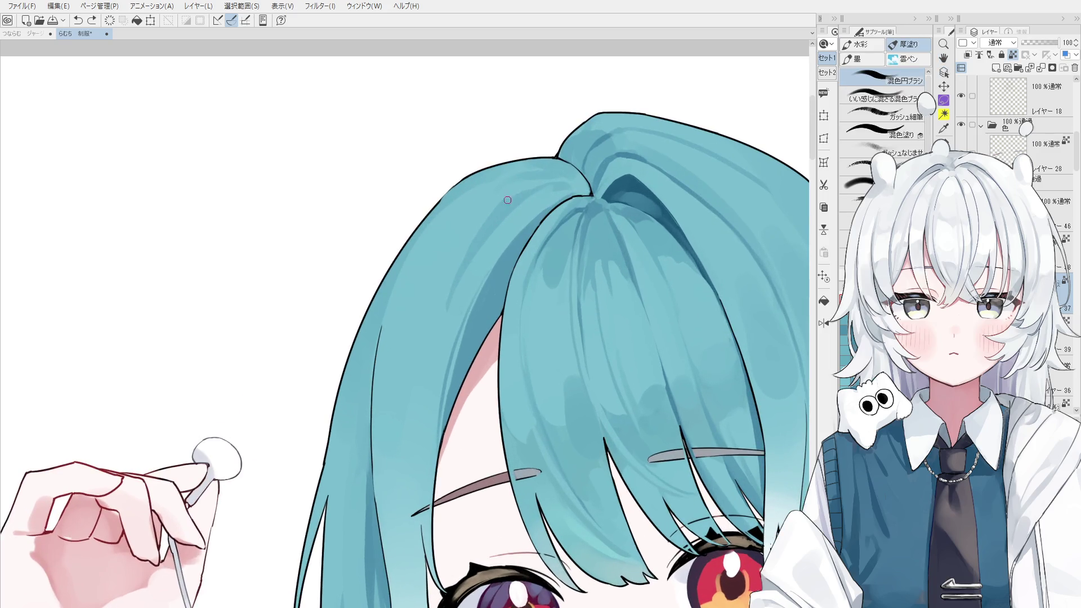
{"action": "scroll", "coordinate": [507, 208], "scroll_direction": "down", "scroll_amount": 2}
{"action": "scroll", "coordinate": [543, 187], "scroll_direction": "up", "scroll_amount": 1}
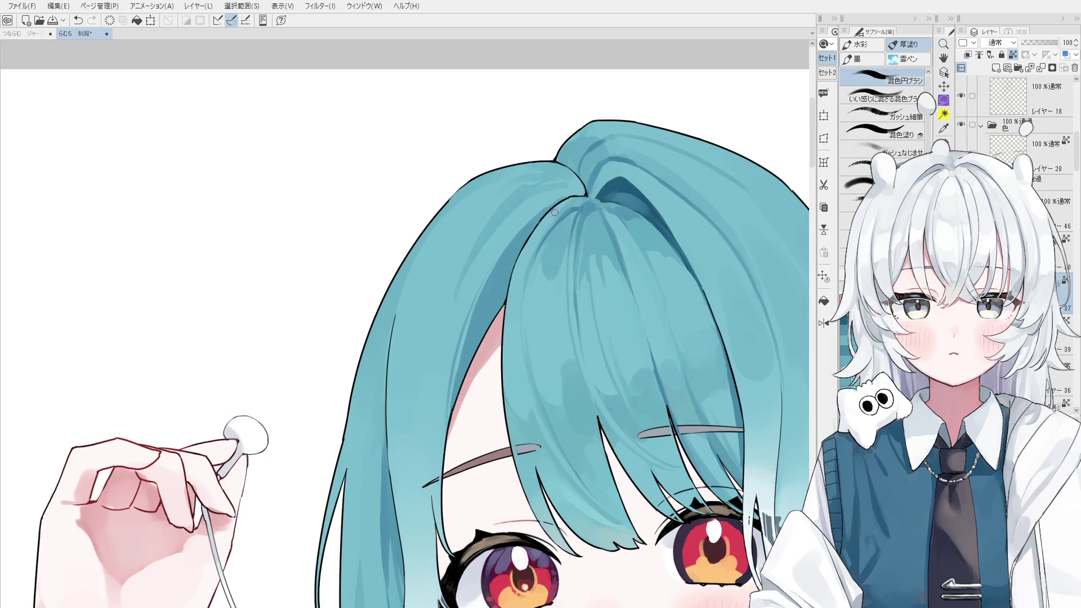
{"action": "scroll", "coordinate": [537, 215], "scroll_direction": "up", "scroll_amount": 2}
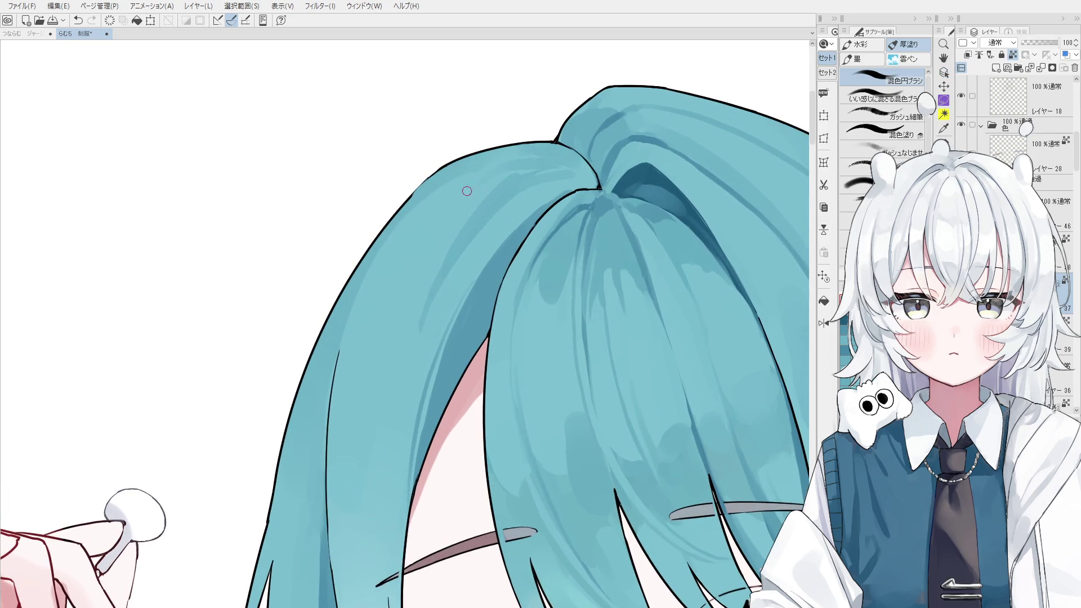
{"action": "scroll", "coordinate": [507, 177], "scroll_direction": "down", "scroll_amount": 1}
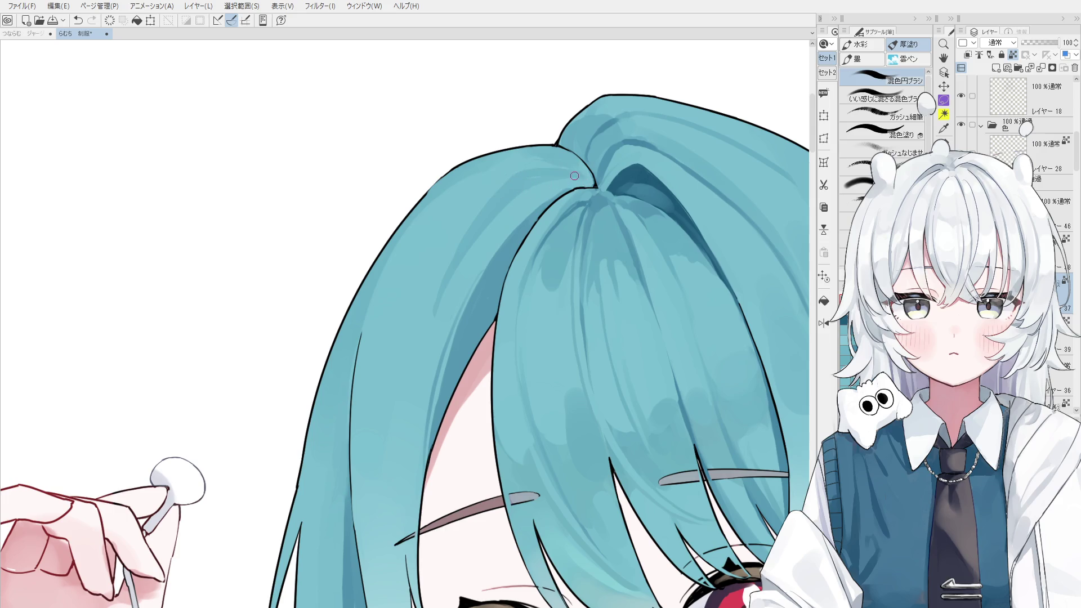
{"action": "key", "text": "ctrl+z"}
{"action": "scroll", "coordinate": [535, 169], "scroll_direction": "down", "scroll_amount": 5}
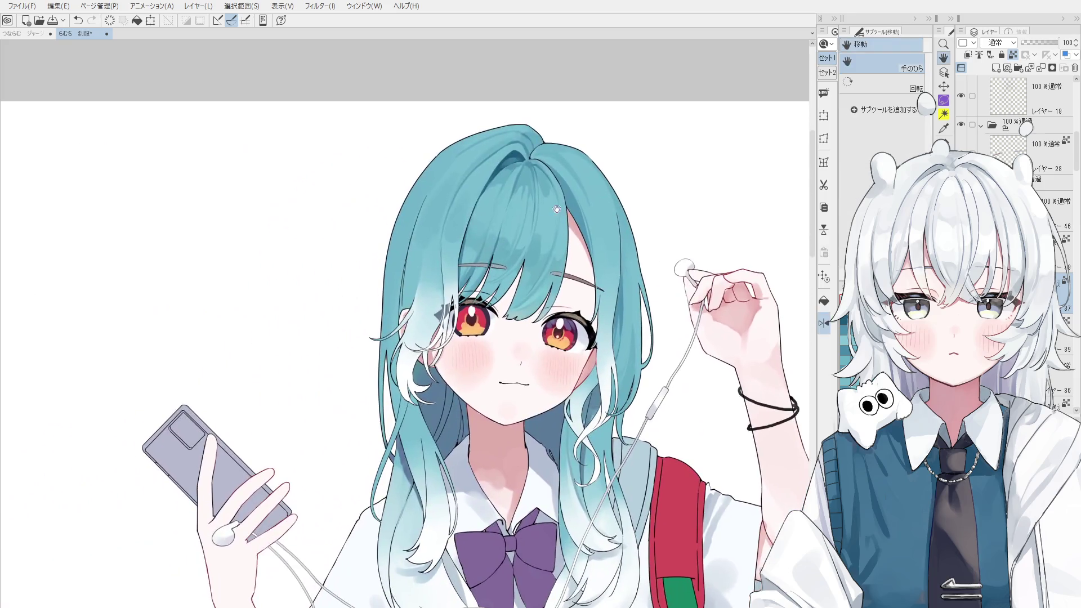
- Use Layer Select to pick the layer painted at the hair crown
{"action": "key", "text": "o"}
{"action": "scroll", "coordinate": [549, 158], "scroll_direction": "up", "scroll_amount": 3}
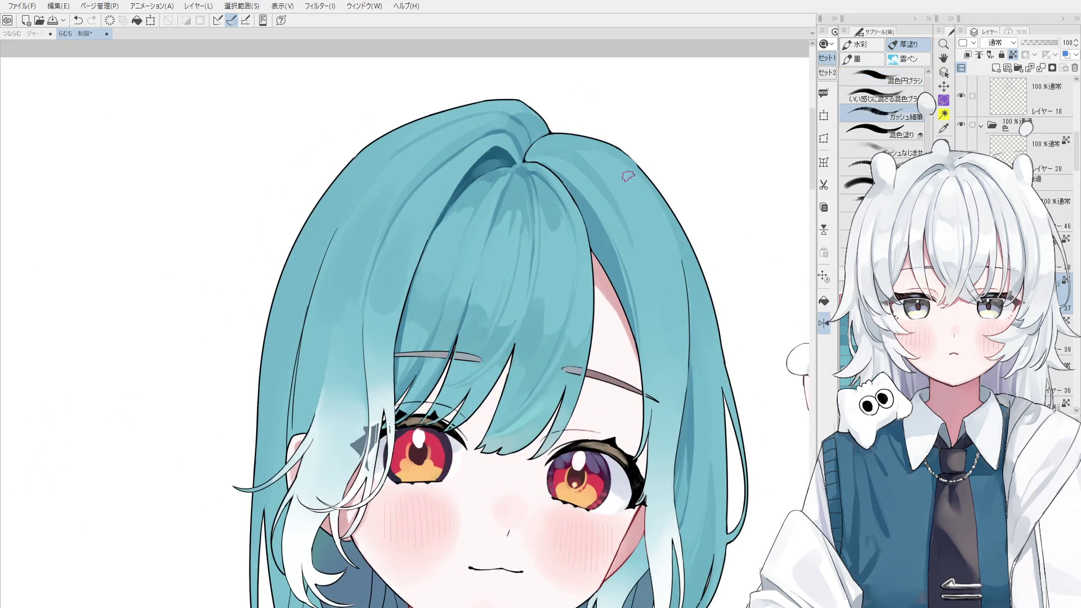
{"action": "scroll", "coordinate": [541, 139], "scroll_direction": "up", "scroll_amount": 2}
{"action": "scroll", "coordinate": [542, 139], "scroll_direction": "up", "scroll_amount": 2}
{"action": "left_click", "coordinate": [542, 139]}
{"action": "key", "text": "e"}
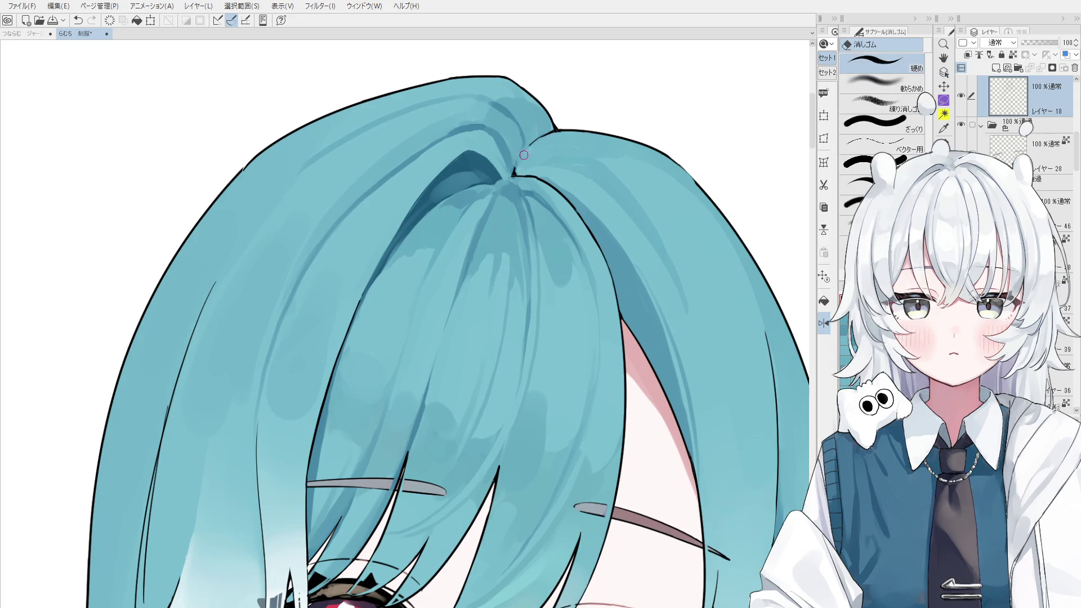
{"action": "key", "text": "o"}
{"action": "left_click", "coordinate": [556, 167]}
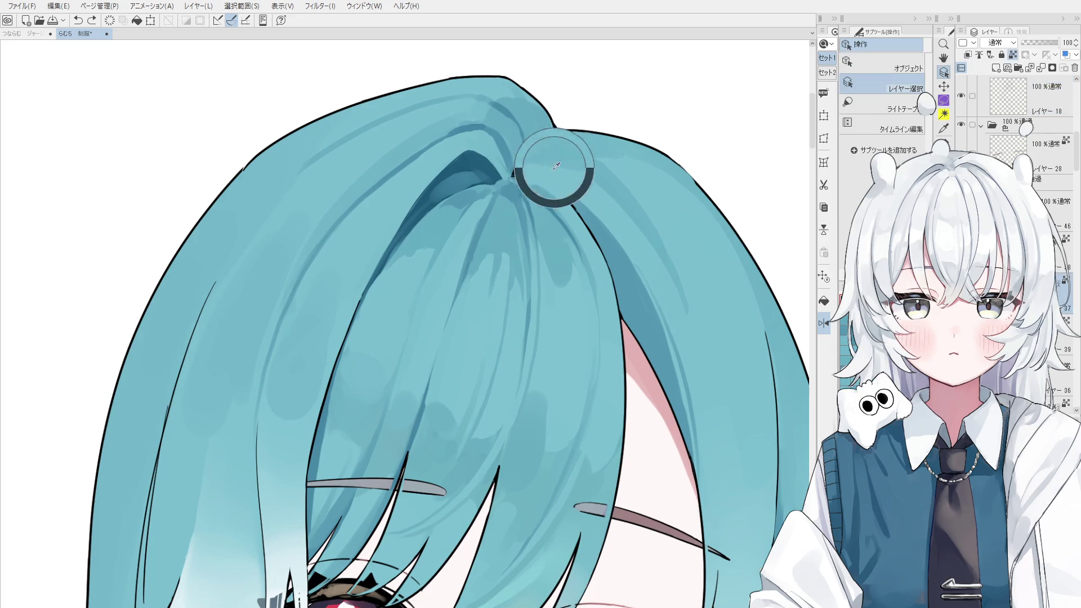
- Return to the mixing circle brush and zoom out to show the whole upper body
{"action": "key", "text": "b"}
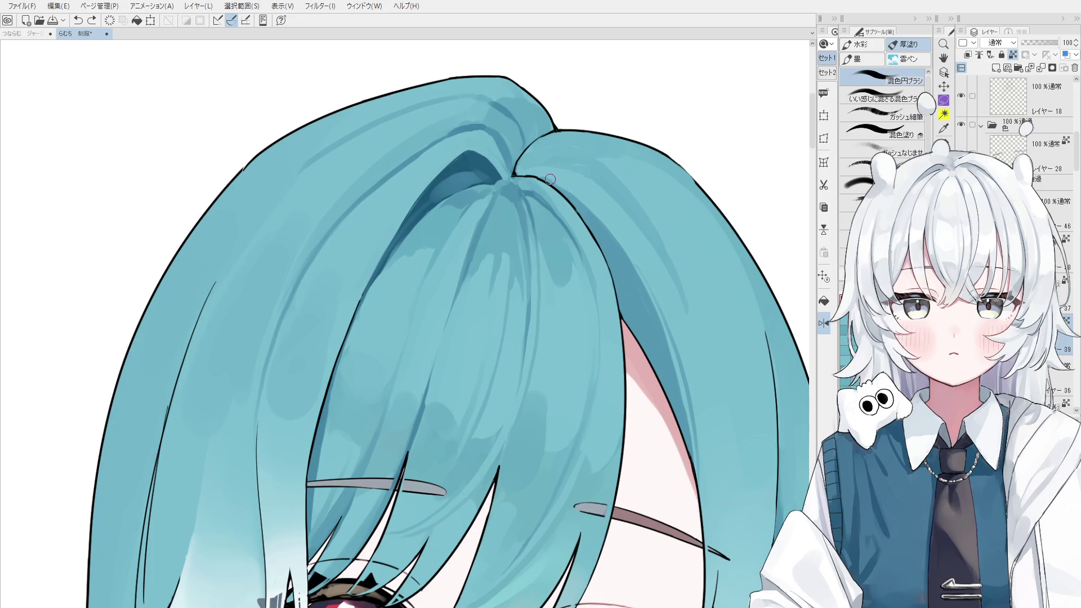
{"action": "key", "text": "o"}
{"action": "key", "text": "b"}
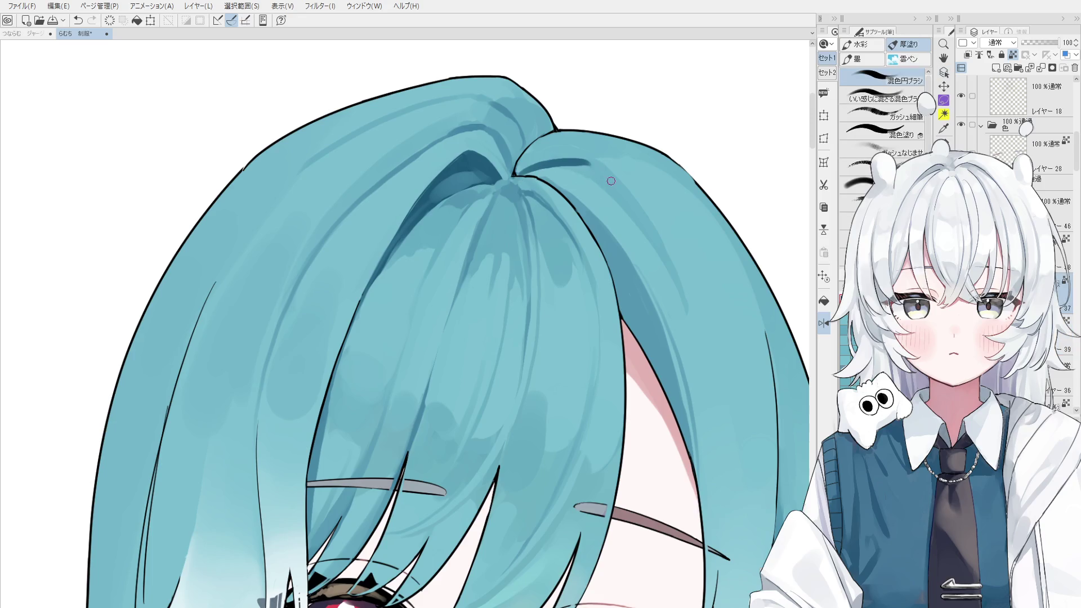
{"action": "left_click_drag", "start_coordinate": [608, 184], "coordinate": [614, 185]}
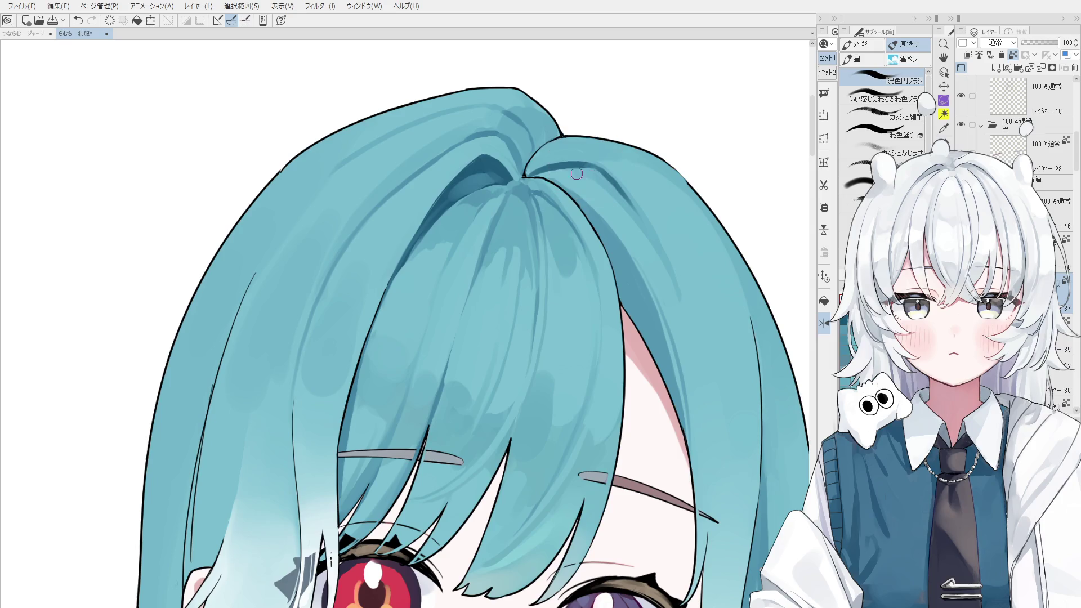
{"action": "scroll", "coordinate": [614, 185], "scroll_direction": "down", "scroll_amount": 2}
{"action": "scroll", "coordinate": [612, 186], "scroll_direction": "down", "scroll_amount": 3}
{"action": "key", "text": "h"}
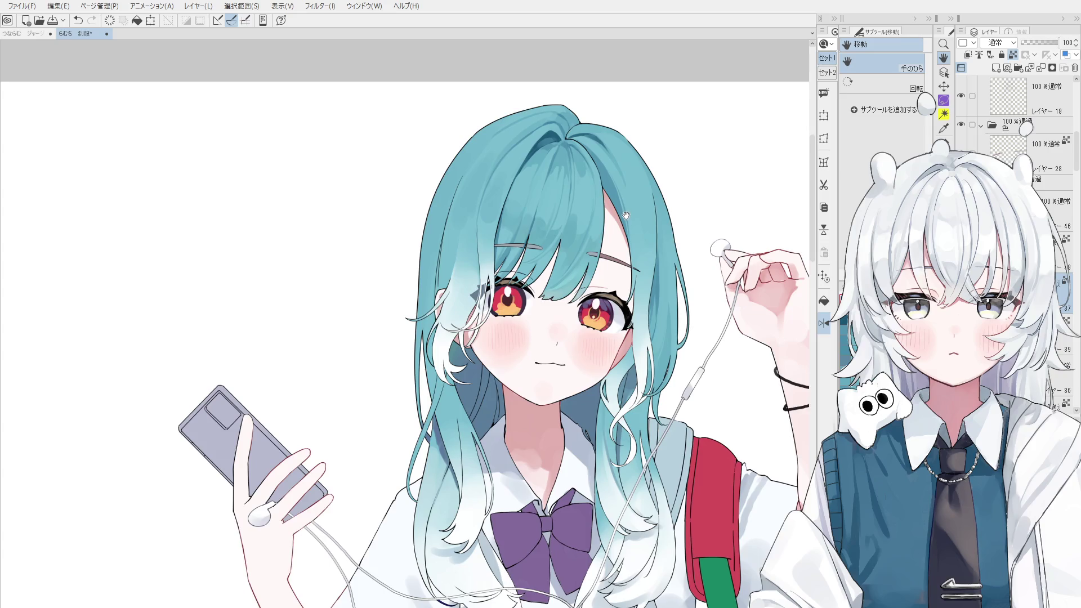
- Mirror the illustration horizontally and zoom in on the hair
{"action": "scroll", "coordinate": [627, 216], "scroll_direction": "up", "scroll_amount": 1}
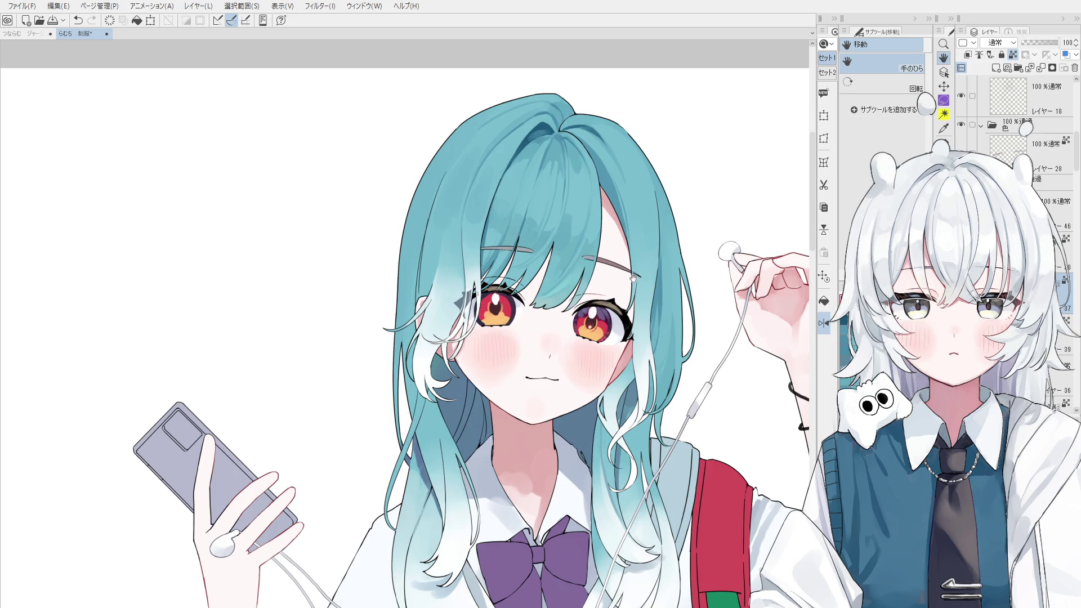
{"action": "key", "text": "h"}
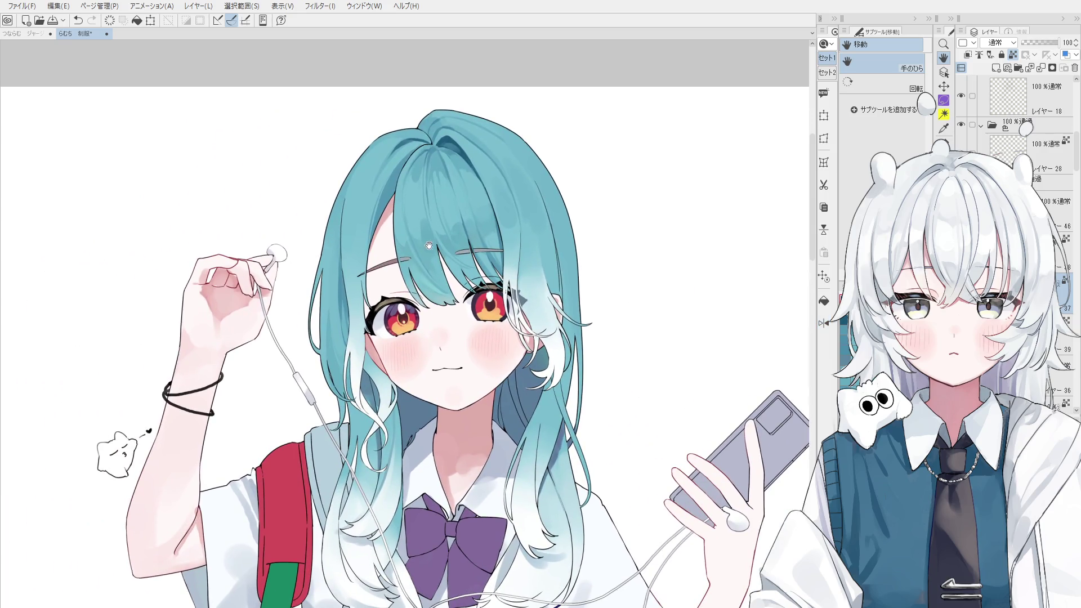
{"action": "scroll", "coordinate": [468, 168], "scroll_direction": "up", "scroll_amount": 5}
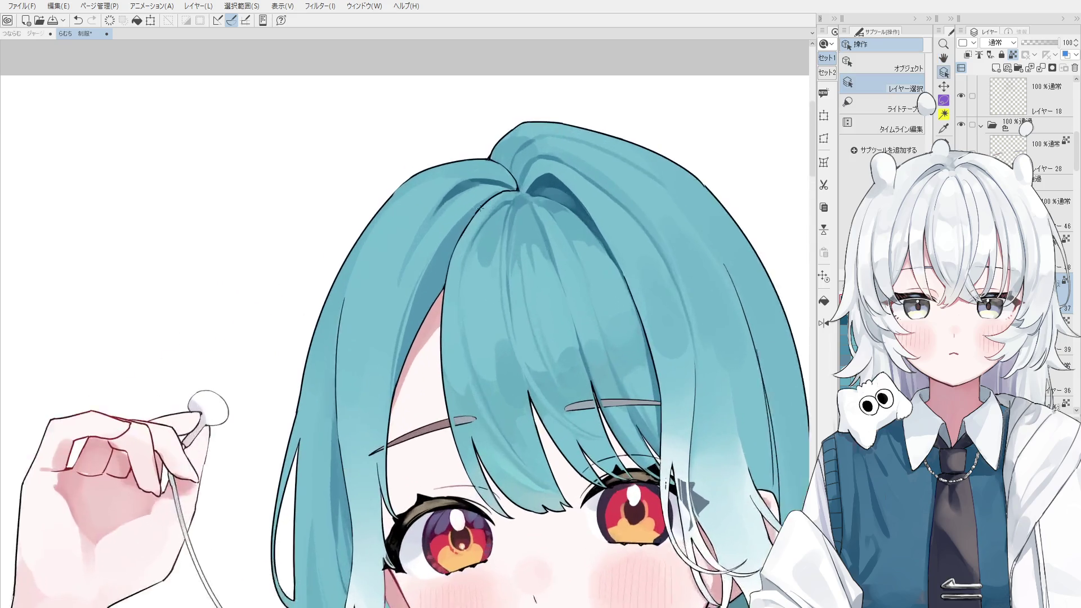
- Paint a test highlight near the hair part and compare with and without it via undo/redo
{"action": "key", "text": "b"}
{"action": "scroll", "coordinate": [464, 194], "scroll_direction": "up", "scroll_amount": 1}
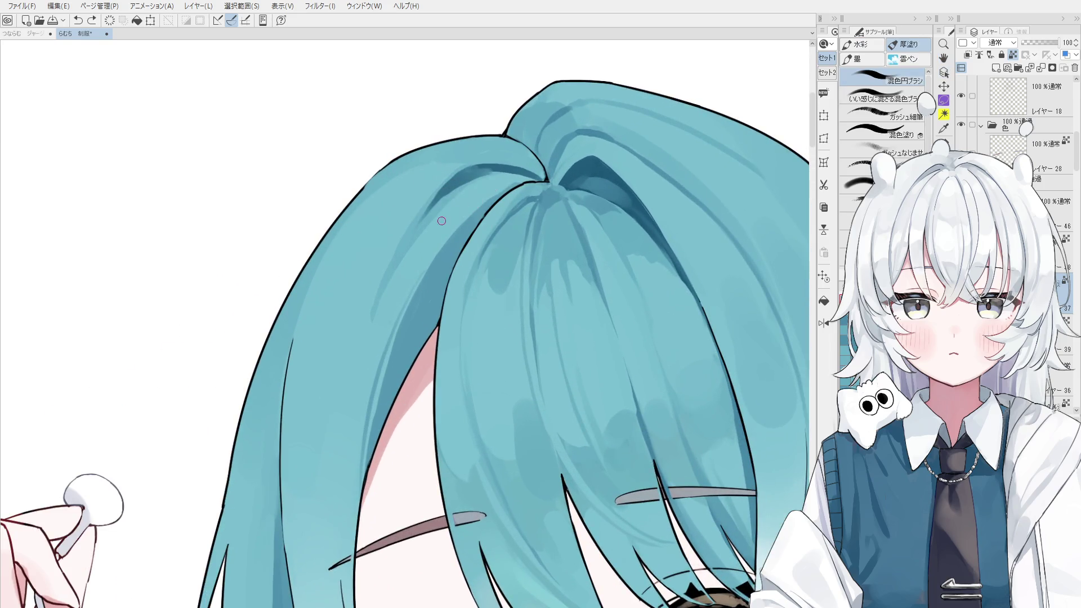
{"action": "left_click_drag", "start_coordinate": [493, 176], "coordinate": [513, 167]}
{"action": "key", "text": "ctrl+z"}
{"action": "key", "text": "ctrl+y"}
{"action": "key", "text": "ctrl+z"}
{"action": "key", "text": "ctrl+y"}
{"action": "key", "text": "ctrl+z"}
{"action": "key", "text": "ctrl+y"}
{"action": "scroll", "coordinate": [519, 174], "scroll_direction": "down", "scroll_amount": 2}
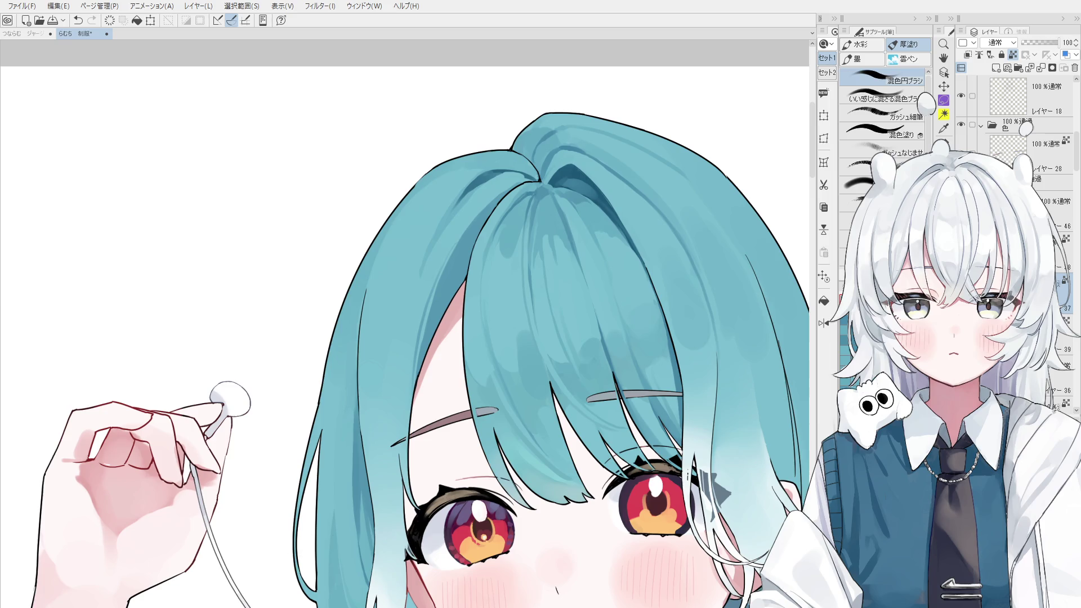
- Sample the teal at the hair parting and blend a lighter stroke down the strands below
{"action": "scroll", "coordinate": [506, 248], "scroll_direction": "up", "scroll_amount": 1}
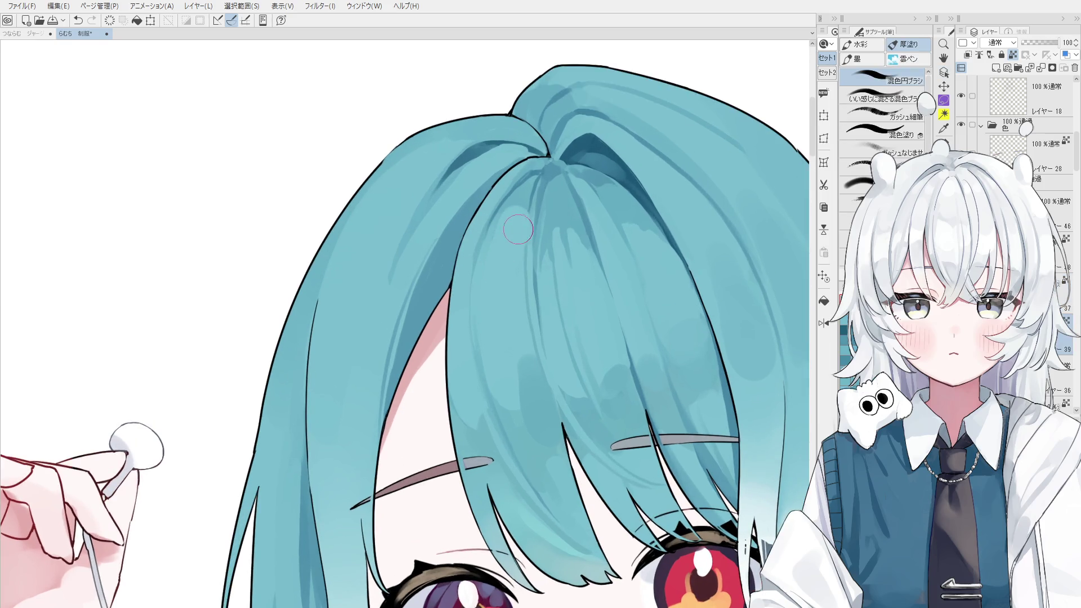
{"action": "left_click", "coordinate": [511, 192], "text": "alt"}
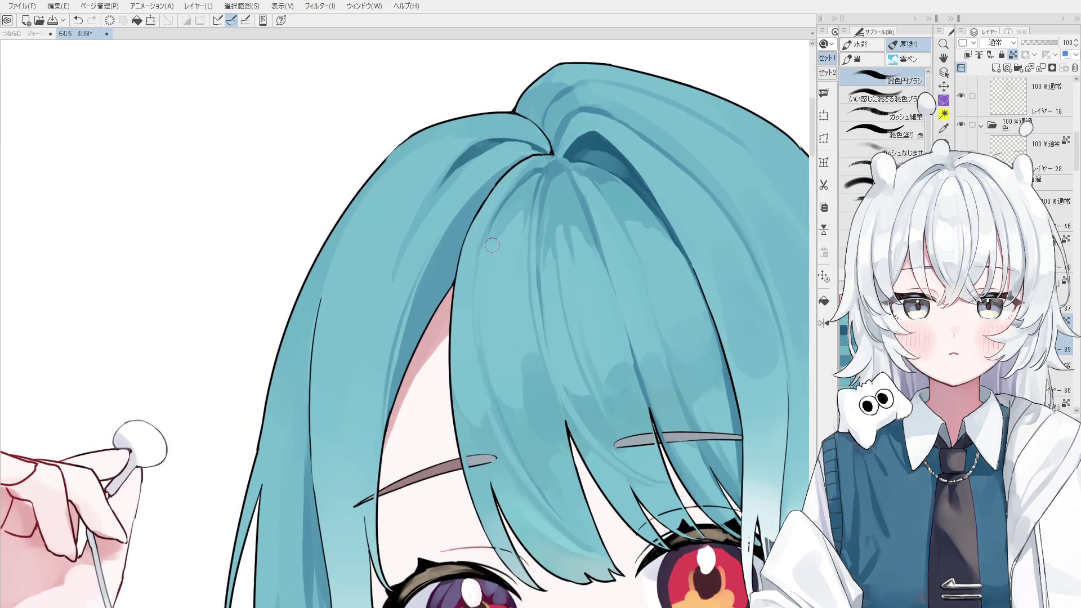
{"action": "scroll", "coordinate": [487, 255], "scroll_direction": "up", "scroll_amount": 1}
{"action": "left_click", "coordinate": [524, 190], "text": "alt"}
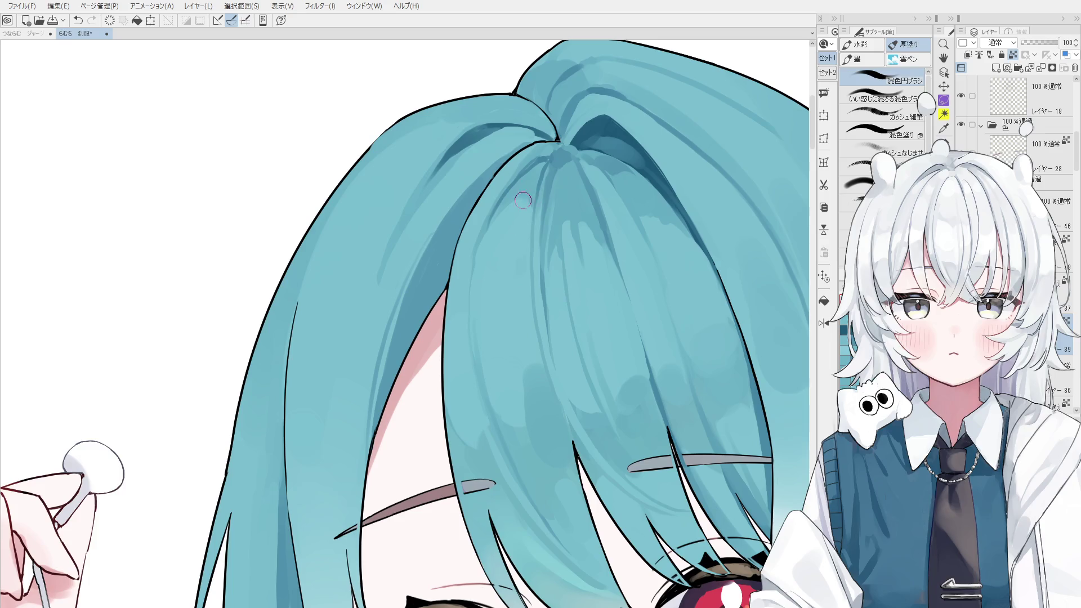
{"action": "left_click_drag", "start_coordinate": [491, 192], "coordinate": [466, 300]}
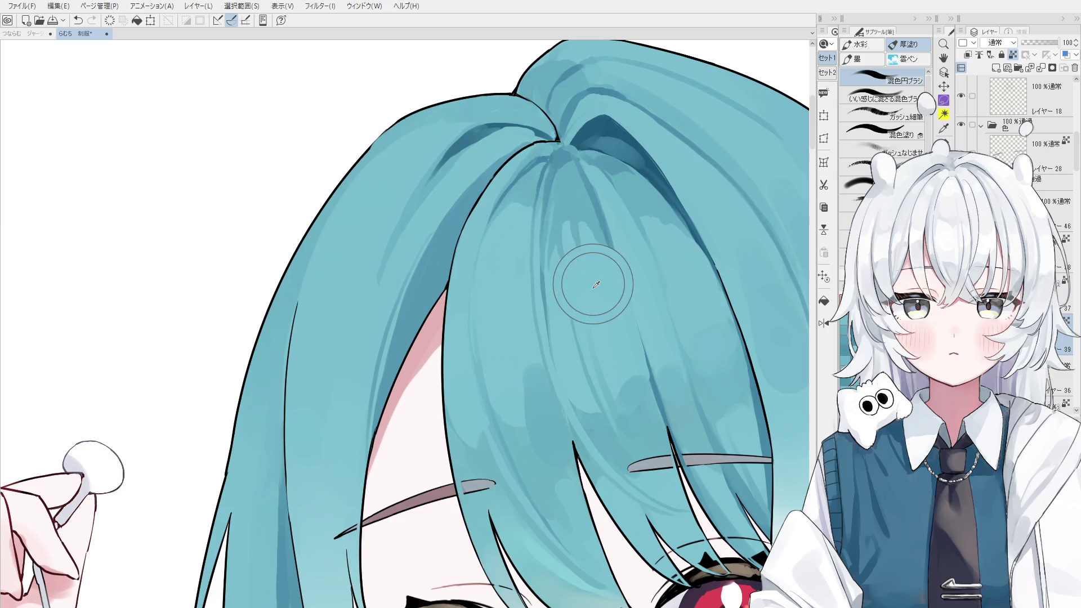
- Add a stroke near the hair crown, then undo the stray strokes there
{"action": "scroll", "coordinate": [596, 285], "scroll_direction": "up", "scroll_amount": 1}
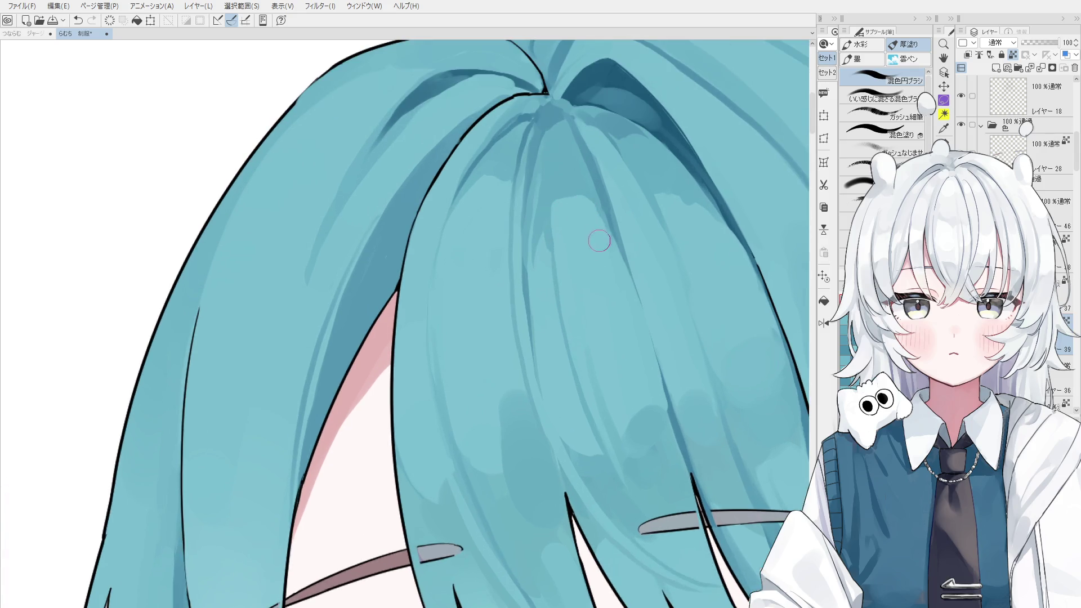
{"action": "scroll", "coordinate": [598, 237], "scroll_direction": "down", "scroll_amount": 3}
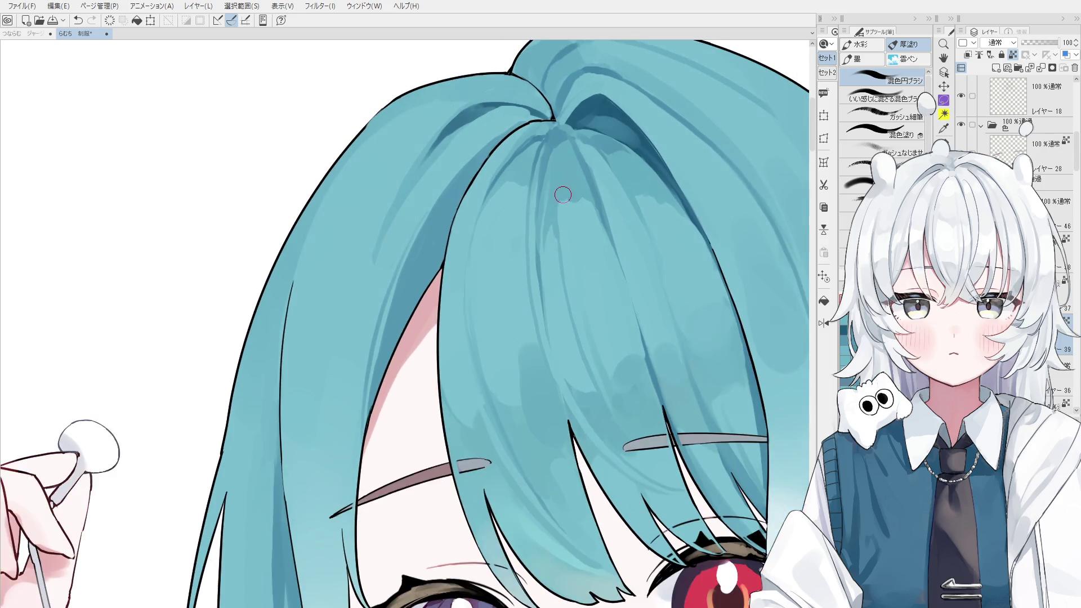
{"action": "scroll", "coordinate": [561, 193], "scroll_direction": "down", "scroll_amount": 1}
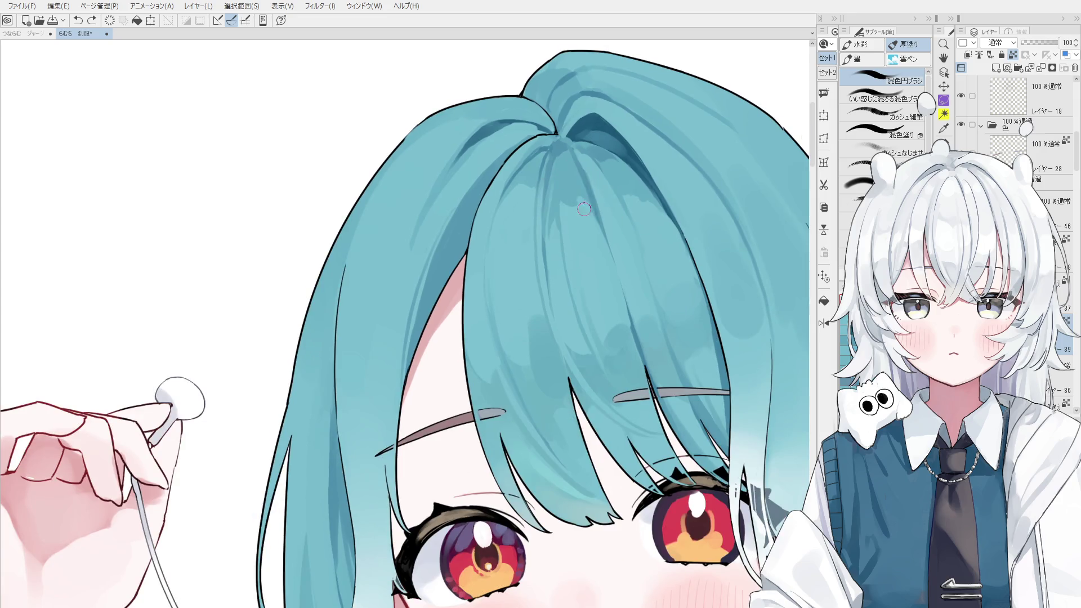
{"action": "scroll", "coordinate": [583, 204], "scroll_direction": "down", "scroll_amount": 2}
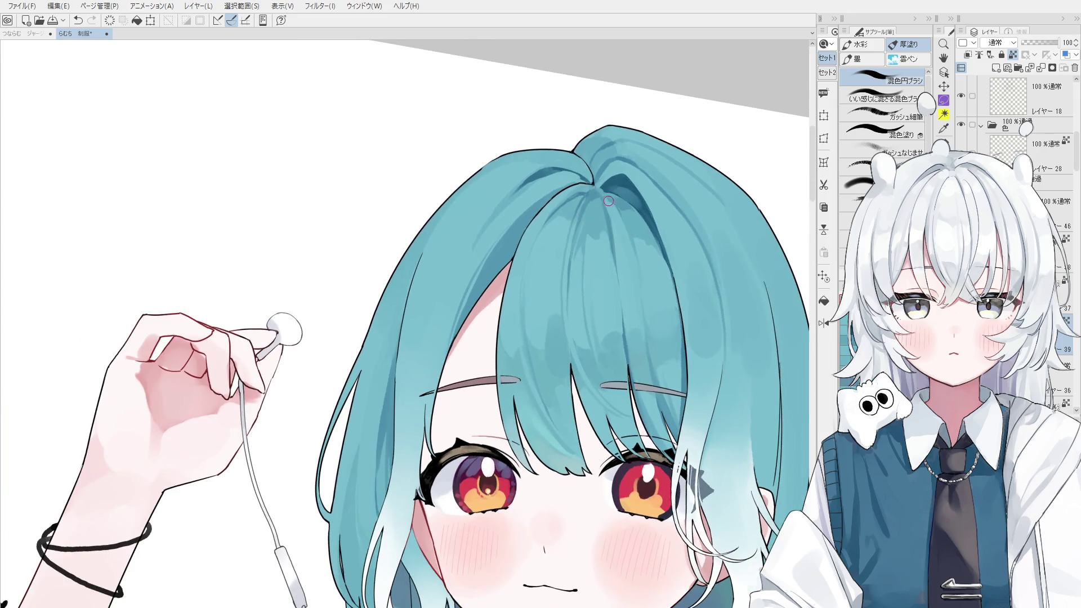
{"action": "scroll", "coordinate": [606, 205], "scroll_direction": "up", "scroll_amount": 3}
{"action": "left_click_drag", "start_coordinate": [574, 277], "coordinate": [597, 197]}
{"action": "key", "text": "ctrl+z"}
{"action": "scroll", "coordinate": [577, 253], "scroll_direction": "down", "scroll_amount": 1}
{"action": "key", "text": "ctrl+z"}
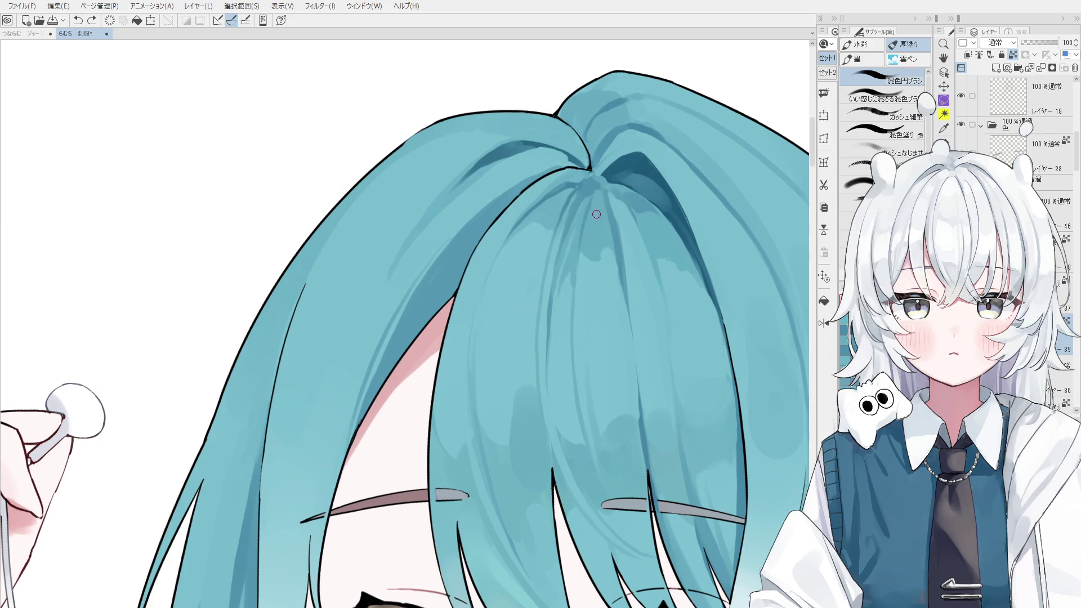
{"action": "scroll", "coordinate": [597, 214], "scroll_direction": "down", "scroll_amount": 2}
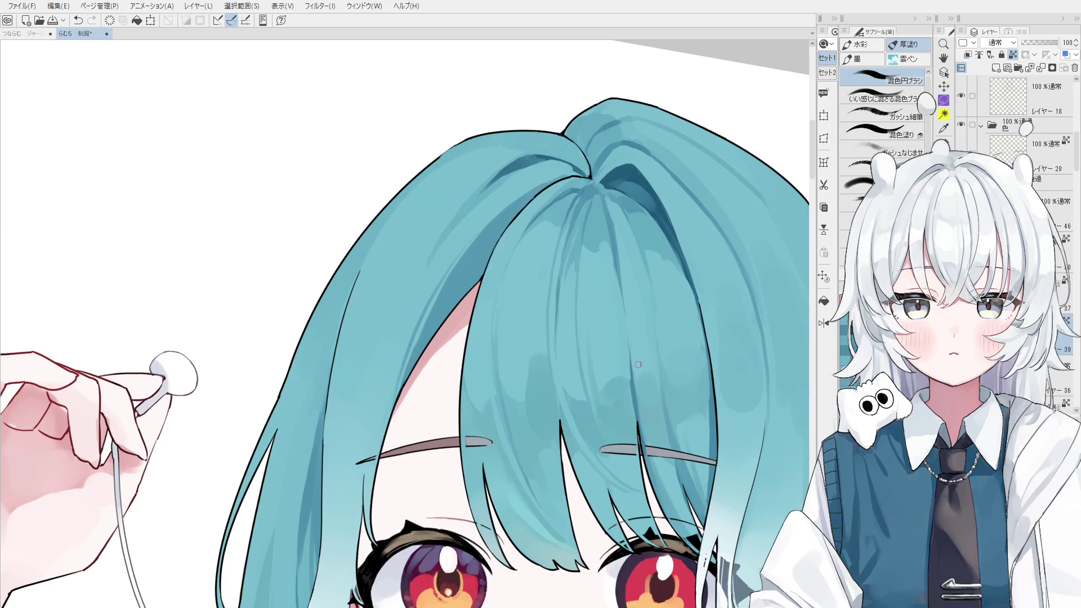
- Try several dark shading strokes down the teal hair, undoing each attempt
{"action": "scroll", "coordinate": [455, 272], "scroll_direction": "up", "scroll_amount": 2}
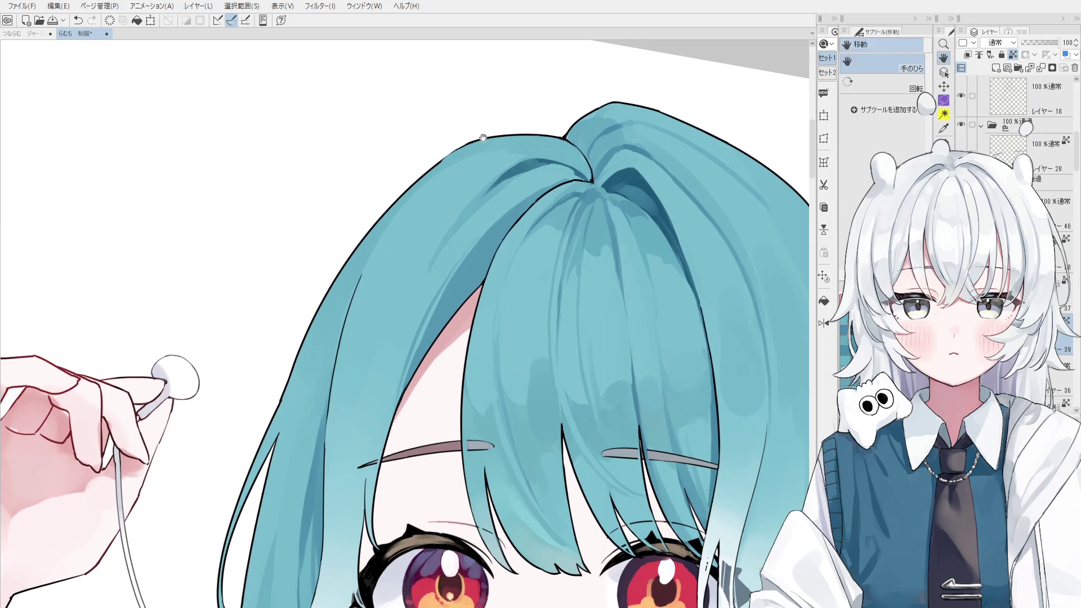
{"action": "key", "text": "ctrl+z"}
{"action": "mouse_move", "coordinate": [494, 182]}
{"action": "left_mouse_down"}
{"action": "mouse_move", "coordinate": [405, 338]}
{"action": "mouse_move", "coordinate": [457, 225]}
{"action": "left_mouse_up"}
{"action": "key", "text": "ctrl+z"}
{"action": "left_click_drag", "start_coordinate": [486, 179], "coordinate": [451, 267]}
{"action": "key", "text": "ctrl+z"}
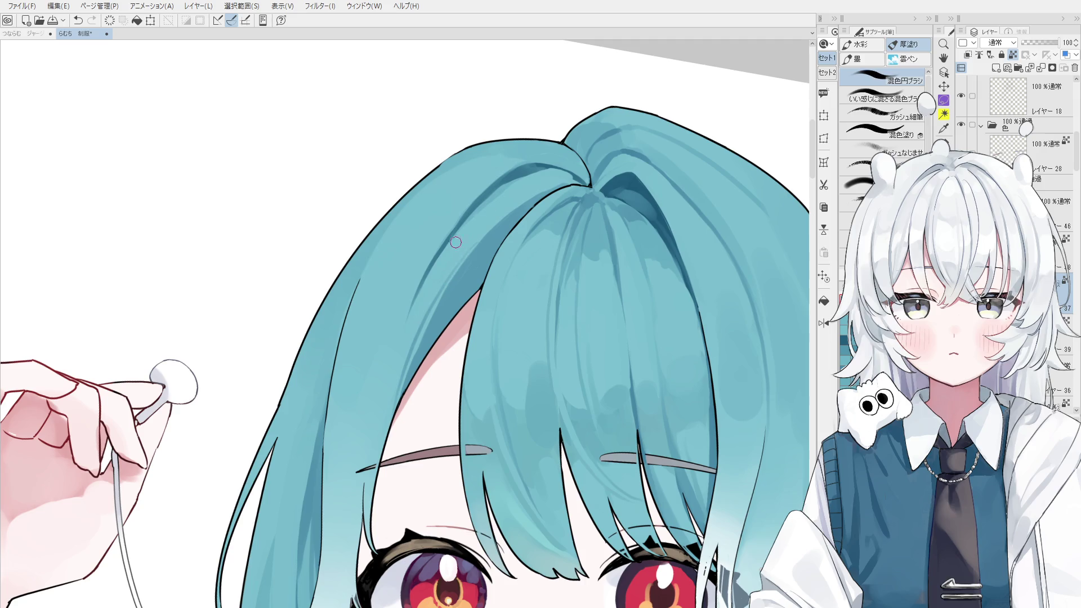
{"action": "scroll", "coordinate": [451, 273], "scroll_direction": "up", "scroll_amount": 1}
{"action": "key", "text": "ctrl+z"}
{"action": "left_click_drag", "start_coordinate": [492, 208], "coordinate": [450, 248]}
{"action": "key", "text": "ctrl+z"}
- Retry dark shading strokes right along the hair parting, undoing until satisfied
{"action": "left_click_drag", "start_coordinate": [490, 211], "coordinate": [489, 209]}
{"action": "key", "text": "ctrl+z"}
{"action": "left_click_drag", "start_coordinate": [535, 169], "coordinate": [470, 214]}
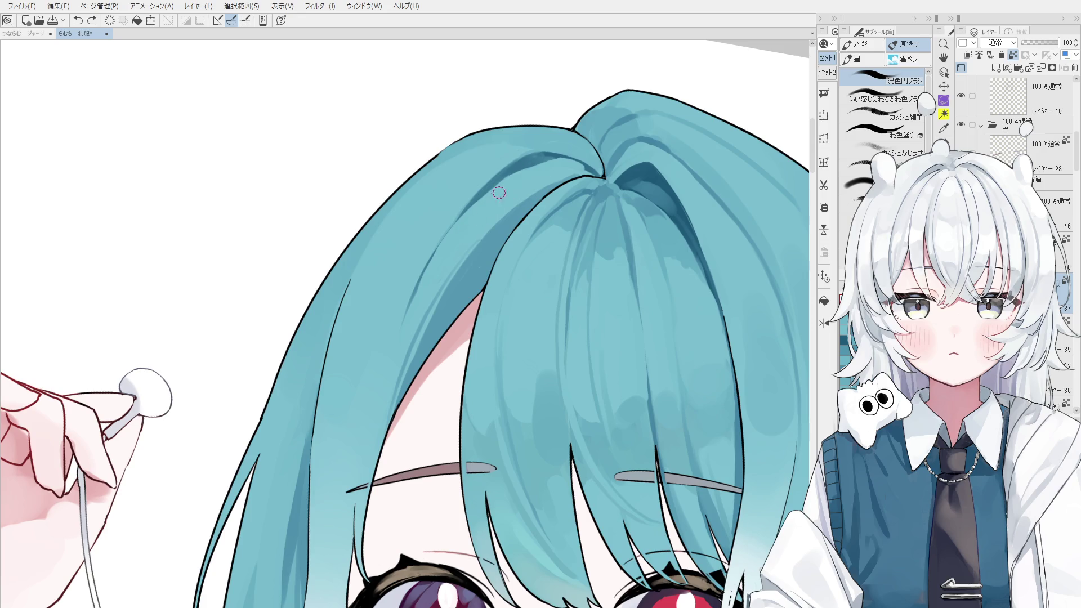
{"action": "key", "text": "ctrl+z"}
{"action": "left_click_drag", "start_coordinate": [541, 164], "coordinate": [465, 214]}
{"action": "key", "text": "ctrl+z"}
{"action": "mouse_move", "coordinate": [569, 153]}
{"action": "left_mouse_down"}
{"action": "mouse_move", "coordinate": [532, 169]}
{"action": "mouse_move", "coordinate": [596, 169]}
{"action": "mouse_move", "coordinate": [569, 141]}
{"action": "mouse_move", "coordinate": [603, 175]}
{"action": "left_mouse_up"}
{"action": "key", "text": "ctrl+z"}
{"action": "key", "text": "ctrl+z"}
{"action": "key", "text": "ctrl+z"}
{"action": "key", "text": "ctrl+z"}
{"action": "mouse_move", "coordinate": [580, 135]}
{"action": "left_mouse_down"}
{"action": "mouse_move", "coordinate": [550, 140]}
{"action": "mouse_move", "coordinate": [583, 161]}
{"action": "mouse_move", "coordinate": [563, 135]}
{"action": "mouse_move", "coordinate": [600, 167]}
{"action": "left_mouse_up"}
{"action": "key", "text": "ctrl+z"}
{"action": "key", "text": "ctrl+z"}
{"action": "key", "text": "ctrl+z"}
{"action": "key", "text": "ctrl+z"}
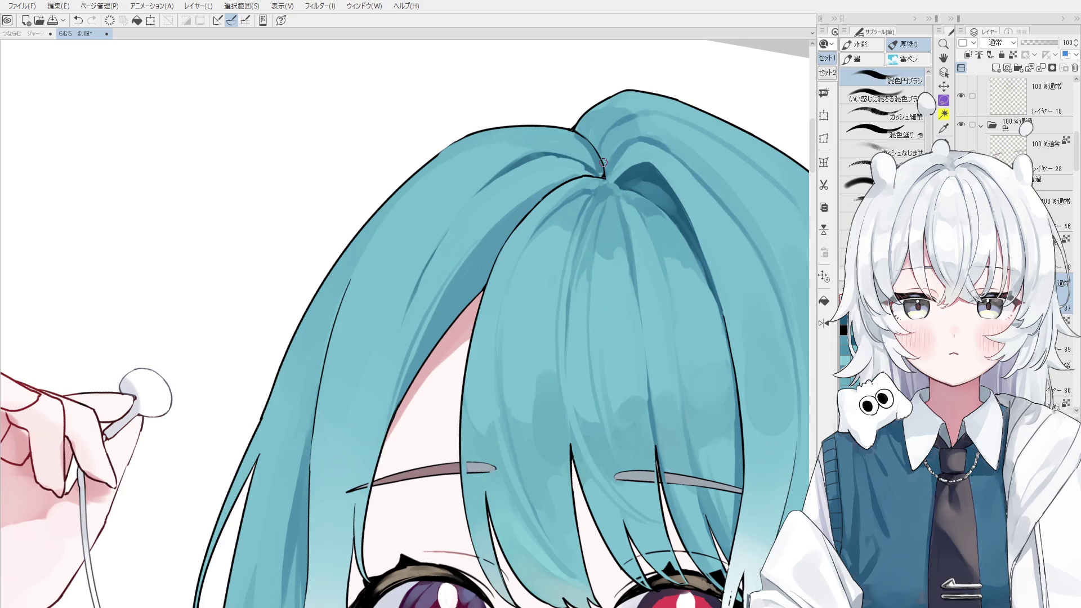
{"action": "scroll", "coordinate": [625, 254], "scroll_direction": "up", "scroll_amount": 1}
- Mirror the canvas, zoom in, and erase the stray dark stroke above the parting
{"action": "scroll", "coordinate": [641, 274], "scroll_direction": "up", "scroll_amount": 1}
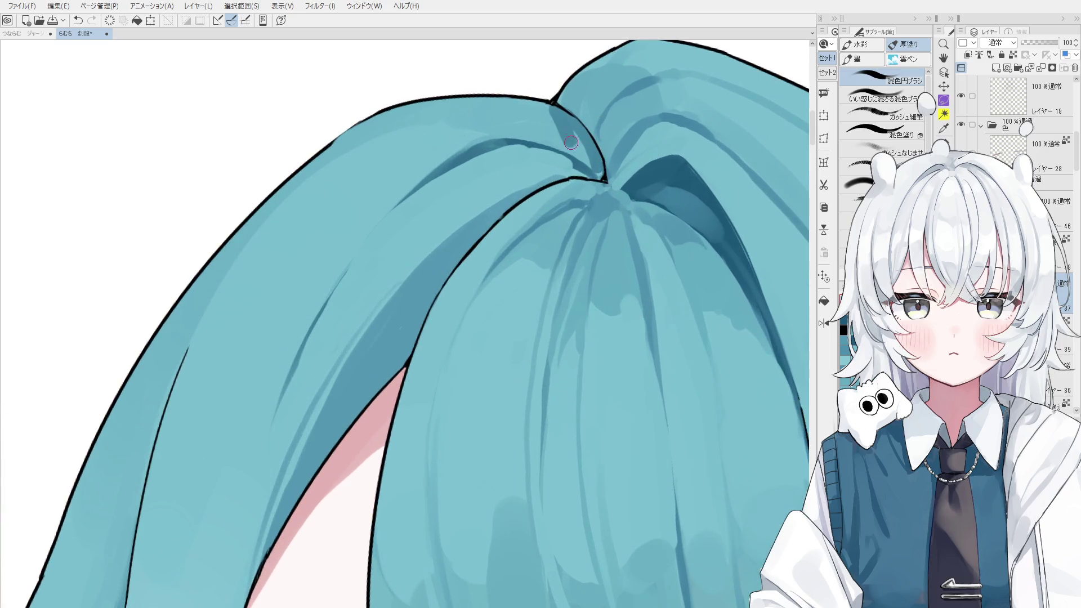
{"action": "scroll", "coordinate": [579, 148], "scroll_direction": "up", "scroll_amount": 3}
{"action": "scroll", "coordinate": [578, 148], "scroll_direction": "down", "scroll_amount": 3}
{"action": "key", "text": "h"}
{"action": "scroll", "coordinate": [512, 179], "scroll_direction": "up", "scroll_amount": 2}
{"action": "scroll", "coordinate": [513, 179], "scroll_direction": "up", "scroll_amount": 2}
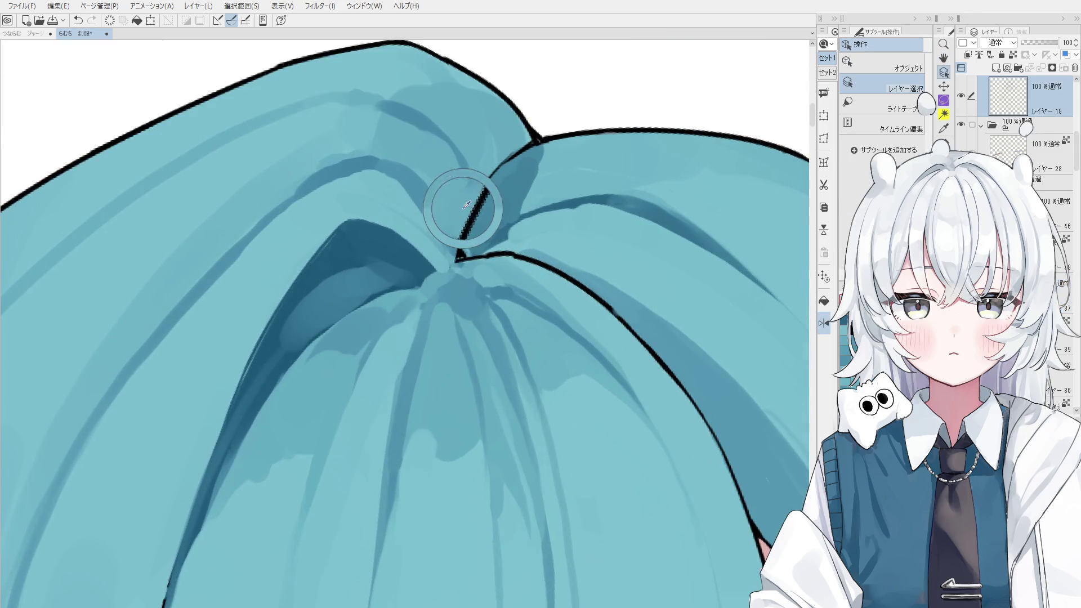
{"action": "key", "text": "e"}
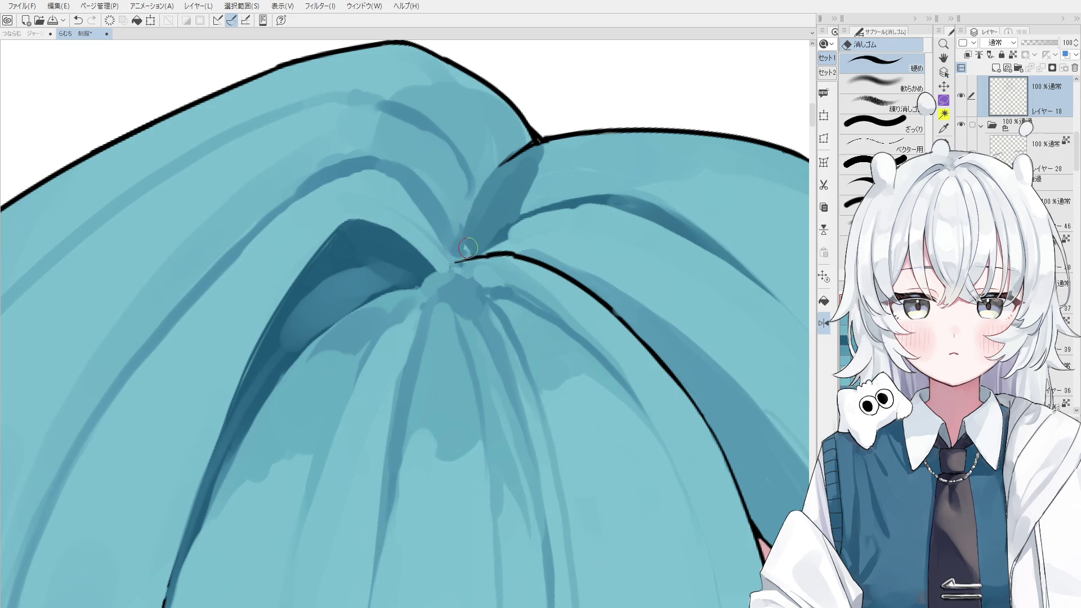
{"action": "scroll", "coordinate": [502, 260], "scroll_direction": "down", "scroll_amount": 1}
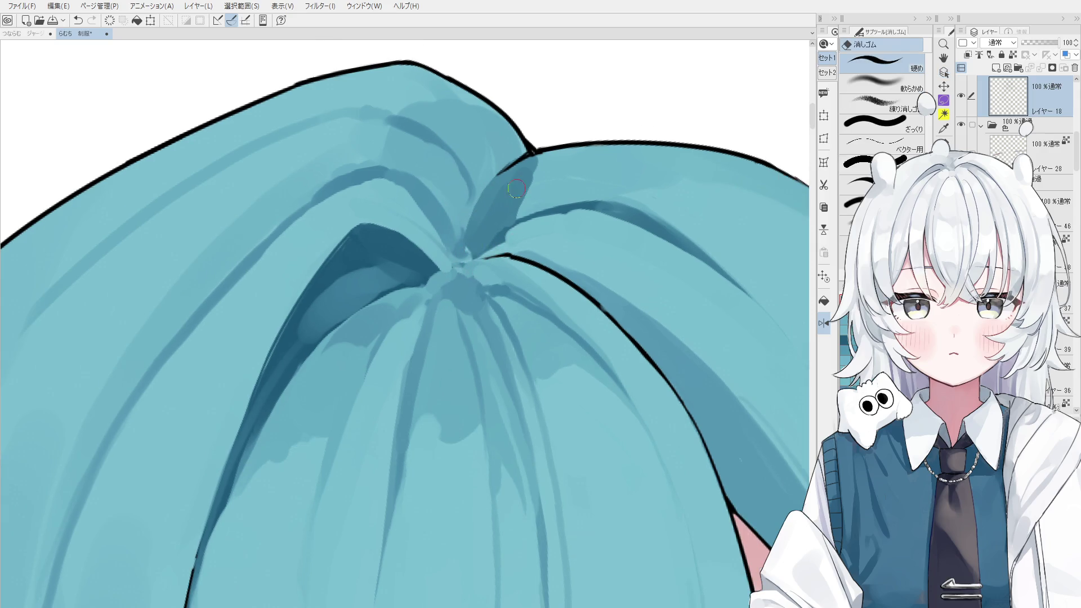
{"action": "left_click_drag", "start_coordinate": [523, 163], "coordinate": [521, 196]}
- Paint a dark blue diagonal stroke at the parting and select the layer beneath it
{"action": "key", "text": "b"}
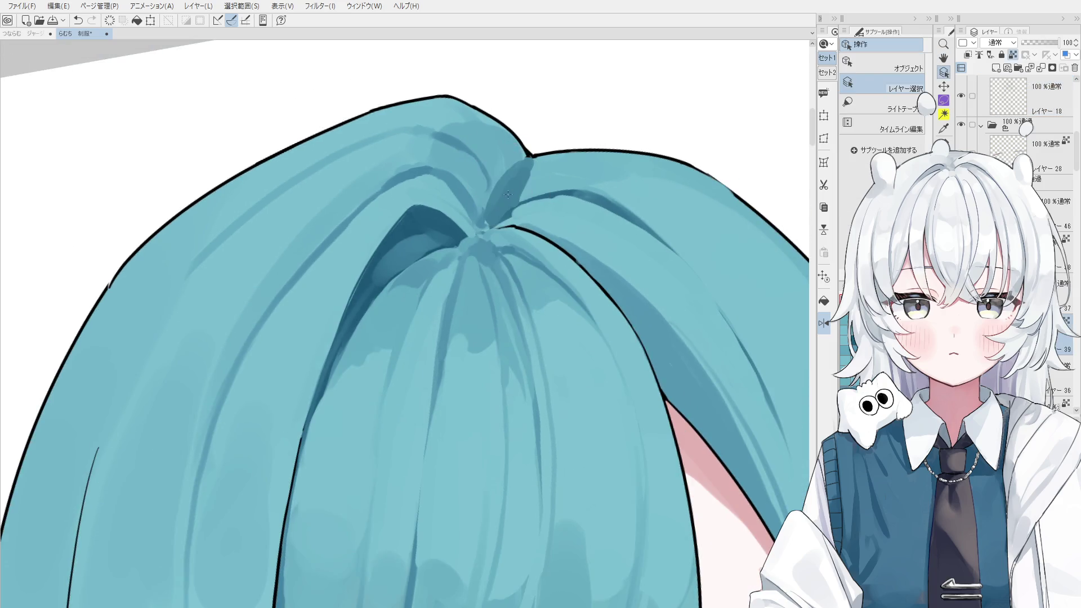
{"action": "left_click_drag", "start_coordinate": [528, 159], "coordinate": [485, 203]}
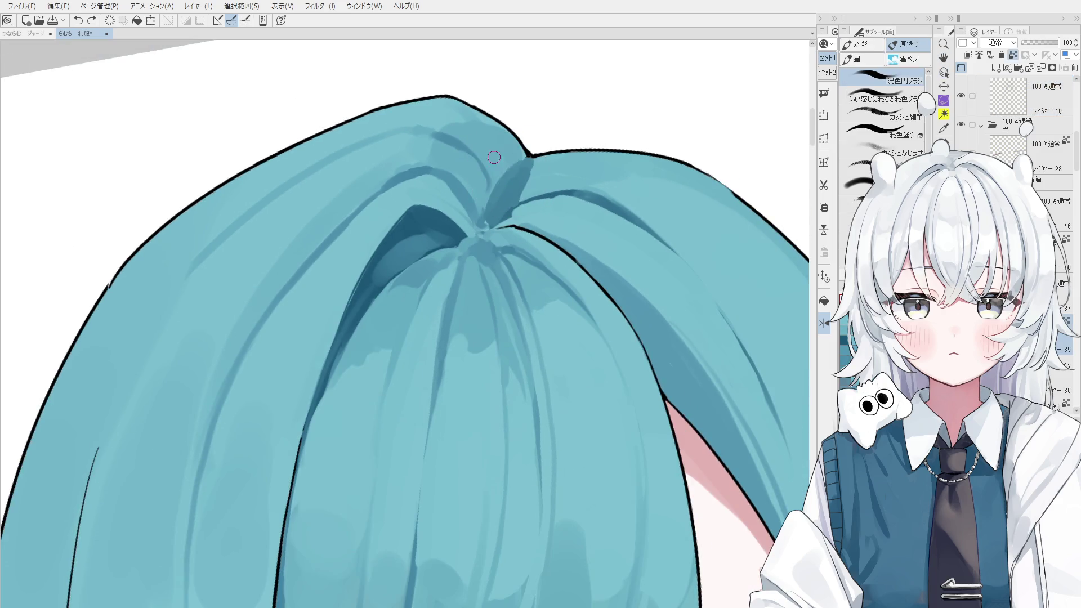
{"action": "key", "text": "o"}
{"action": "left_click", "coordinate": [507, 167]}
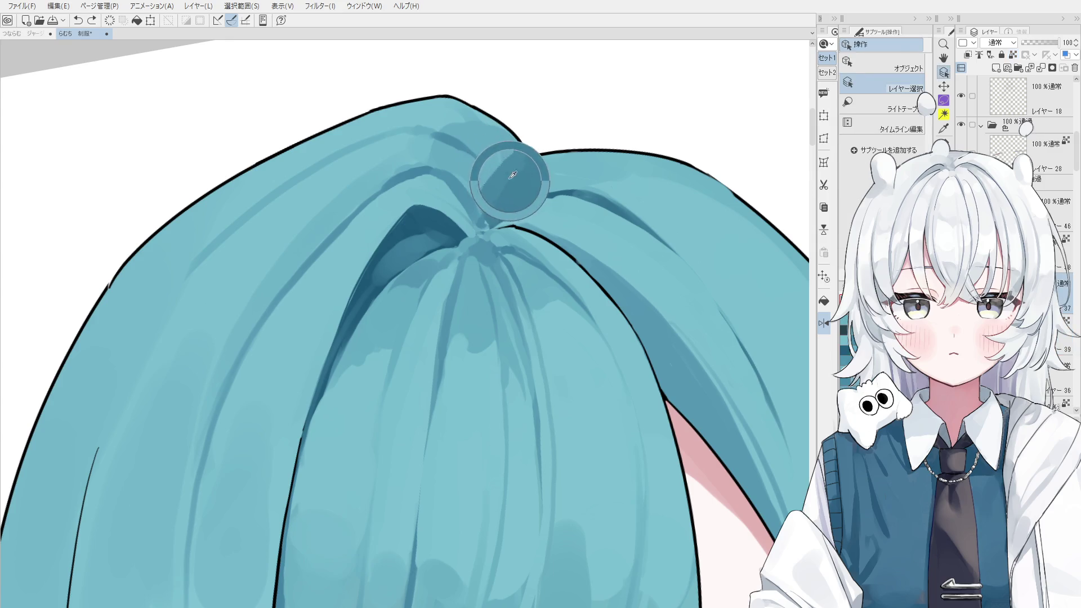
- With the blending brush active, zoom out and pan the view to the crown
{"action": "key", "text": "b"}
{"action": "scroll", "coordinate": [509, 211], "scroll_direction": "down", "scroll_amount": 1}
{"action": "scroll", "coordinate": [515, 198], "scroll_direction": "down", "scroll_amount": 1}
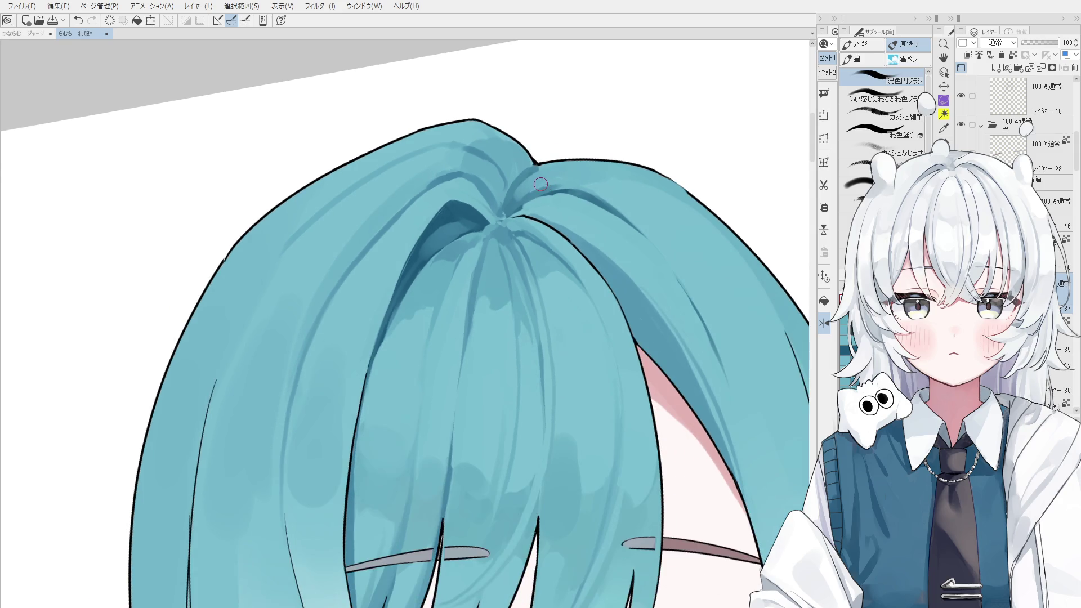
{"action": "scroll", "coordinate": [532, 180], "scroll_direction": "down", "scroll_amount": 1}
{"action": "scroll", "coordinate": [571, 177], "scroll_direction": "down", "scroll_amount": 4}
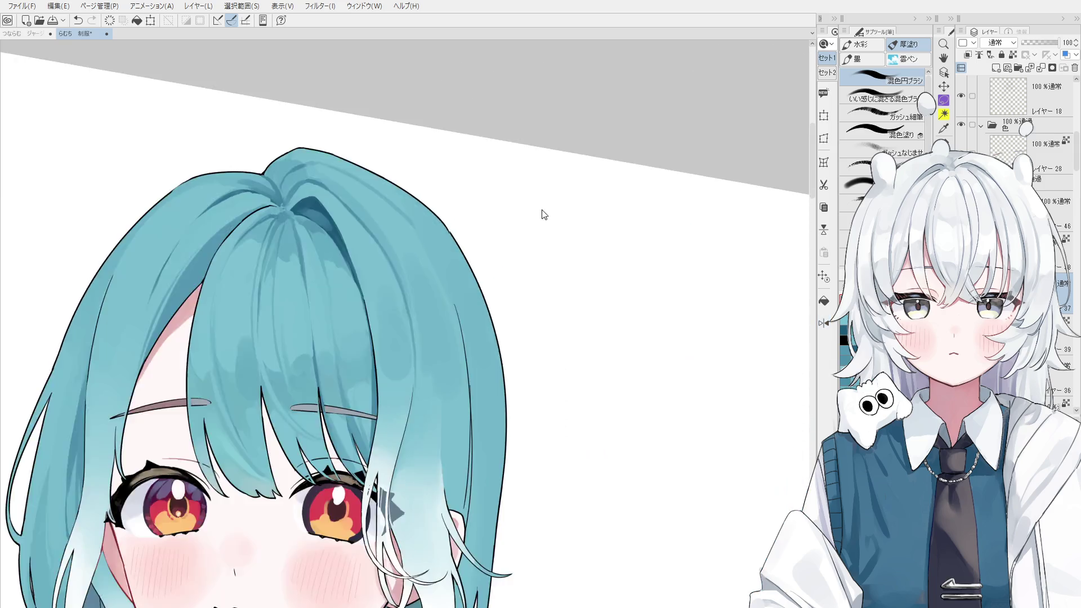
{"action": "scroll", "coordinate": [500, 195], "scroll_direction": "up", "scroll_amount": 2}
{"action": "scroll", "coordinate": [500, 196], "scroll_direction": "up", "scroll_amount": 2}
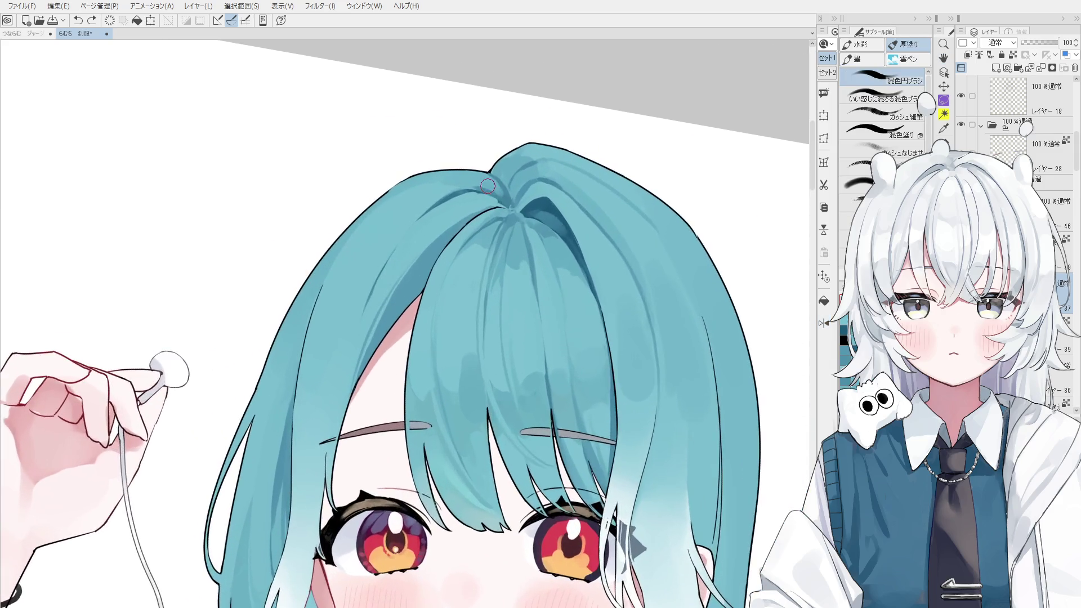
{"action": "scroll", "coordinate": [408, 209], "scroll_direction": "down", "scroll_amount": 1}
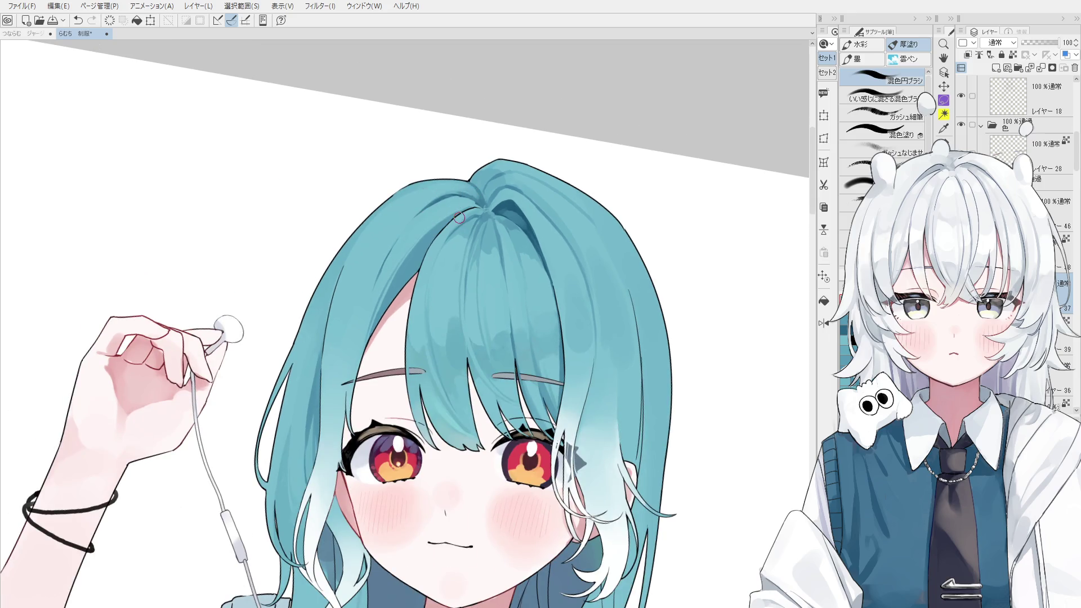
{"action": "left_click_drag", "start_coordinate": [459, 219], "coordinate": [511, 194]}
{"action": "scroll", "coordinate": [512, 194], "scroll_direction": "up", "scroll_amount": 1}
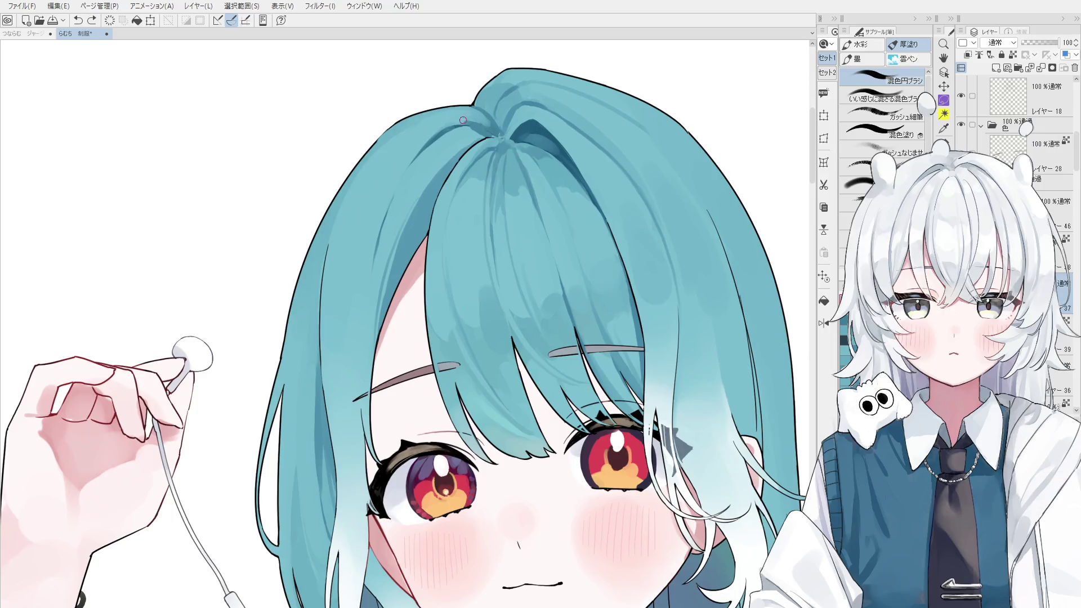
- Compare the crown mark with undo/redo, then paint a short dark stroke at the crown
{"action": "key", "text": "ctrl+z"}
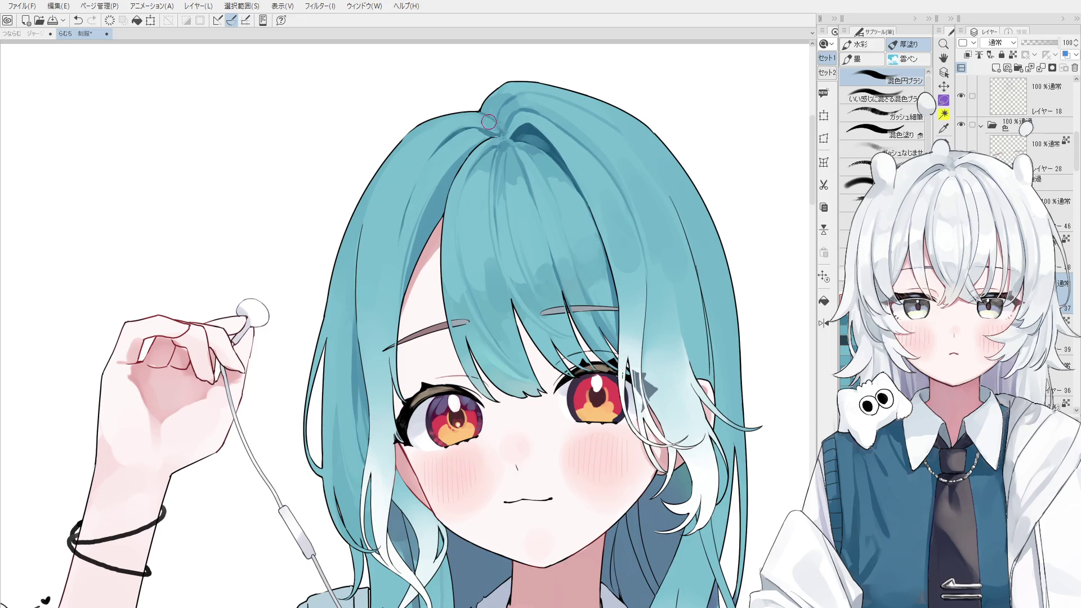
{"action": "key", "text": "ctrl+y"}
{"action": "key", "text": "ctrl+z"}
{"action": "key", "text": "ctrl+y"}
{"action": "key", "text": "ctrl+z"}
{"action": "key", "text": "ctrl+y"}
{"action": "key", "text": "ctrl+z"}
{"action": "left_click_drag", "start_coordinate": [483, 115], "coordinate": [503, 132]}
- Mirror the canvas, adjust the zoom, and test a tiny darker crown mark, then undo it
{"action": "key", "text": "h"}
{"action": "scroll", "coordinate": [473, 135], "scroll_direction": "up", "scroll_amount": 2}
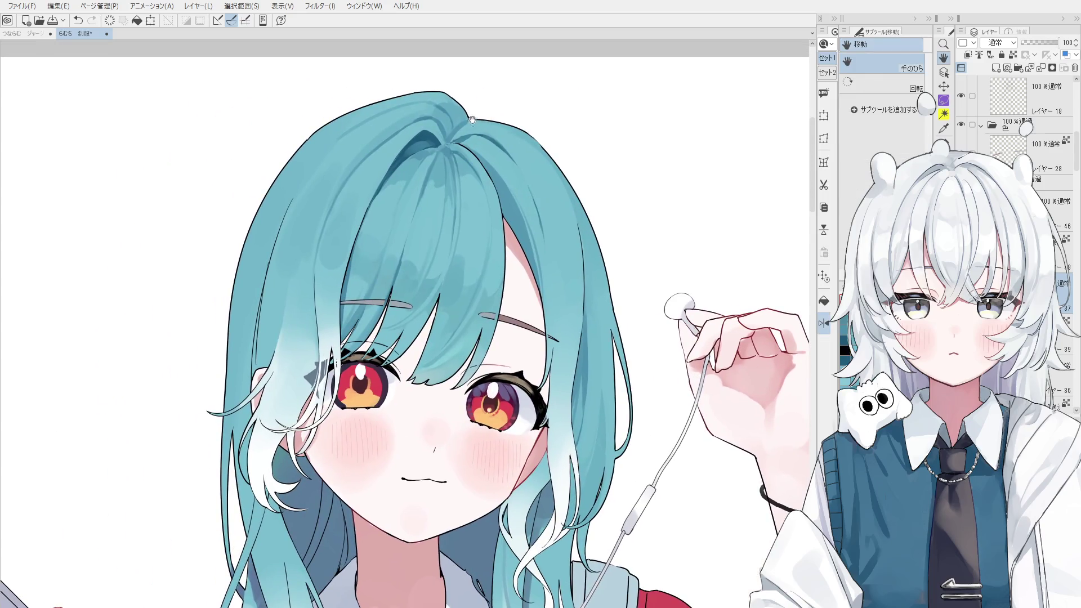
{"action": "scroll", "coordinate": [464, 133], "scroll_direction": "up", "scroll_amount": 2}
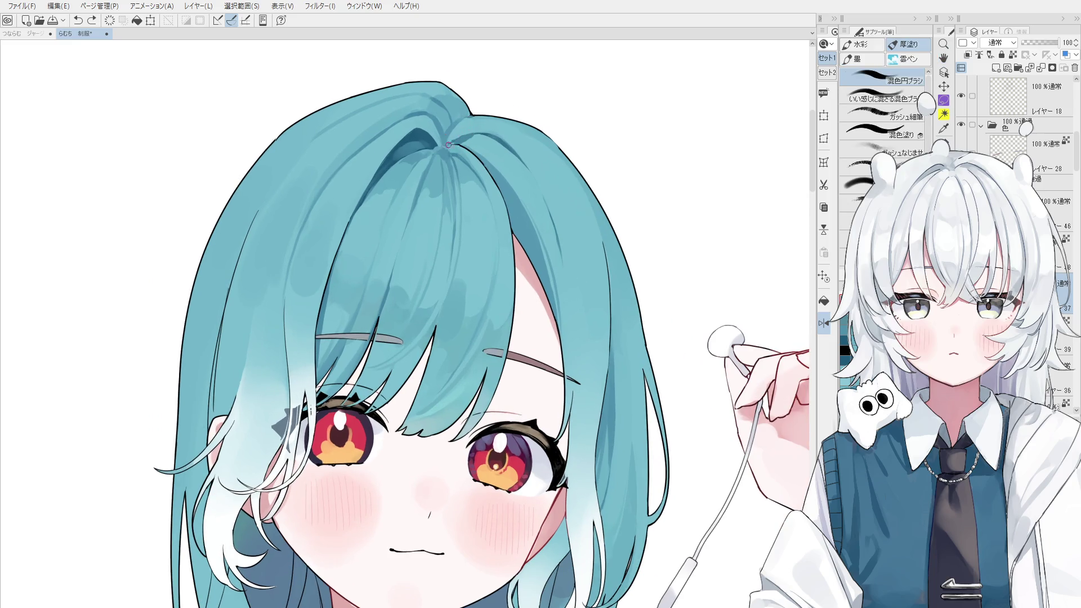
{"action": "scroll", "coordinate": [459, 138], "scroll_direction": "up", "scroll_amount": 1}
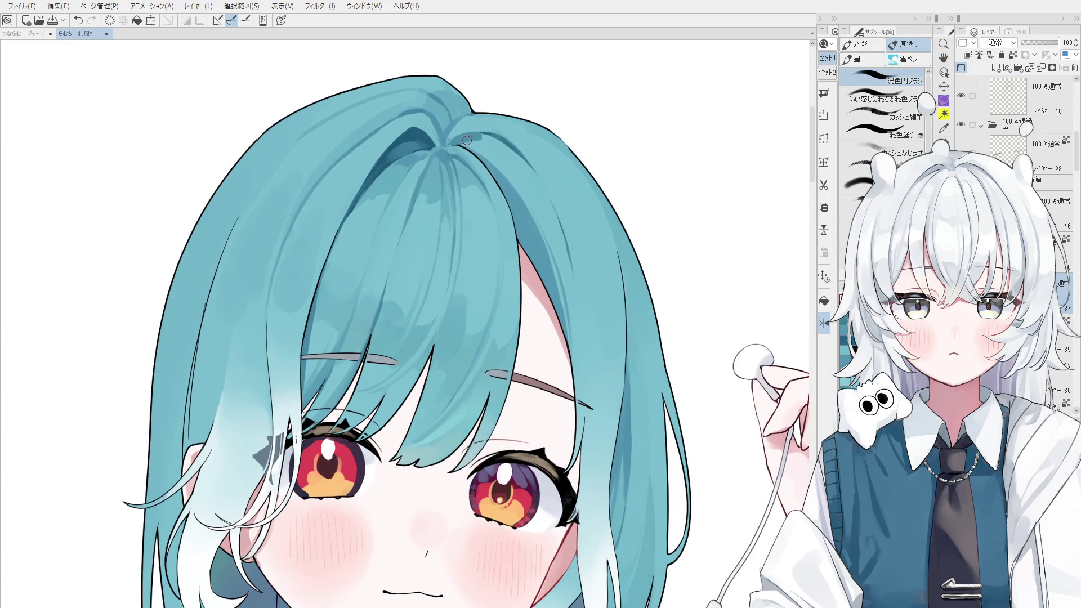
{"action": "scroll", "coordinate": [479, 136], "scroll_direction": "down", "scroll_amount": 1}
{"action": "scroll", "coordinate": [491, 139], "scroll_direction": "down", "scroll_amount": 1}
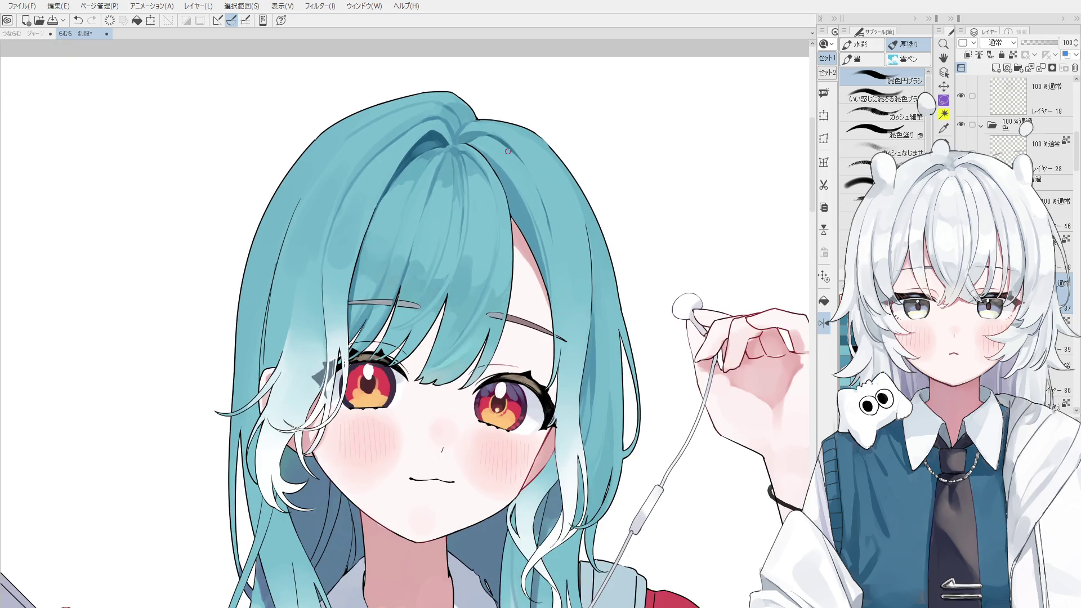
{"action": "scroll", "coordinate": [479, 141], "scroll_direction": "up", "scroll_amount": 2}
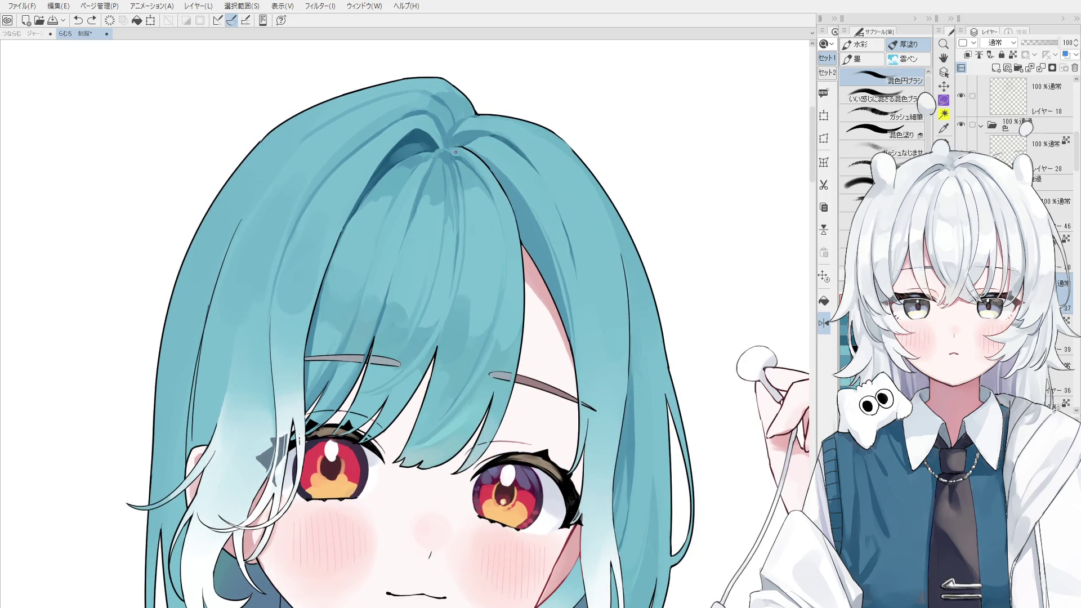
{"action": "scroll", "coordinate": [479, 140], "scroll_direction": "down", "scroll_amount": 2}
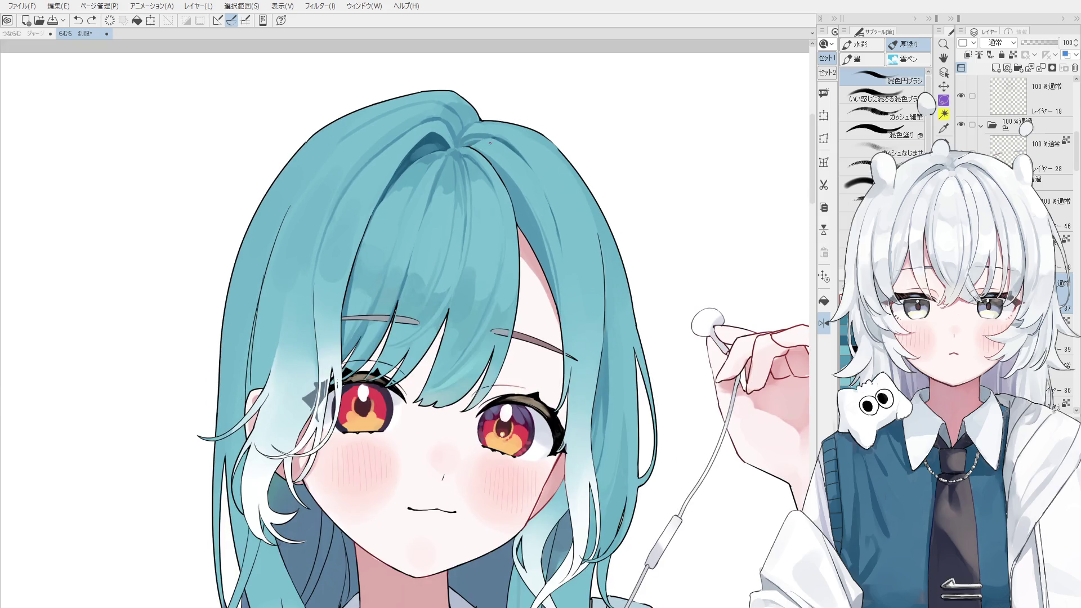
{"action": "mouse_move", "coordinate": [478, 139]}
{"action": "left_mouse_down"}
{"action": "mouse_move", "coordinate": [491, 140]}
{"action": "mouse_move", "coordinate": [485, 113]}
{"action": "mouse_move", "coordinate": [545, 191]}
{"action": "left_mouse_up"}
{"action": "key", "text": "ctrl+z"}
{"action": "key", "text": "o"}
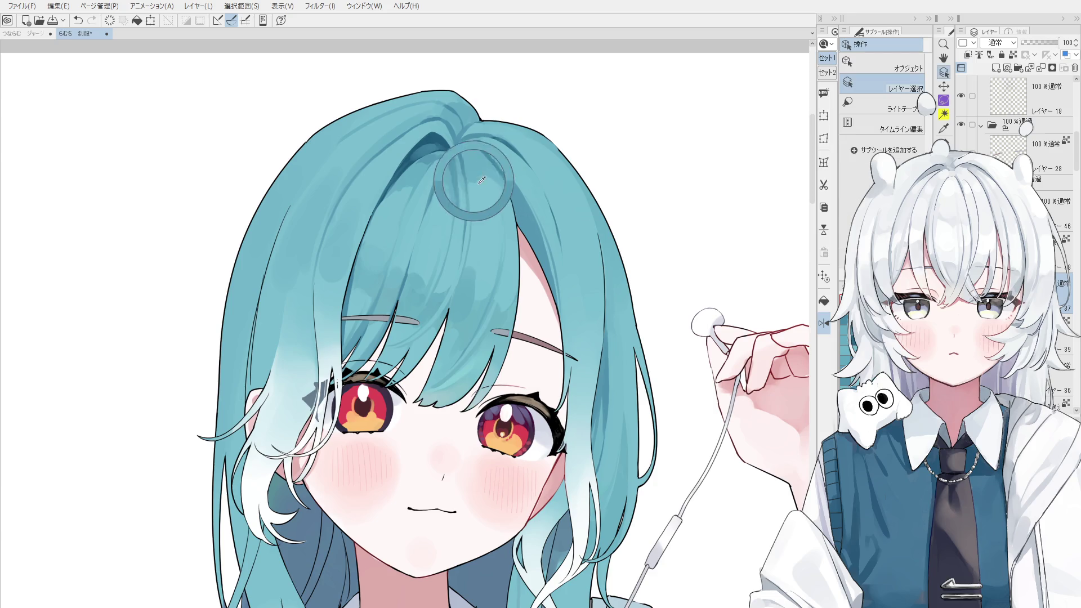
- Paint a small hair stroke, sample the teal hair colour, and undo the stroke
{"action": "key", "text": "b"}
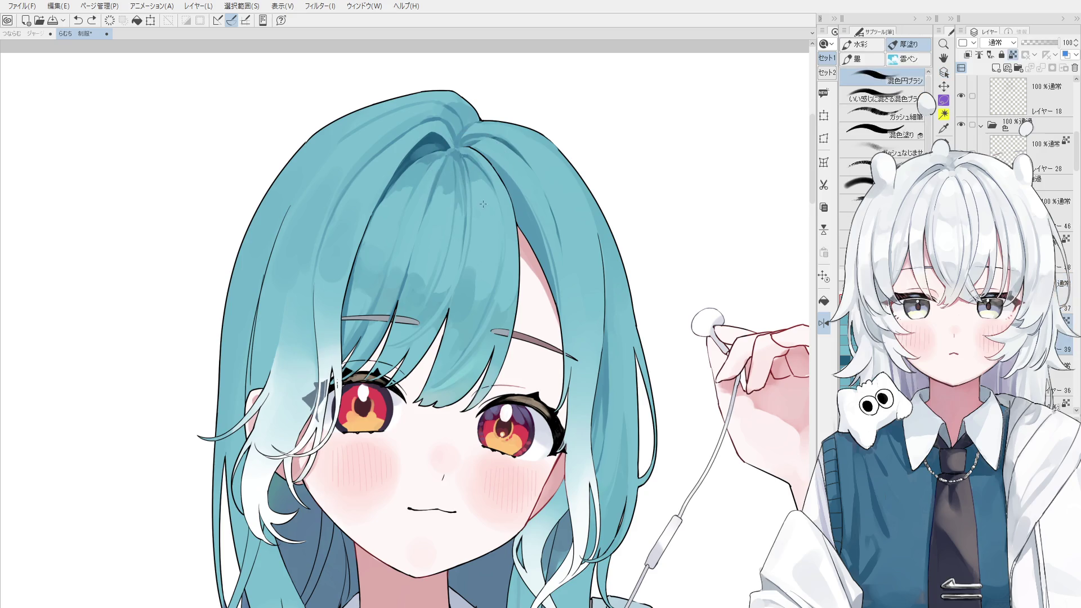
{"action": "scroll", "coordinate": [473, 180], "scroll_direction": "down", "scroll_amount": 1}
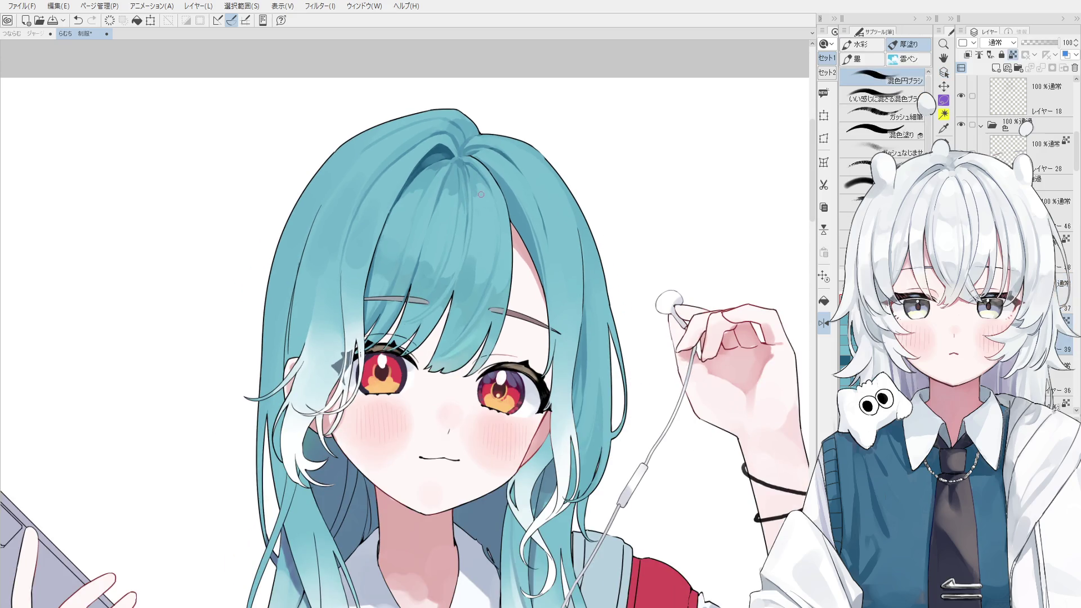
{"action": "scroll", "coordinate": [481, 195], "scroll_direction": "up", "scroll_amount": 1}
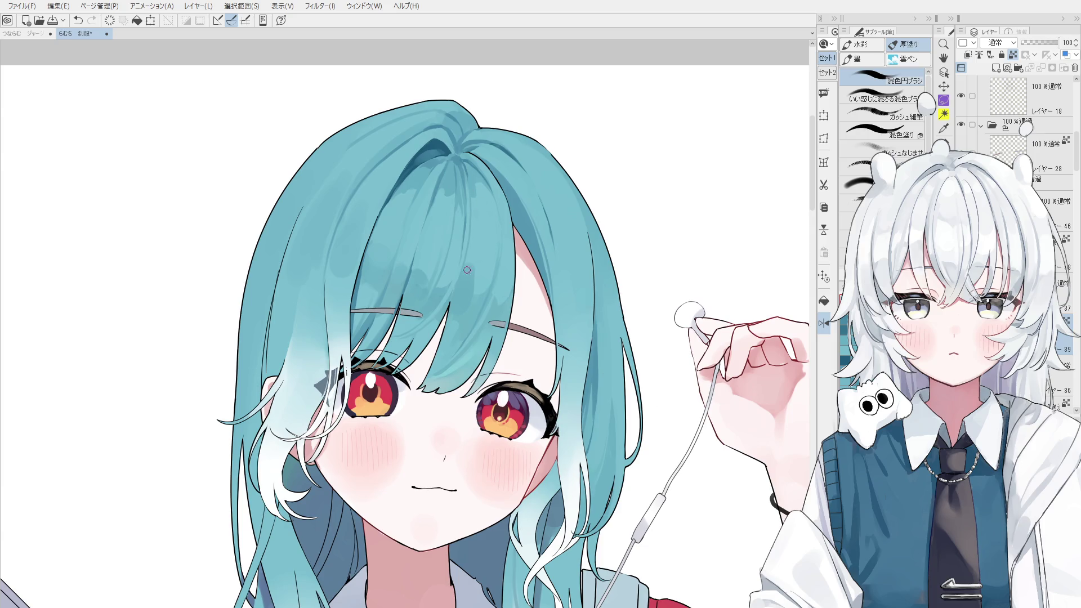
{"action": "scroll", "coordinate": [474, 186], "scroll_direction": "up", "scroll_amount": 1}
{"action": "left_click_drag", "start_coordinate": [476, 195], "coordinate": [483, 203]}
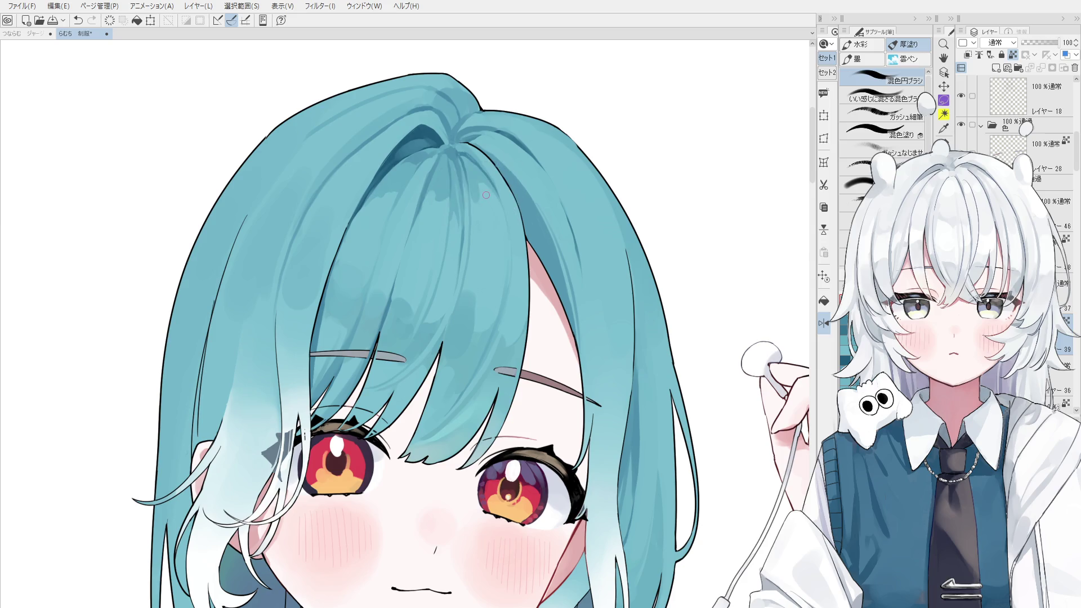
{"action": "left_click", "coordinate": [509, 246], "text": "alt"}
{"action": "left_click_drag", "start_coordinate": [508, 246], "coordinate": [478, 202]}
{"action": "key", "text": "ctrl+z"}
- Repaint near the crown with the sampled teal hair colour, resampling it
{"action": "key", "text": "ctrl+y"}
{"action": "key", "text": "ctrl+z"}
{"action": "left_click", "coordinate": [488, 195], "text": "alt"}
{"action": "left_click_drag", "start_coordinate": [482, 202], "coordinate": [483, 214]}
{"action": "left_click", "coordinate": [476, 194], "text": "alt"}
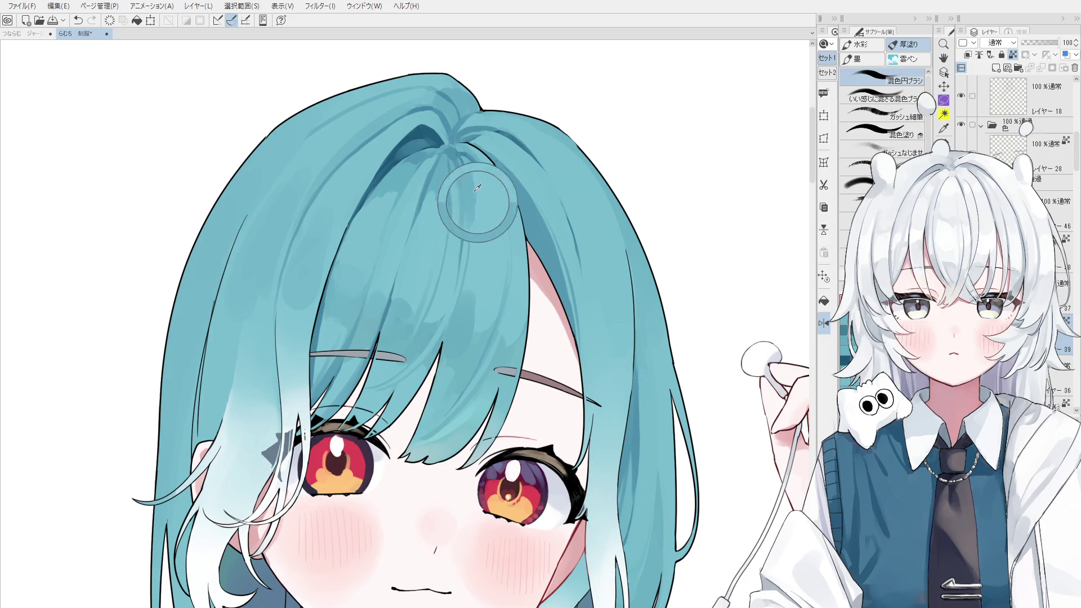
{"action": "left_click", "coordinate": [474, 188], "text": "alt"}
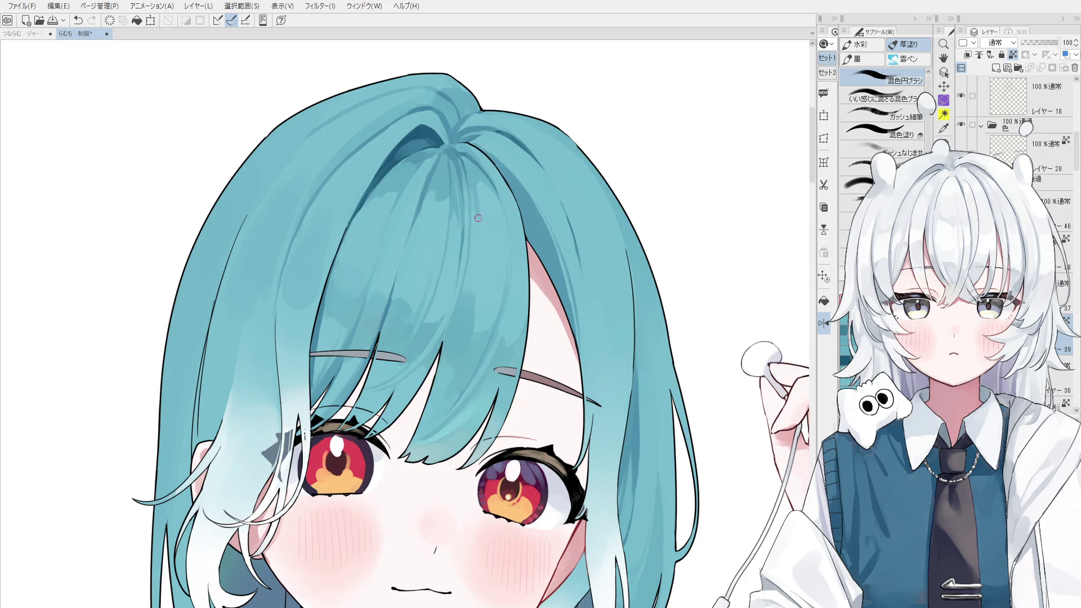
{"action": "scroll", "coordinate": [484, 237], "scroll_direction": "down", "scroll_amount": 3}
{"action": "scroll", "coordinate": [487, 245], "scroll_direction": "up", "scroll_amount": 3}
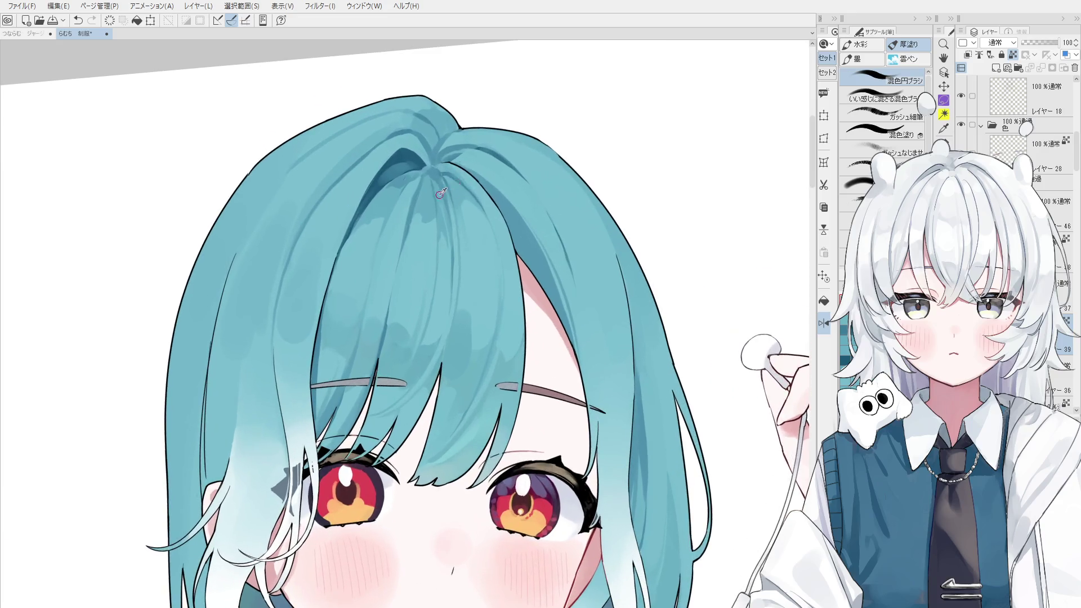
- Nudge the view slightly, then paint and undo a small stroke on the hair
{"action": "key", "text": "h"}
{"action": "left_click_drag", "start_coordinate": [434, 210], "coordinate": [438, 215]}
{"action": "key", "text": "b"}
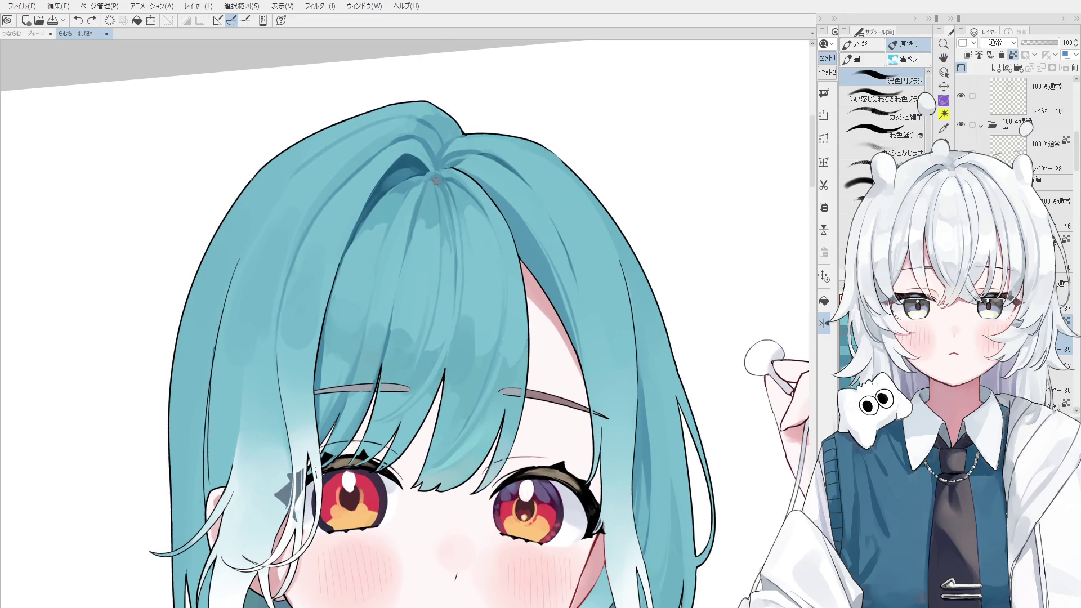
{"action": "key", "text": "ctrl+z"}
{"action": "key", "text": "ctrl+z"}
{"action": "mouse_move", "coordinate": [438, 185]}
{"action": "left_mouse_down"}
{"action": "mouse_move", "coordinate": [445, 200]}
{"action": "mouse_move", "coordinate": [450, 191]}
{"action": "mouse_move", "coordinate": [446, 214]}
{"action": "left_mouse_up"}
{"action": "key", "text": "ctrl+z"}
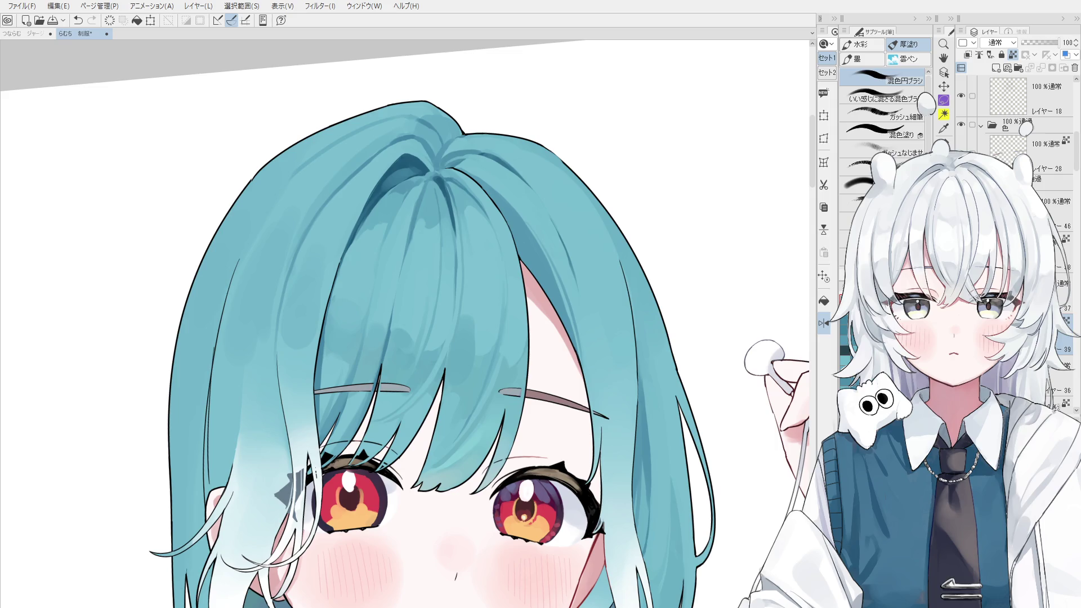
- Alt-pick hair colours at the parting and paint trial blending strokes, undoing the unwanted ones
{"action": "scroll", "coordinate": [441, 225], "scroll_direction": "down", "scroll_amount": 3}
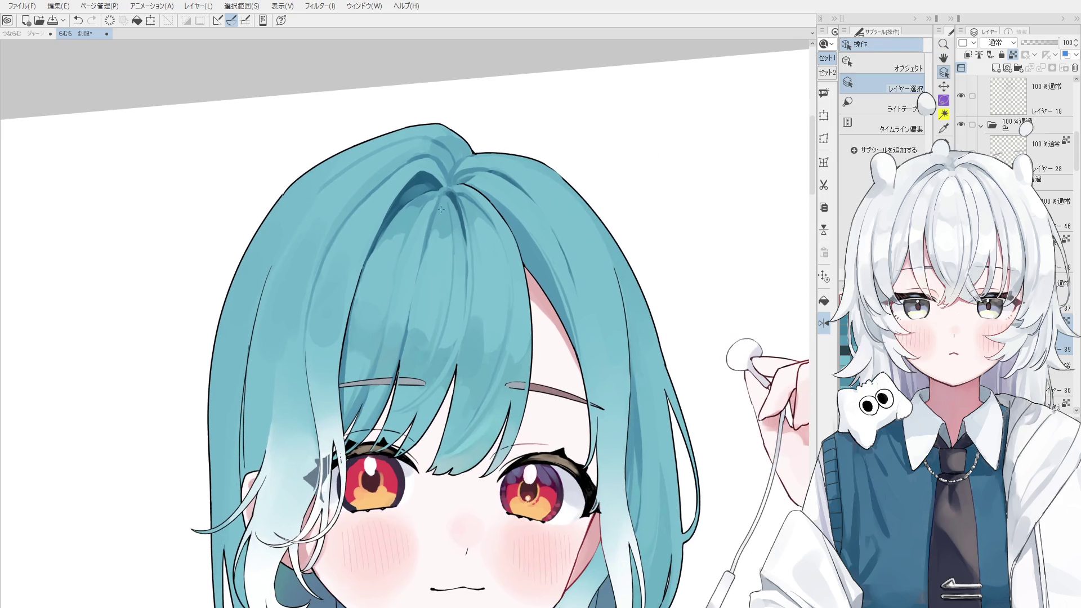
{"action": "scroll", "coordinate": [441, 225], "scroll_direction": "up", "scroll_amount": 4}
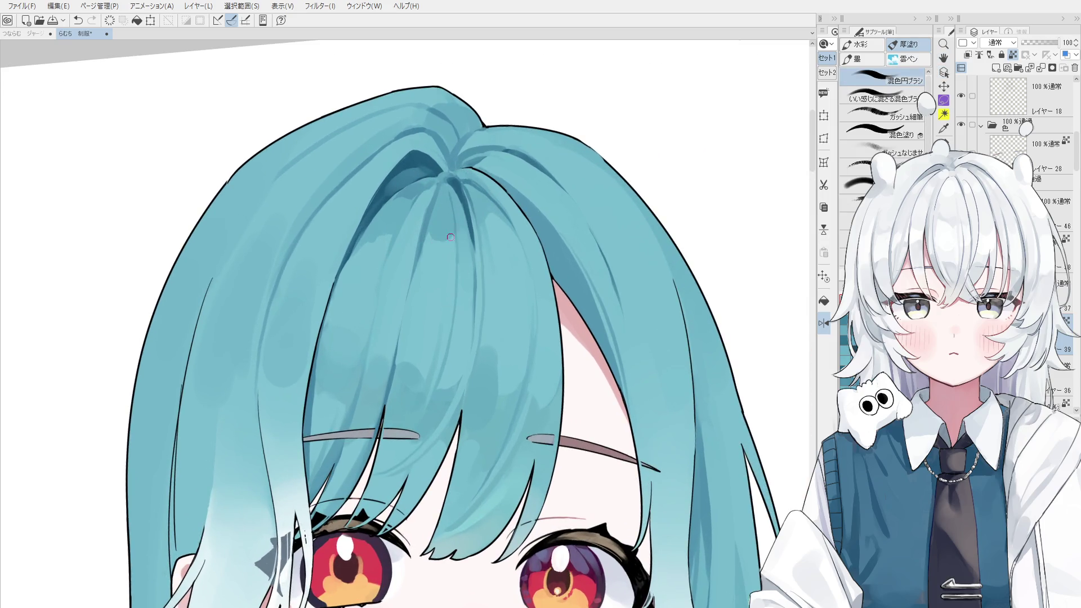
{"action": "mouse_move", "coordinate": [453, 194]}
{"action": "left_mouse_down"}
{"action": "mouse_move", "coordinate": [454, 234]}
{"action": "mouse_move", "coordinate": [450, 226]}
{"action": "left_mouse_up"}
{"action": "scroll", "coordinate": [453, 250], "scroll_direction": "down", "scroll_amount": 2}
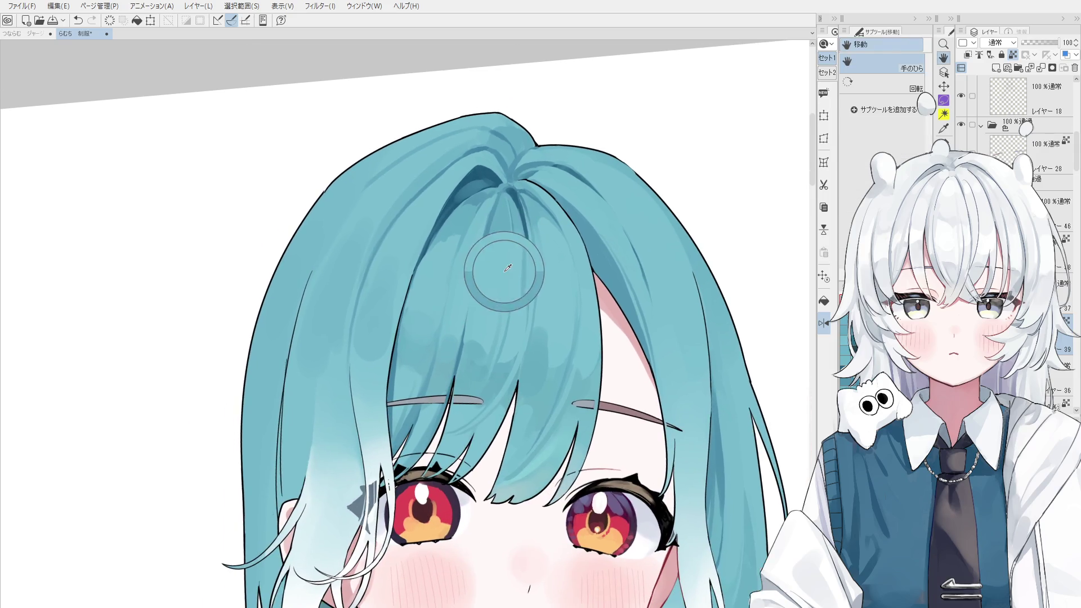
{"action": "scroll", "coordinate": [490, 226], "scroll_direction": "up", "scroll_amount": 3}
{"action": "left_click_drag", "start_coordinate": [479, 237], "coordinate": [498, 185]}
{"action": "key", "text": "ctrl+z"}
{"action": "left_click", "coordinate": [483, 241], "text": "alt"}
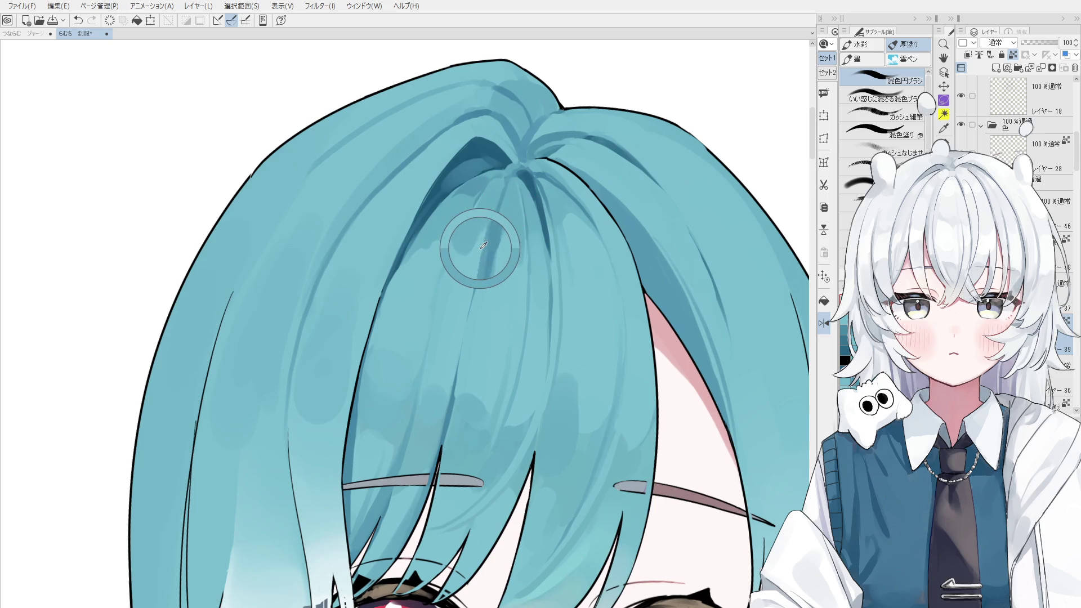
{"action": "scroll", "coordinate": [502, 221], "scroll_direction": "down", "scroll_amount": 2}
{"action": "scroll", "coordinate": [491, 209], "scroll_direction": "up", "scroll_amount": 1}
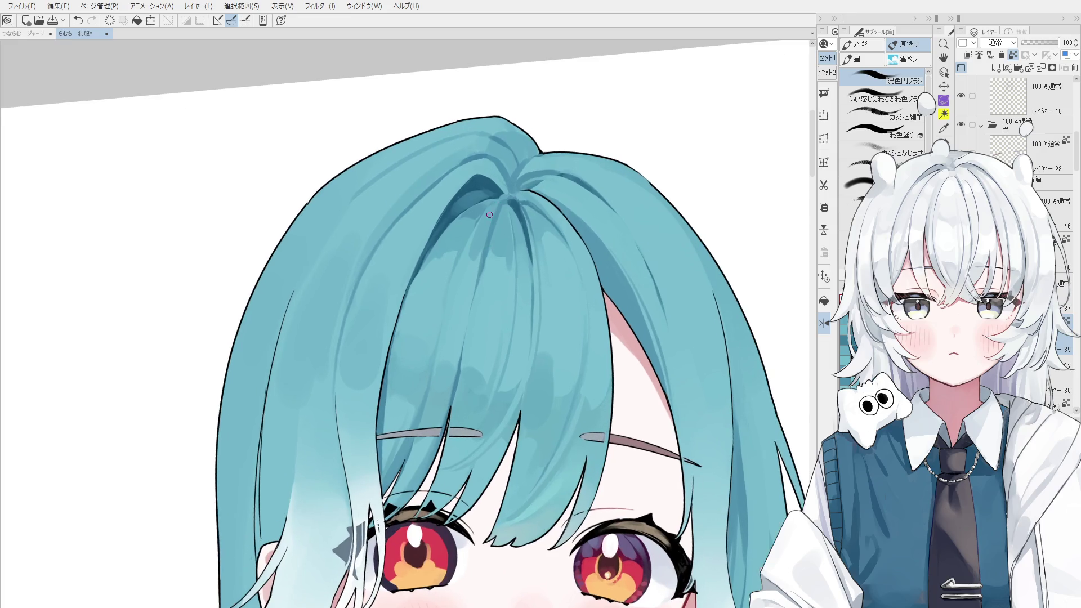
{"action": "left_click", "coordinate": [496, 217], "text": "alt"}
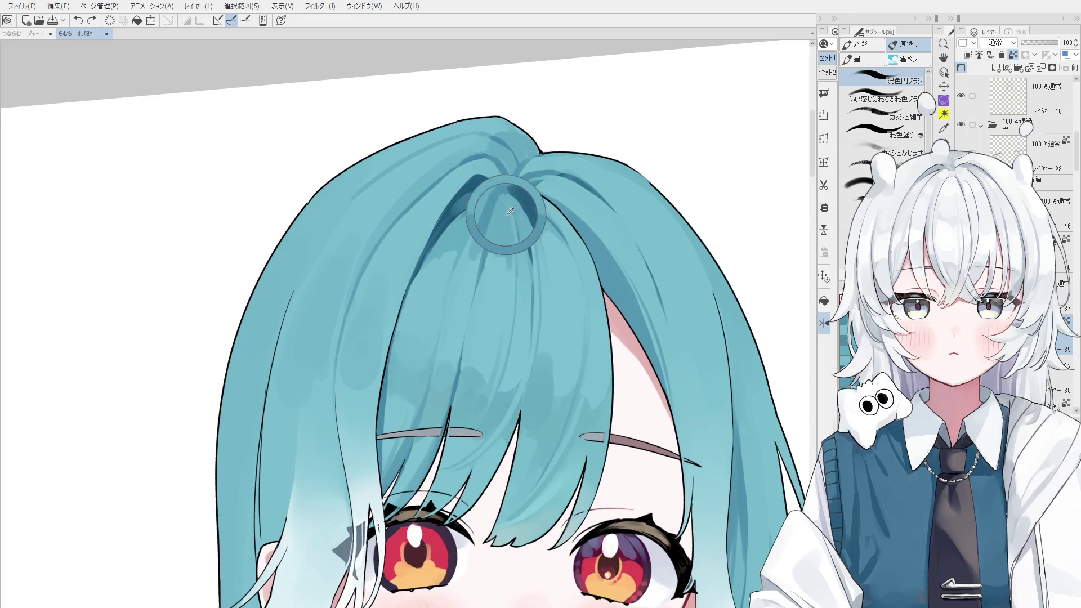
{"action": "scroll", "coordinate": [495, 212], "scroll_direction": "up", "scroll_amount": 2}
{"action": "left_click", "coordinate": [492, 195], "text": "alt"}
{"action": "left_click_drag", "start_coordinate": [485, 228], "coordinate": [500, 198]}
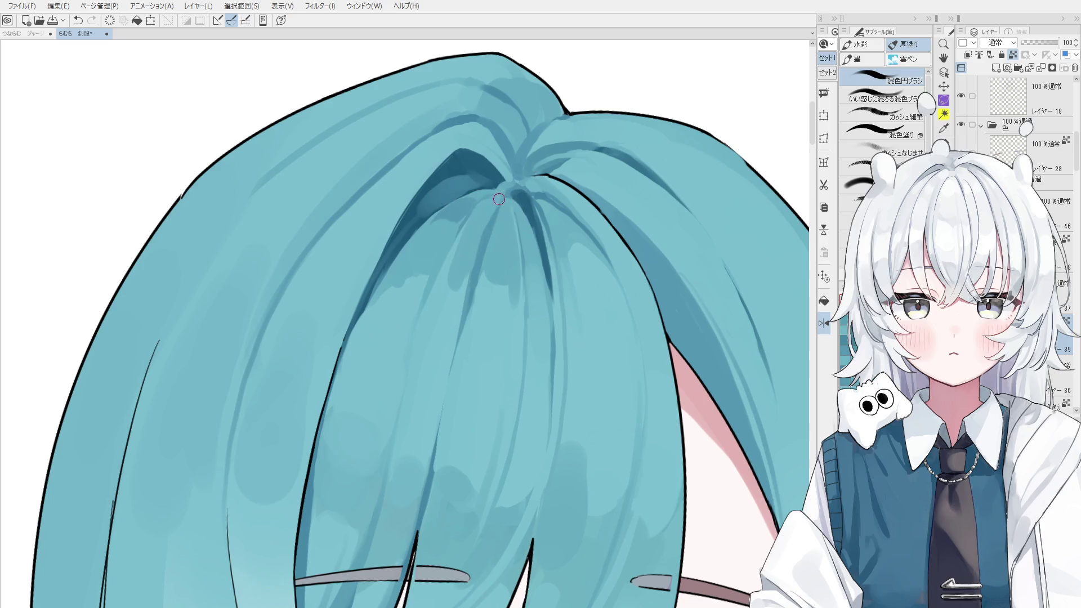
{"action": "key", "text": "ctrl+z"}
- Sample the dark parting shade, add a stroke at the parting, and discard a trial lower-strand stroke
{"action": "left_click", "coordinate": [513, 190], "text": "alt"}
{"action": "scroll", "coordinate": [520, 198], "scroll_direction": "down", "scroll_amount": 1}
{"action": "mouse_move", "coordinate": [519, 198]}
{"action": "left_mouse_down"}
{"action": "mouse_move", "coordinate": [510, 201]}
{"action": "mouse_move", "coordinate": [531, 215]}
{"action": "left_mouse_up"}
{"action": "left_click", "coordinate": [519, 212], "text": "alt"}
{"action": "scroll", "coordinate": [533, 219], "scroll_direction": "down", "scroll_amount": 3}
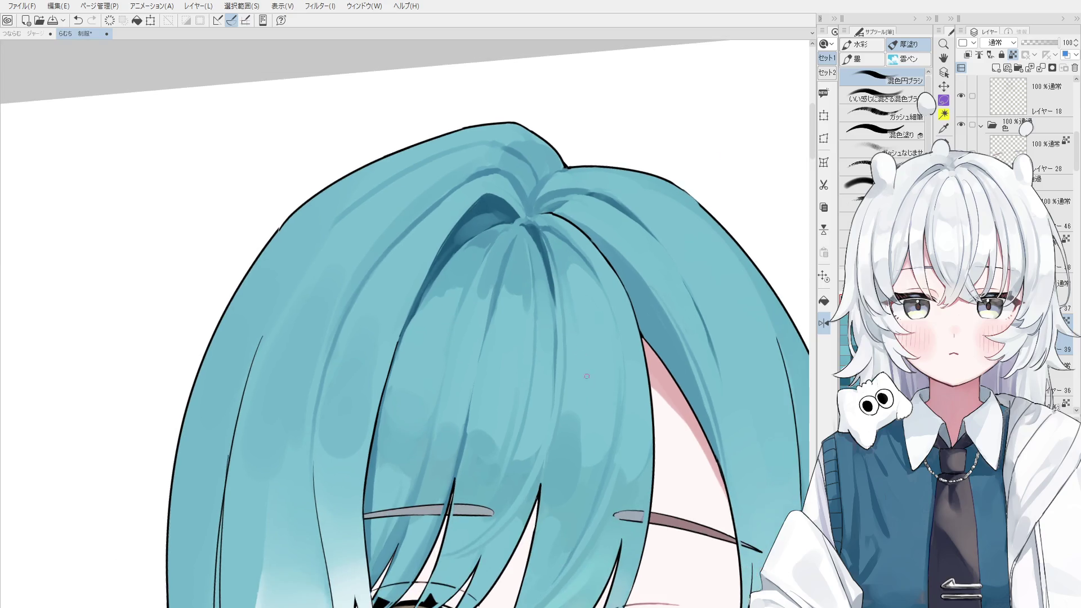
{"action": "left_click_drag", "start_coordinate": [549, 270], "coordinate": [549, 319]}
{"action": "key", "text": "ctrl+z"}
{"action": "key", "text": "ctrl+y"}
{"action": "key", "text": "ctrl+z"}
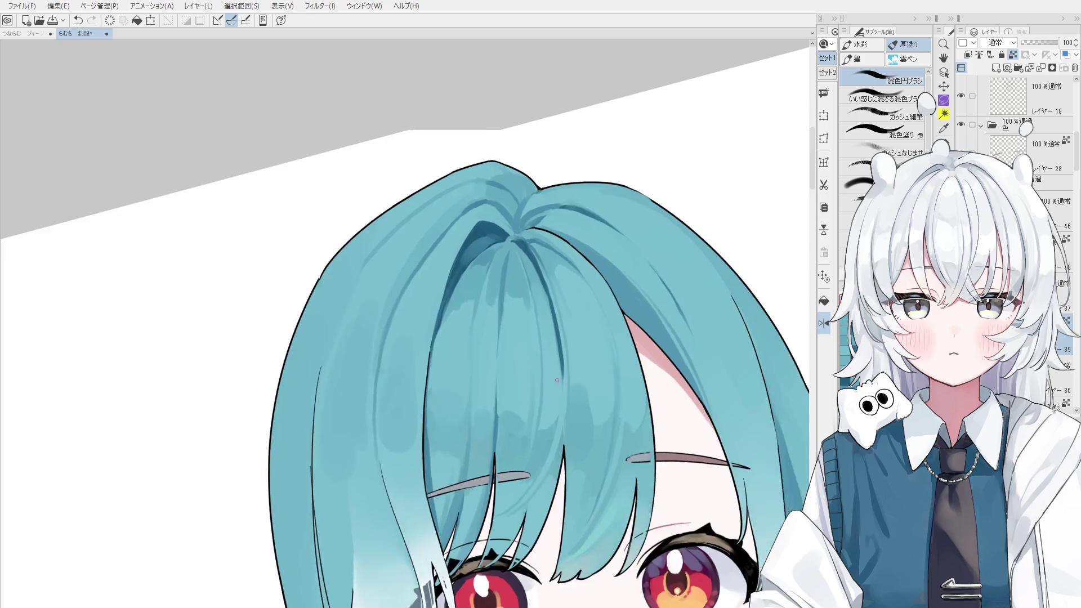
- Lighten the dark strand below the parting with sampled lighter hair colours
{"action": "scroll", "coordinate": [549, 294], "scroll_direction": "down", "scroll_amount": 2}
{"action": "left_click", "coordinate": [531, 265], "text": "alt"}
{"action": "left_click_drag", "start_coordinate": [529, 264], "coordinate": [549, 314]}
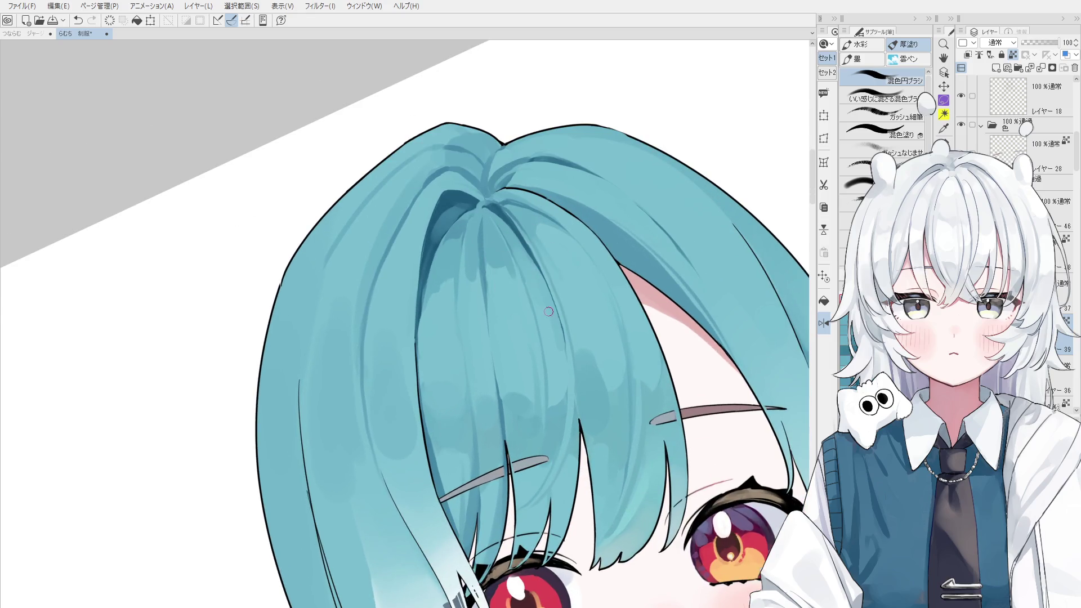
{"action": "scroll", "coordinate": [552, 317], "scroll_direction": "down", "scroll_amount": 1}
{"action": "left_click", "coordinate": [552, 311], "text": "alt"}
{"action": "left_click", "coordinate": [532, 259], "text": "alt"}
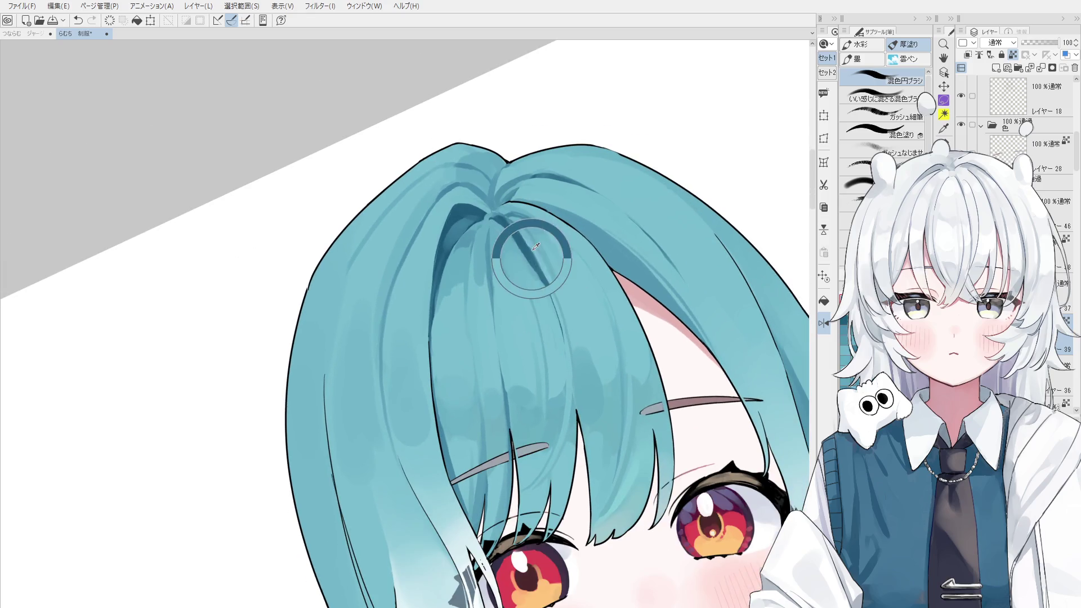
{"action": "key", "text": "ctrl+y"}
{"action": "key", "text": "ctrl+z"}
{"action": "left_click", "coordinate": [530, 257], "text": "alt"}
{"action": "left_click", "coordinate": [554, 282], "text": "alt"}
{"action": "left_click_drag", "start_coordinate": [554, 282], "coordinate": [561, 330]}
{"action": "left_click_drag", "start_coordinate": [546, 282], "coordinate": [561, 339]}
{"action": "key", "text": "ctrl+z"}
{"action": "mouse_move", "coordinate": [554, 301]}
{"action": "left_mouse_down"}
{"action": "mouse_move", "coordinate": [563, 376]}
{"action": "mouse_move", "coordinate": [558, 338]}
{"action": "left_mouse_up"}
- Toggle undo and redo to compare the strand with and without the light stroke
{"action": "left_click", "coordinate": [593, 387], "text": "alt"}
{"action": "key", "text": "ctrl+z"}
{"action": "key", "text": "ctrl+z"}
{"action": "key", "text": "ctrl+y"}
{"action": "key", "text": "ctrl+z"}
{"action": "key", "text": "ctrl+y"}
{"action": "key", "text": "ctrl+z"}
{"action": "key", "text": "ctrl+y"}
{"action": "key", "text": "ctrl+z"}
{"action": "key", "text": "ctrl+y"}
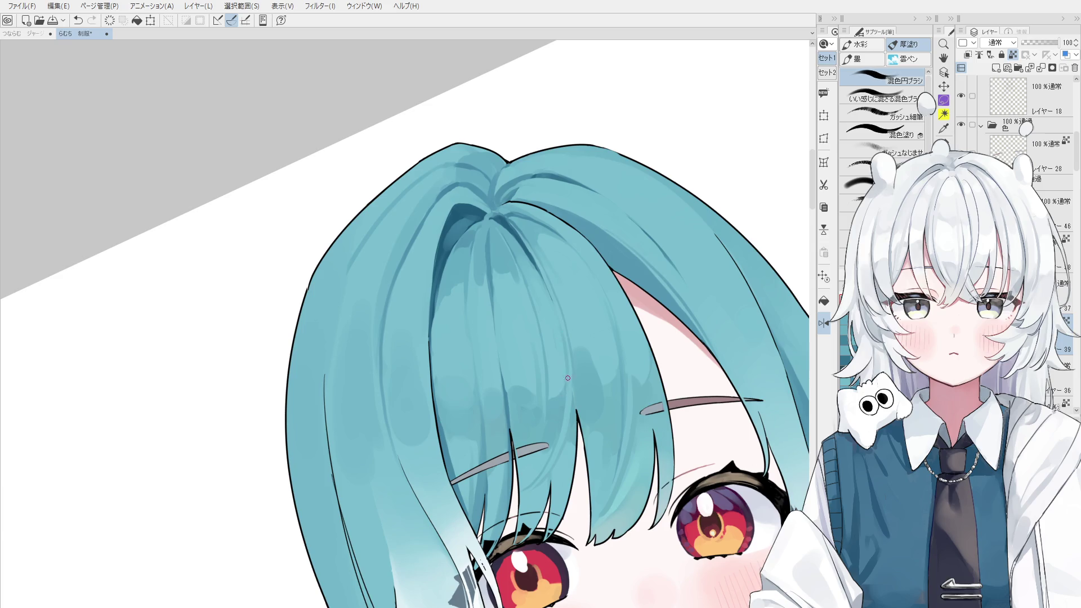
- Recentre the hair in view and reshape and blend the dark shadow at the parting
{"action": "key", "text": "space"}
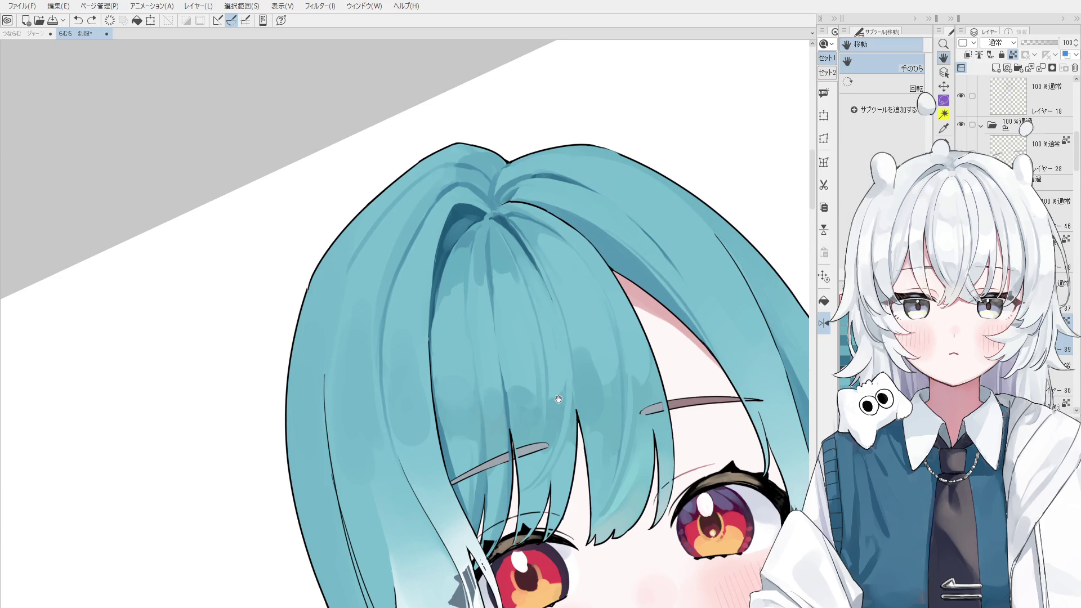
{"action": "left_click_drag", "start_coordinate": [551, 402], "coordinate": [559, 379]}
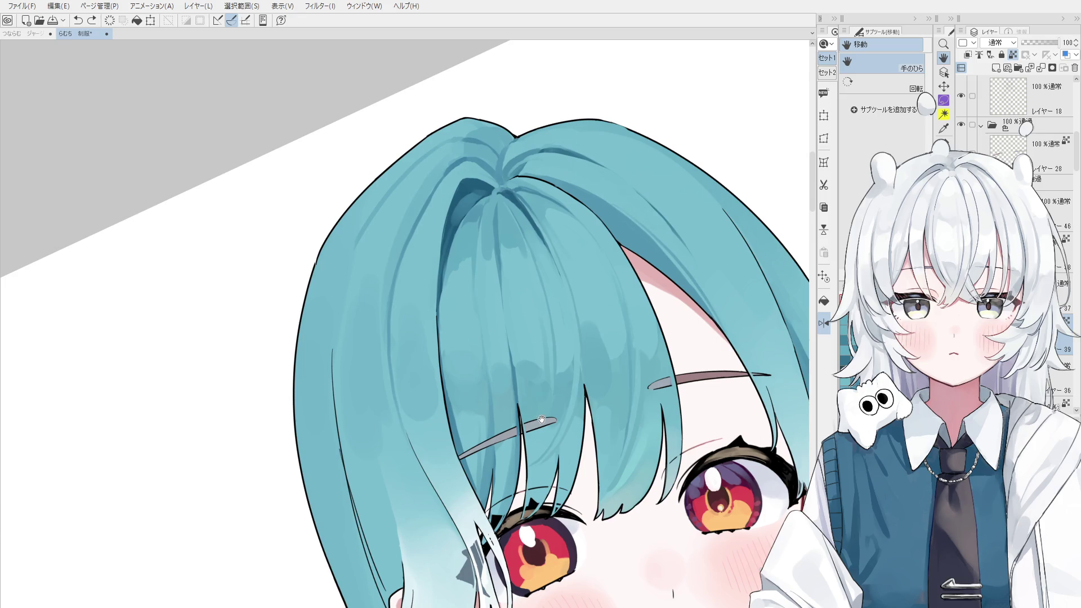
{"action": "key", "text": "o"}
{"action": "key", "text": "b"}
{"action": "scroll", "coordinate": [506, 207], "scroll_direction": "up", "scroll_amount": 2}
{"action": "scroll", "coordinate": [506, 207], "scroll_direction": "down", "scroll_amount": 3}
{"action": "scroll", "coordinate": [507, 207], "scroll_direction": "up", "scroll_amount": 2}
{"action": "scroll", "coordinate": [538, 234], "scroll_direction": "up", "scroll_amount": 1}
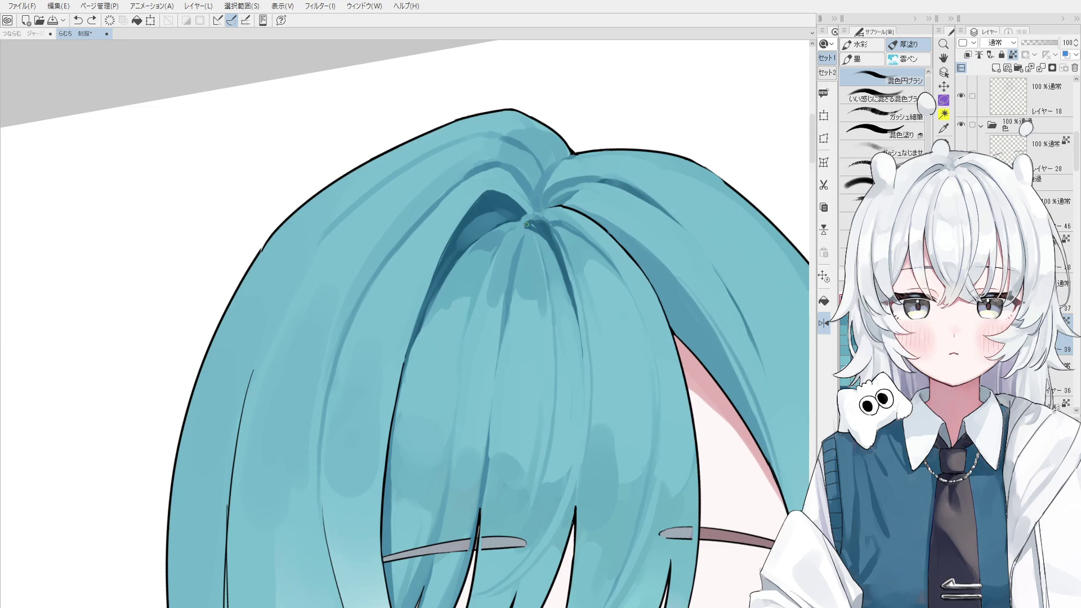
{"action": "scroll", "coordinate": [534, 224], "scroll_direction": "up", "scroll_amount": 1}
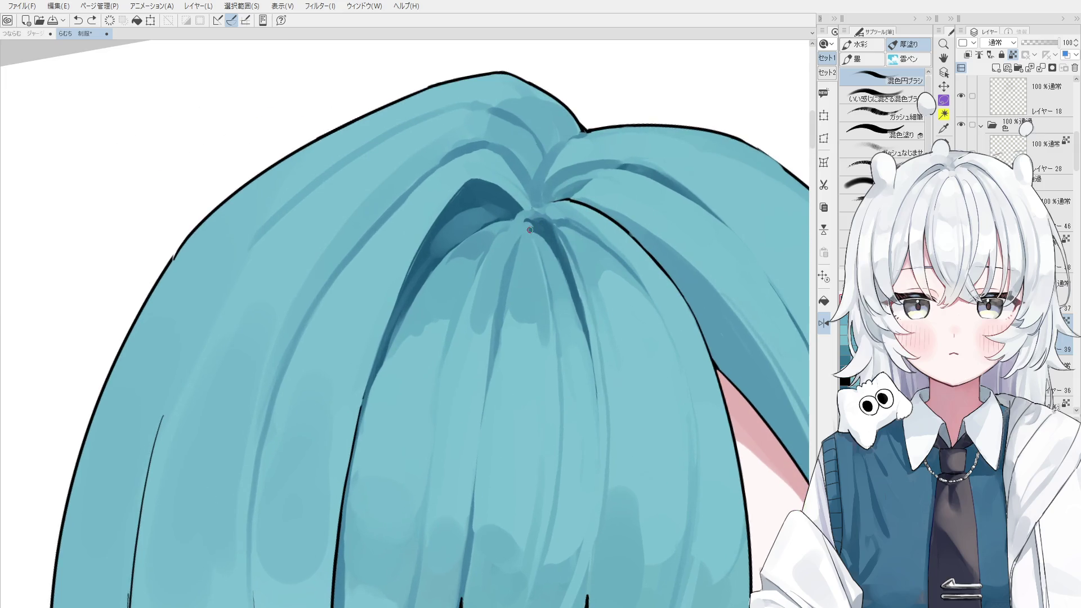
{"action": "left_click_drag", "start_coordinate": [533, 223], "coordinate": [525, 220]}
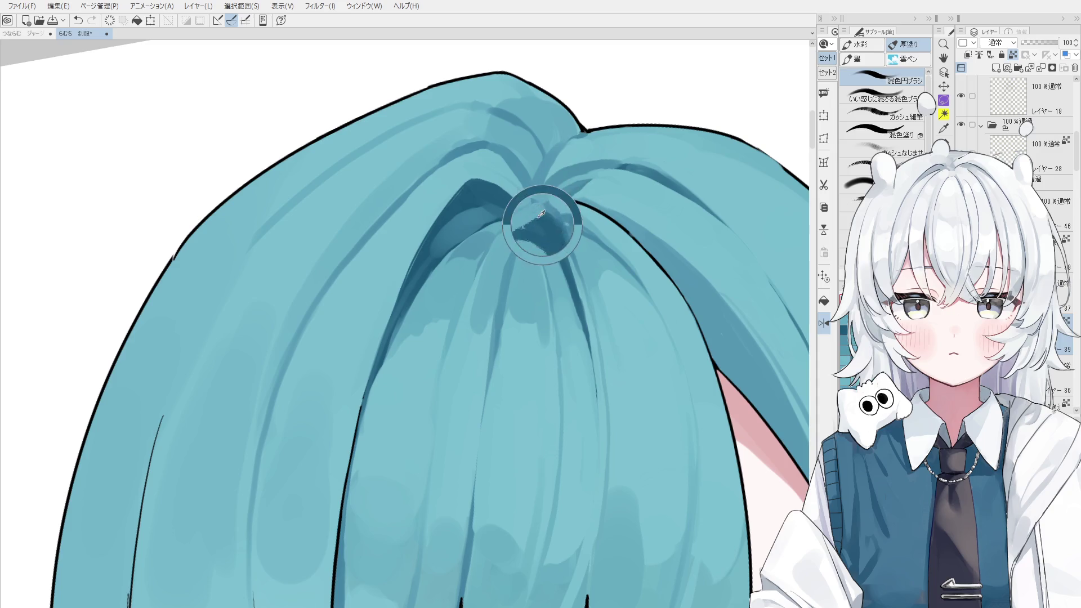
- Try several dark pen lines along the parting and undo each of them
{"action": "scroll", "coordinate": [542, 217], "scroll_direction": "down", "scroll_amount": 1}
{"action": "scroll", "coordinate": [571, 280], "scroll_direction": "down", "scroll_amount": 1}
{"action": "scroll", "coordinate": [520, 222], "scroll_direction": "up", "scroll_amount": 2}
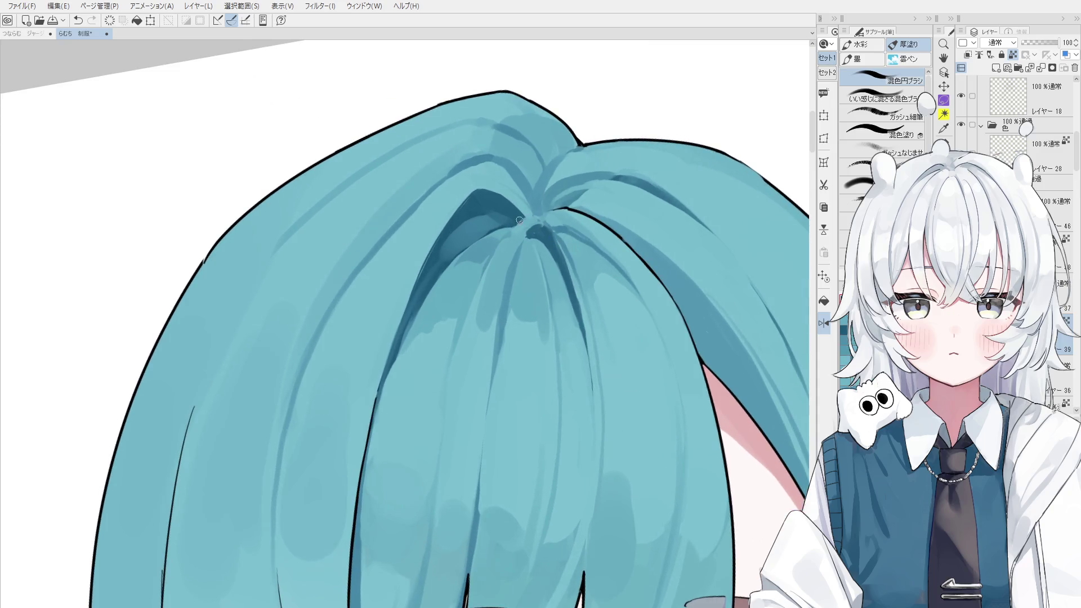
{"action": "scroll", "coordinate": [523, 225], "scroll_direction": "down", "scroll_amount": 2}
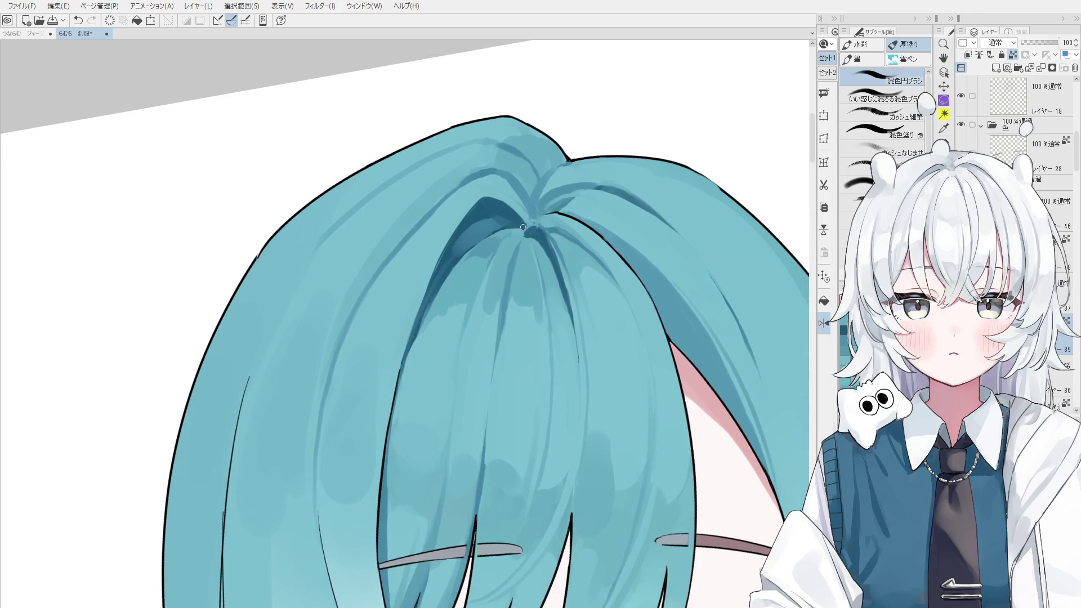
{"action": "scroll", "coordinate": [524, 228], "scroll_direction": "up", "scroll_amount": 1}
{"action": "scroll", "coordinate": [558, 240], "scroll_direction": "down", "scroll_amount": 2}
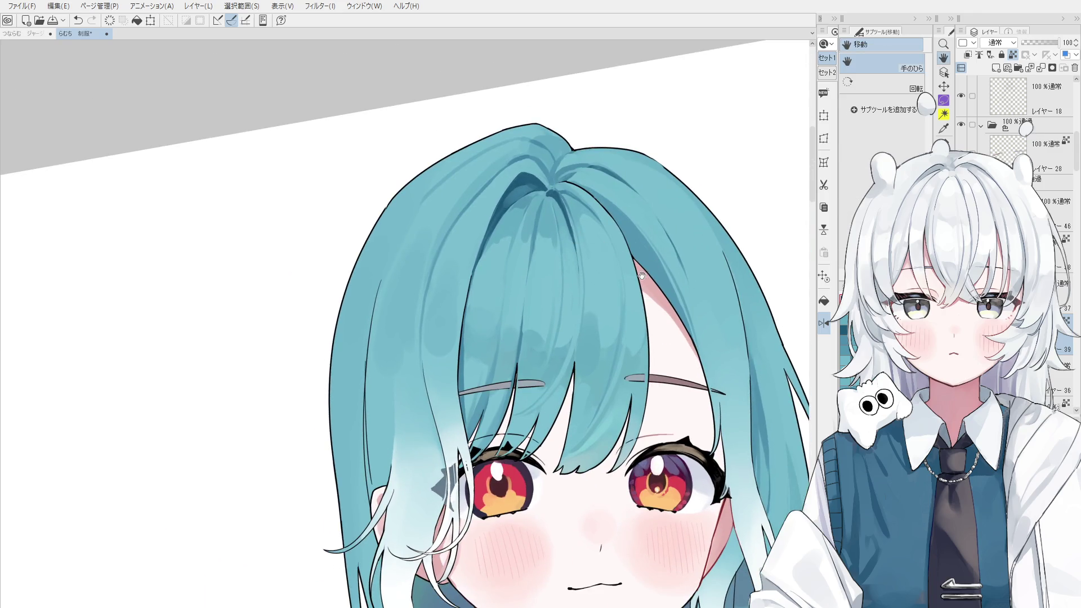
{"action": "key", "text": "p"}
{"action": "scroll", "coordinate": [548, 225], "scroll_direction": "up", "scroll_amount": 3}
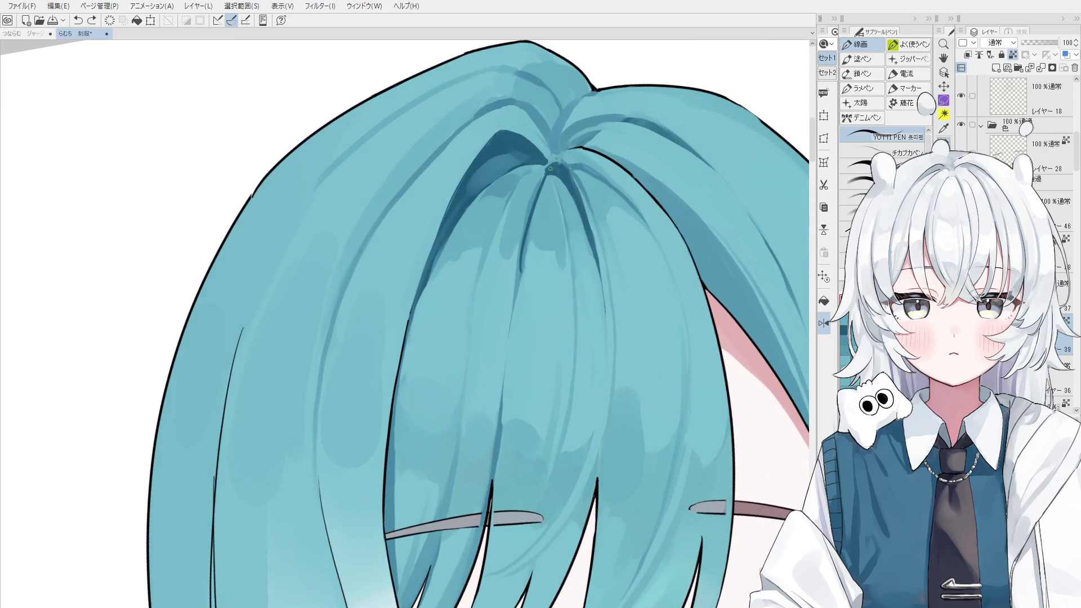
{"action": "left_click_drag", "start_coordinate": [535, 192], "coordinate": [526, 218]}
{"action": "scroll", "coordinate": [535, 192], "scroll_direction": "up", "scroll_amount": 1}
{"action": "key", "text": "ctrl+z"}
{"action": "mouse_move", "coordinate": [519, 259]}
{"action": "left_mouse_down"}
{"action": "mouse_move", "coordinate": [539, 187]}
{"action": "mouse_move", "coordinate": [515, 276]}
{"action": "left_mouse_up"}
{"action": "key", "text": "ctrl+z"}
{"action": "left_click_drag", "start_coordinate": [545, 173], "coordinate": [518, 272]}
{"action": "key", "text": "ctrl+z"}
{"action": "scroll", "coordinate": [522, 244], "scroll_direction": "down", "scroll_amount": 2}
- Blend and soften the colour around the parting with the 混色円ブラシ
{"action": "key", "text": "b"}
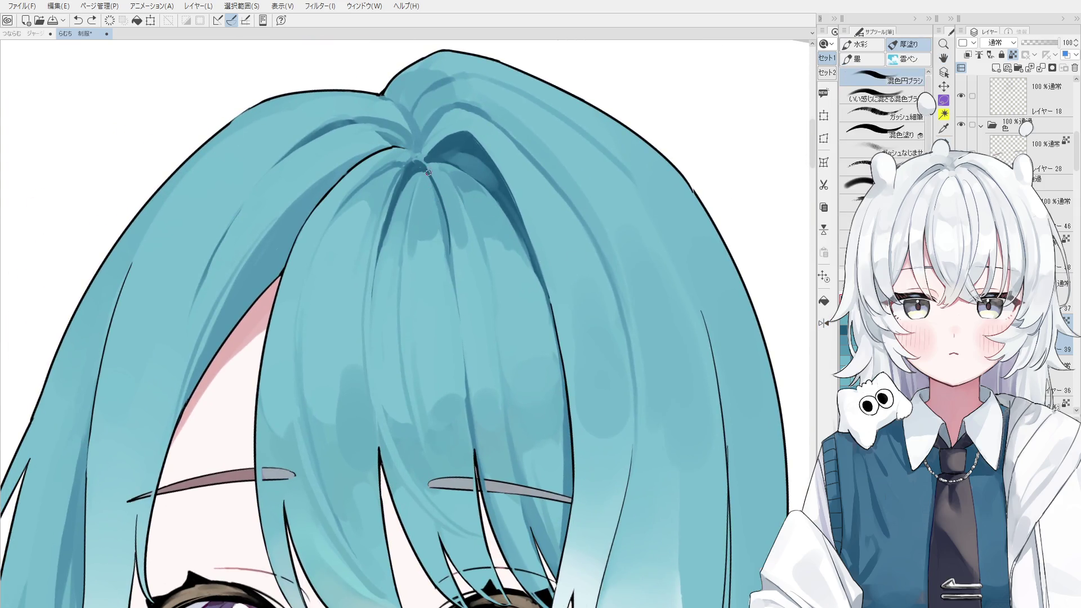
{"action": "scroll", "coordinate": [437, 204], "scroll_direction": "down", "scroll_amount": 3}
{"action": "scroll", "coordinate": [437, 204], "scroll_direction": "up", "scroll_amount": 3}
{"action": "left_click_drag", "start_coordinate": [442, 241], "coordinate": [436, 261]}
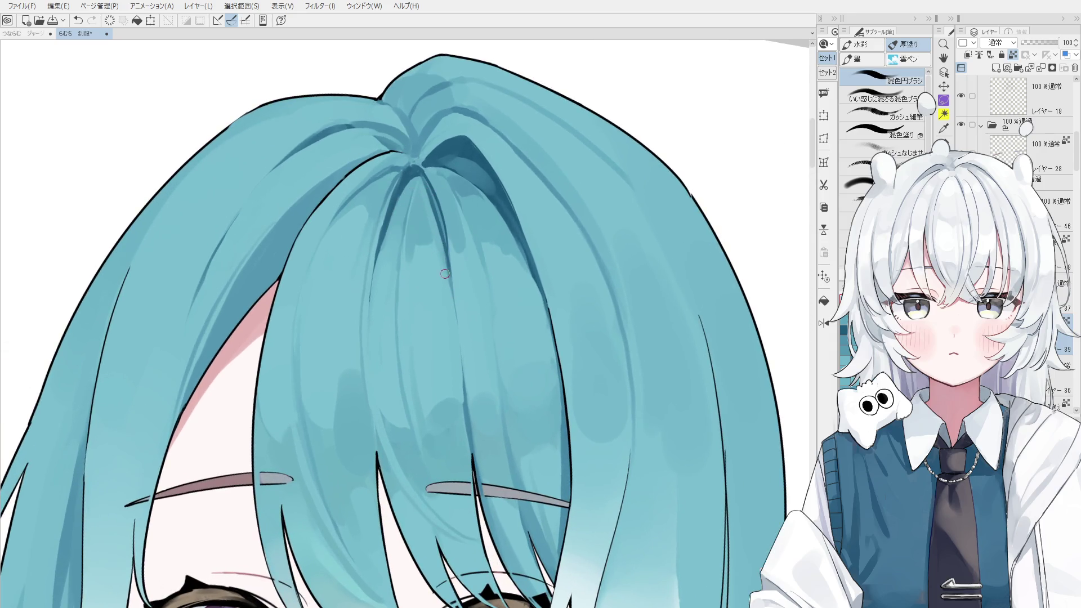
{"action": "left_click_drag", "start_coordinate": [440, 264], "coordinate": [441, 262]}
{"action": "scroll", "coordinate": [445, 259], "scroll_direction": "down", "scroll_amount": 2}
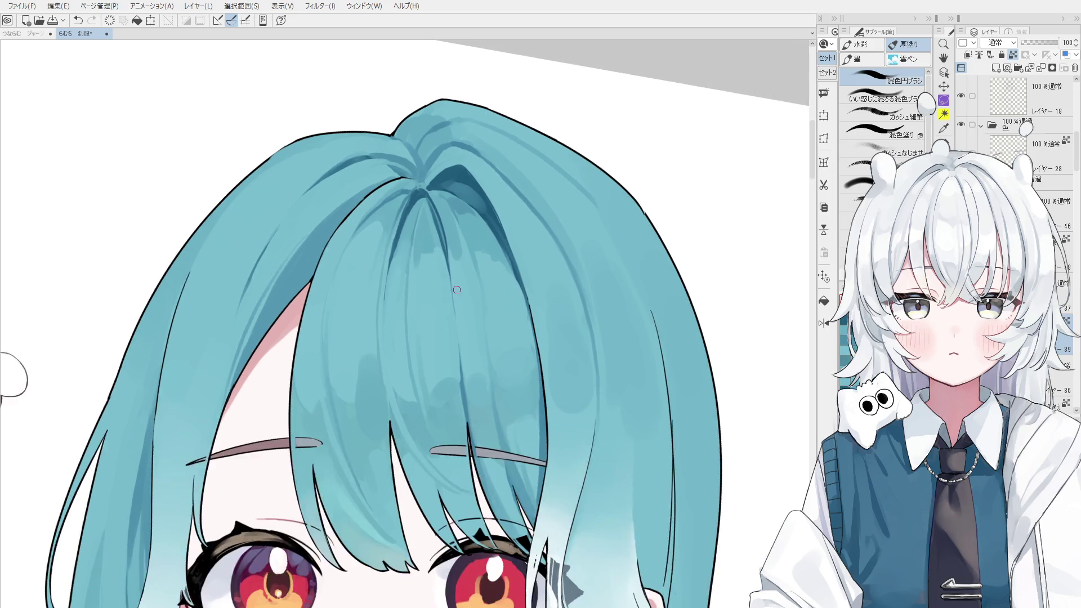
{"action": "scroll", "coordinate": [450, 254], "scroll_direction": "down", "scroll_amount": 5}
{"action": "key", "text": "h"}
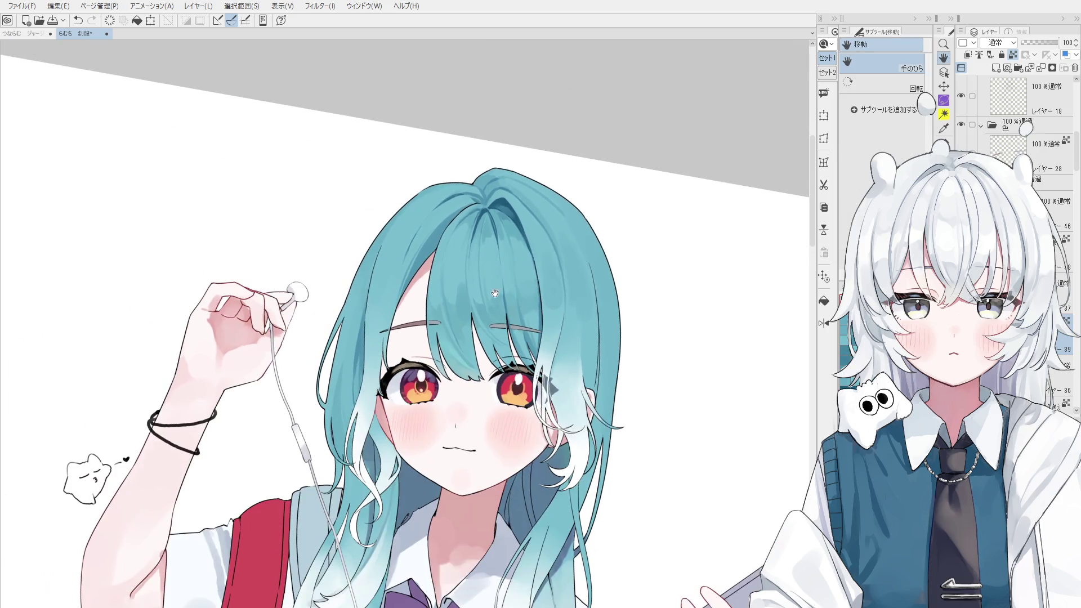
- Try two short brush strokes near the parting and undo both
{"action": "key", "text": "b"}
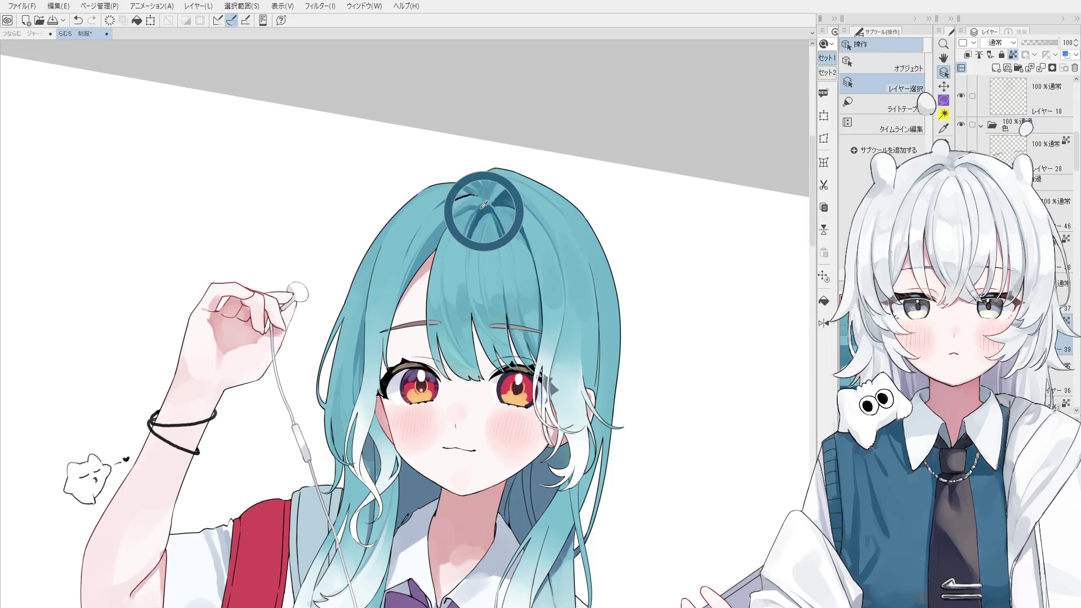
{"action": "left_click_drag", "start_coordinate": [467, 229], "coordinate": [448, 248]}
{"action": "key", "text": "ctrl+z"}
{"action": "key", "text": "ctrl+z"}
{"action": "key", "text": "ctrl+z"}
{"action": "left_click_drag", "start_coordinate": [467, 212], "coordinate": [451, 243]}
{"action": "key", "text": "ctrl+z"}
{"action": "key", "text": "ctrl+z"}
{"action": "key", "text": "ctrl+z"}
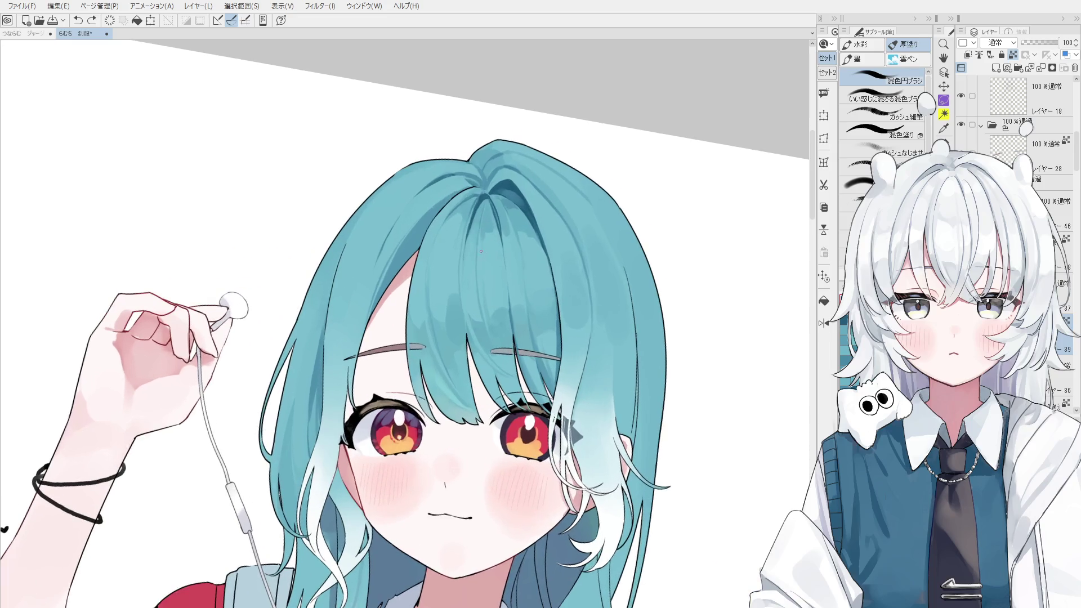
- Compare the parting with and without its recent shading using repeated Ctrl+Z and Ctrl+Y
{"action": "scroll", "coordinate": [479, 209], "scroll_direction": "up", "scroll_amount": 3}
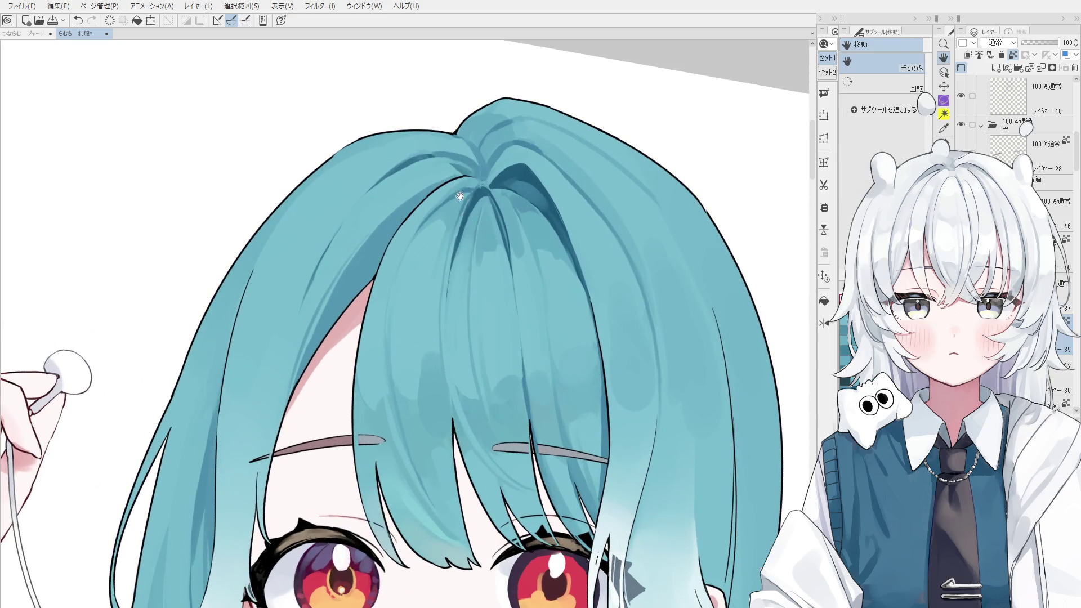
{"action": "scroll", "coordinate": [477, 201], "scroll_direction": "up", "scroll_amount": 1}
{"action": "key", "text": "ctrl+z"}
{"action": "key", "text": "ctrl+y"}
{"action": "key", "text": "ctrl+z"}
{"action": "key", "text": "ctrl+y"}
{"action": "key", "text": "ctrl+z"}
{"action": "key", "text": "ctrl+y"}
{"action": "key", "text": "ctrl+z"}
{"action": "key", "text": "ctrl+y"}
{"action": "key", "text": "ctrl+z"}
{"action": "key", "text": "ctrl+y"}
{"action": "scroll", "coordinate": [554, 206], "scroll_direction": "up", "scroll_amount": 1}
{"action": "key", "text": "ctrl+z"}
{"action": "key", "text": "ctrl+y"}
{"action": "key", "text": "ctrl+z"}
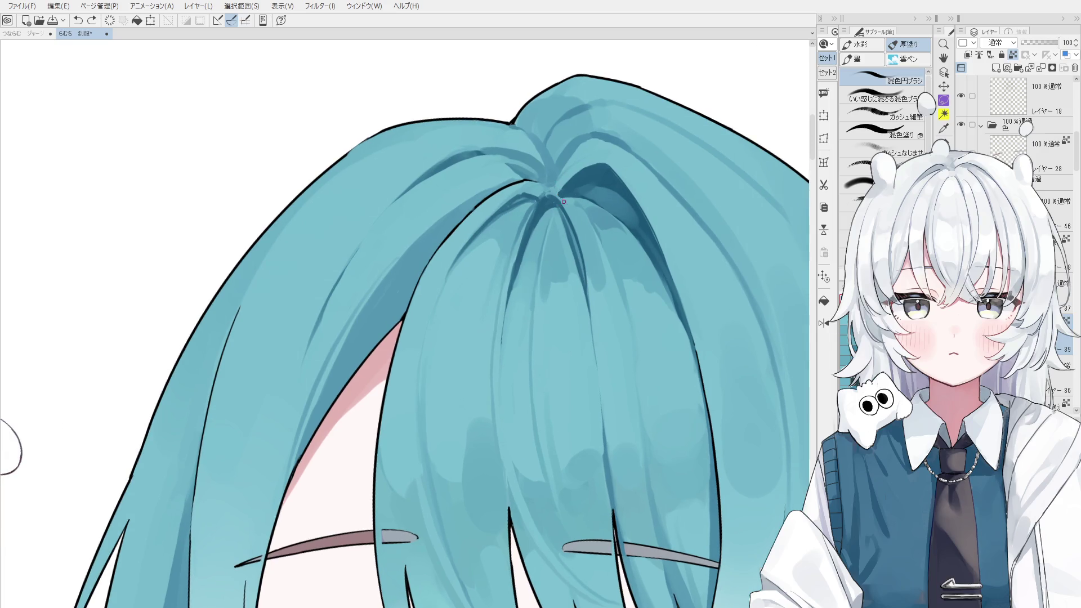
{"action": "key", "text": "ctrl+y"}
{"action": "key", "text": "ctrl+z"}
{"action": "key", "text": "ctrl+y"}
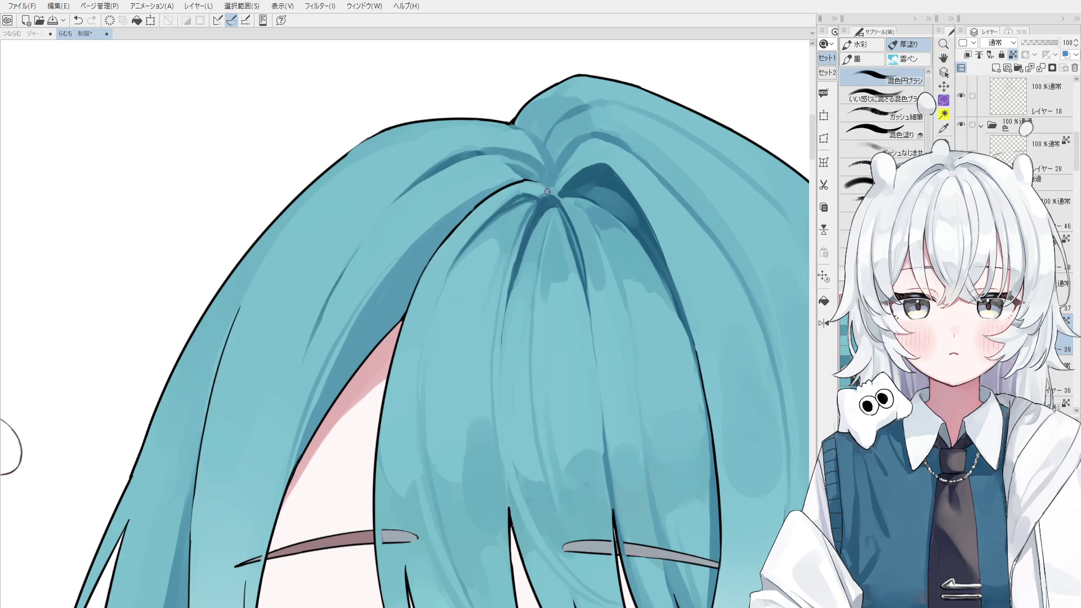
- Tilt the canvas slightly clockwise and dab darker shading onto the hair parting, then zoom out
{"action": "key", "text": "asciicircum"}
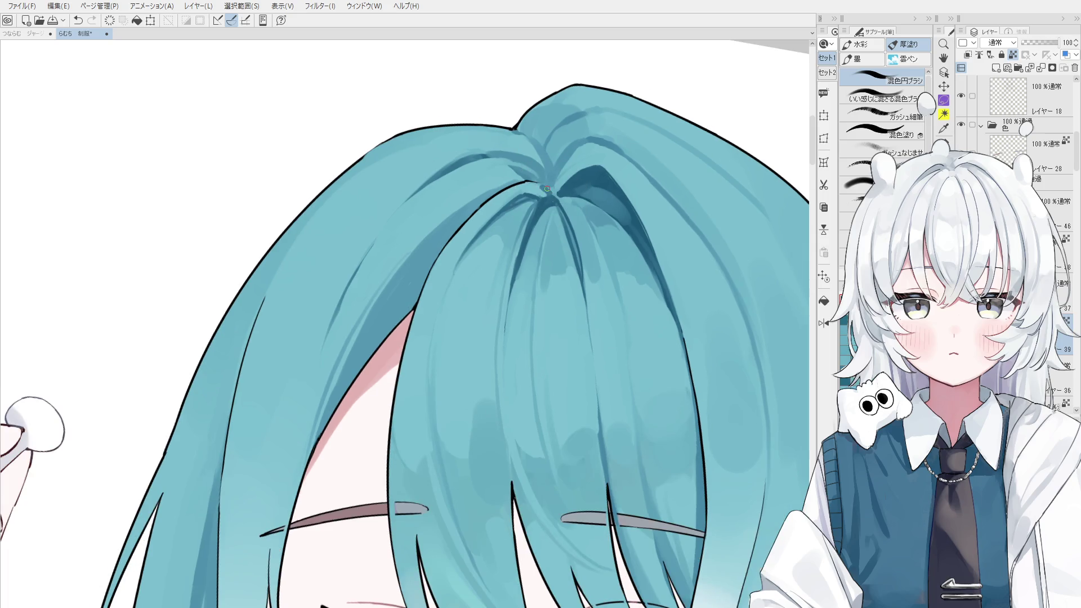
{"action": "left_click", "coordinate": [554, 195]}
{"action": "scroll", "coordinate": [558, 196], "scroll_direction": "down", "scroll_amount": 1}
{"action": "left_click", "coordinate": [563, 177]}
{"action": "key", "text": "ctrl+z"}
{"action": "left_click", "coordinate": [562, 166]}
{"action": "key", "text": "ctrl+z"}
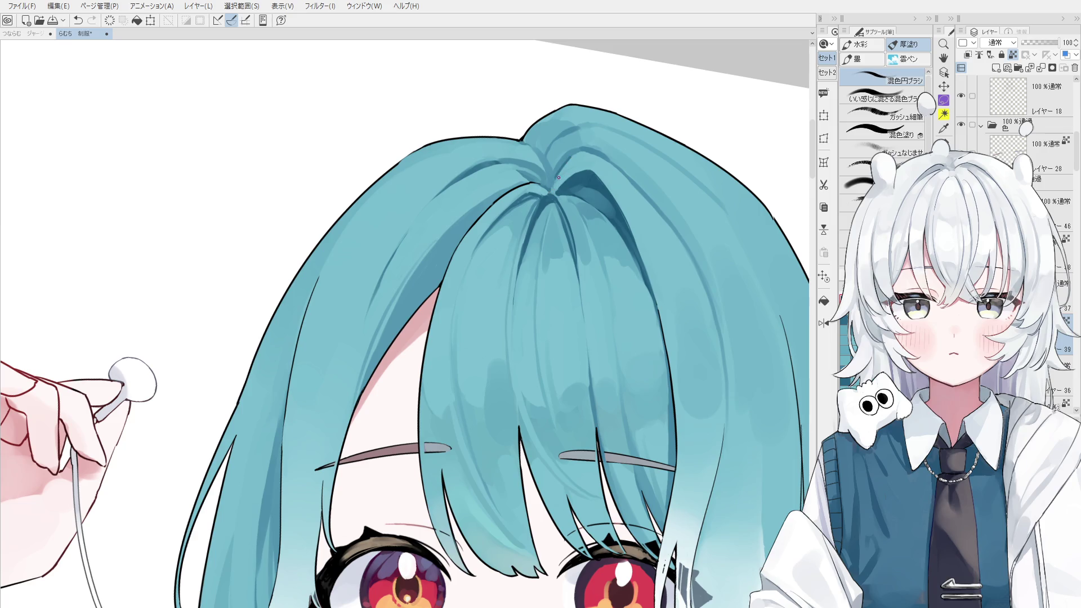
{"action": "key", "text": "ctrl+z"}
{"action": "left_click", "coordinate": [570, 159]}
{"action": "scroll", "coordinate": [574, 156], "scroll_direction": "down", "scroll_amount": 5}
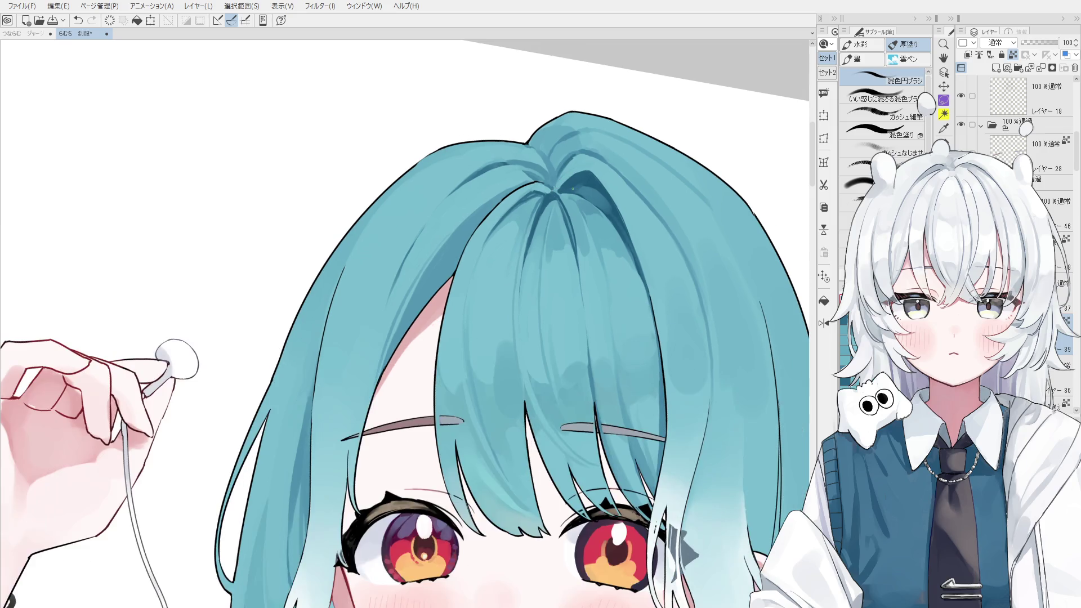
{"action": "scroll", "coordinate": [570, 204], "scroll_direction": "down", "scroll_amount": 2}
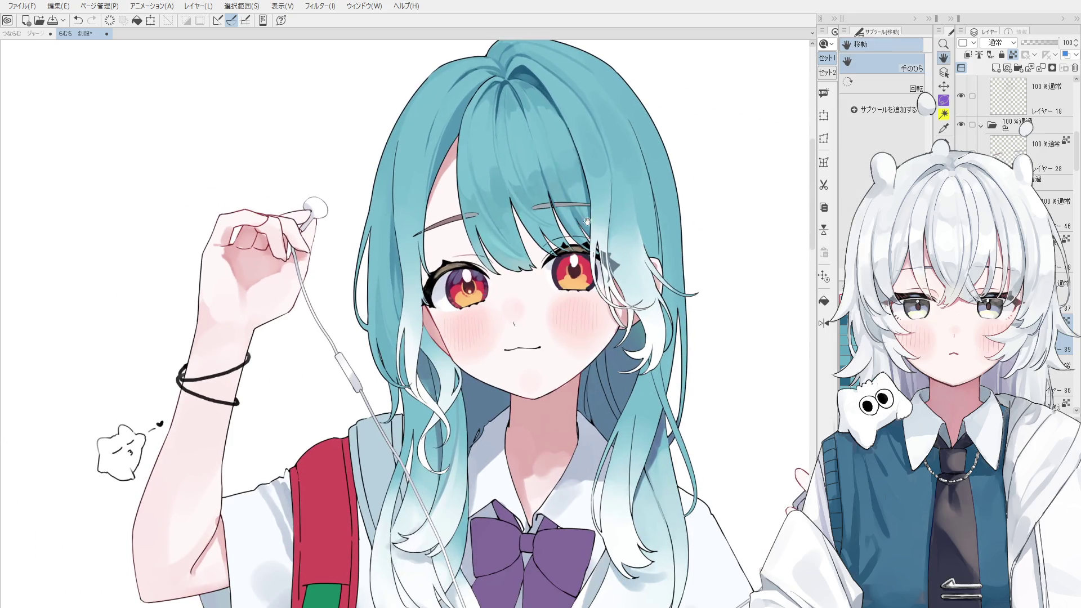
- Try a brush stroke down the right hair strand and undo it
{"action": "key", "text": "o"}
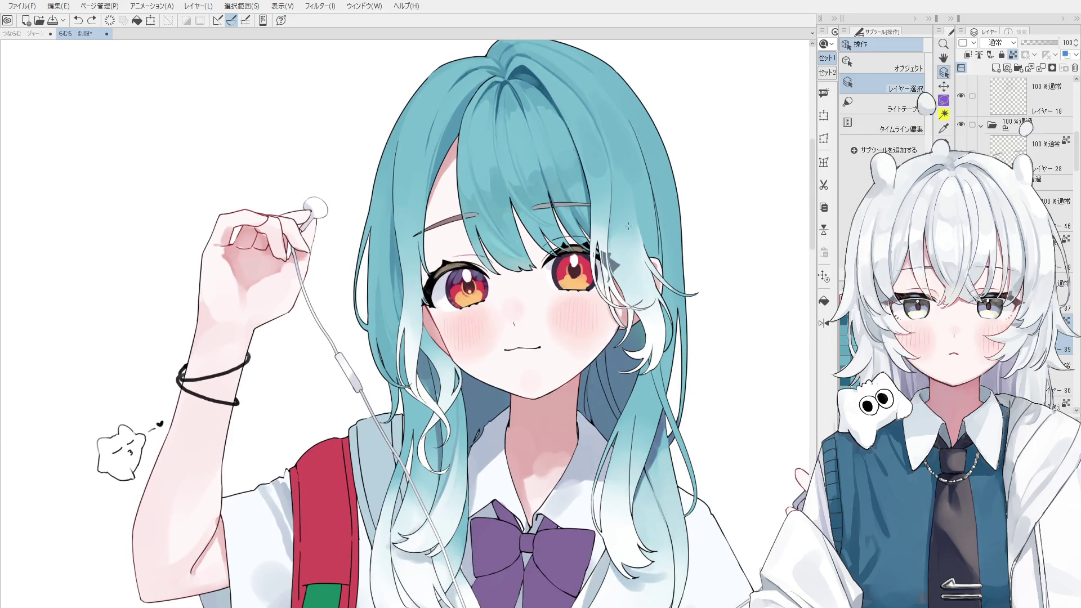
{"action": "key", "text": "b"}
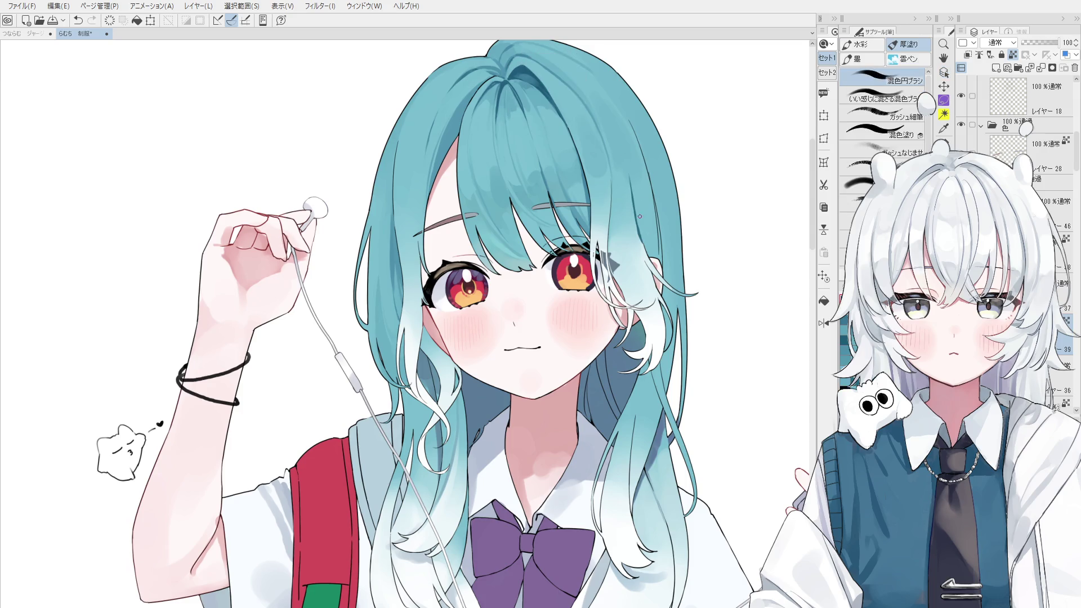
{"action": "key", "text": "ctrl+z"}
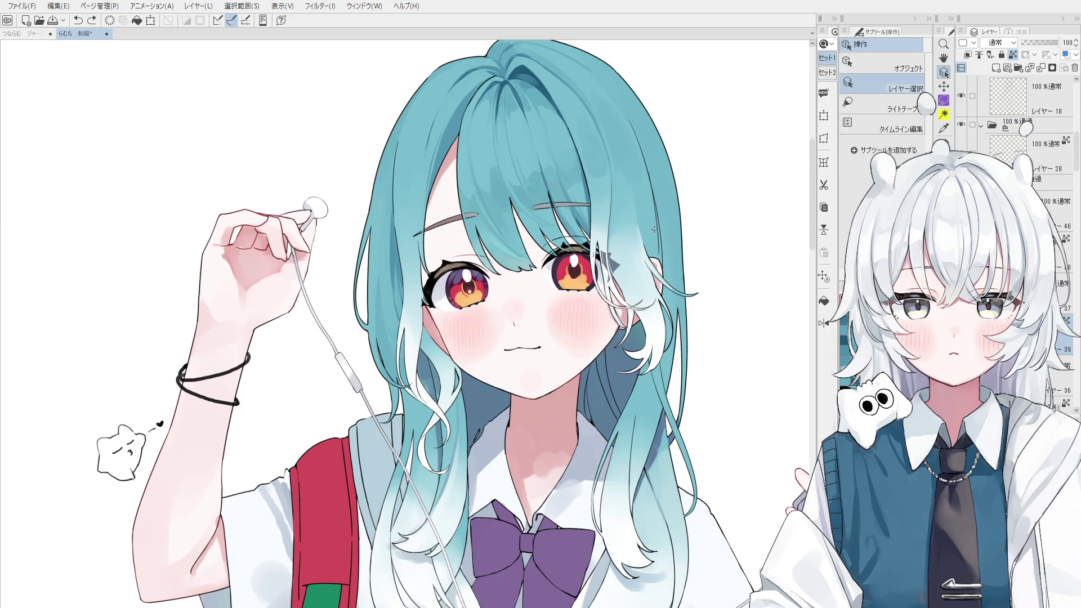
{"action": "mouse_move", "coordinate": [628, 165]}
{"action": "left_mouse_down"}
{"action": "mouse_move", "coordinate": [650, 254]}
{"action": "mouse_move", "coordinate": [646, 180]}
{"action": "mouse_move", "coordinate": [660, 256]}
{"action": "left_mouse_up"}
{"action": "key", "text": "ctrl+z"}
{"action": "key", "text": "ctrl+z"}
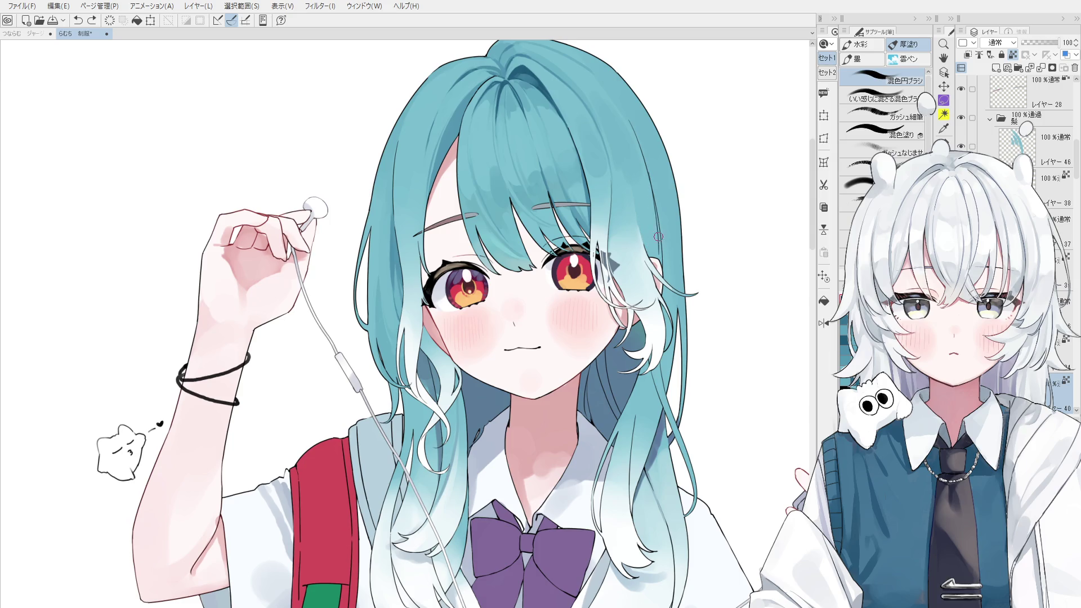
- Erase a small bit of line work beside the right ear, then pick the hair layer with Layer Select
{"action": "key", "text": "e"}
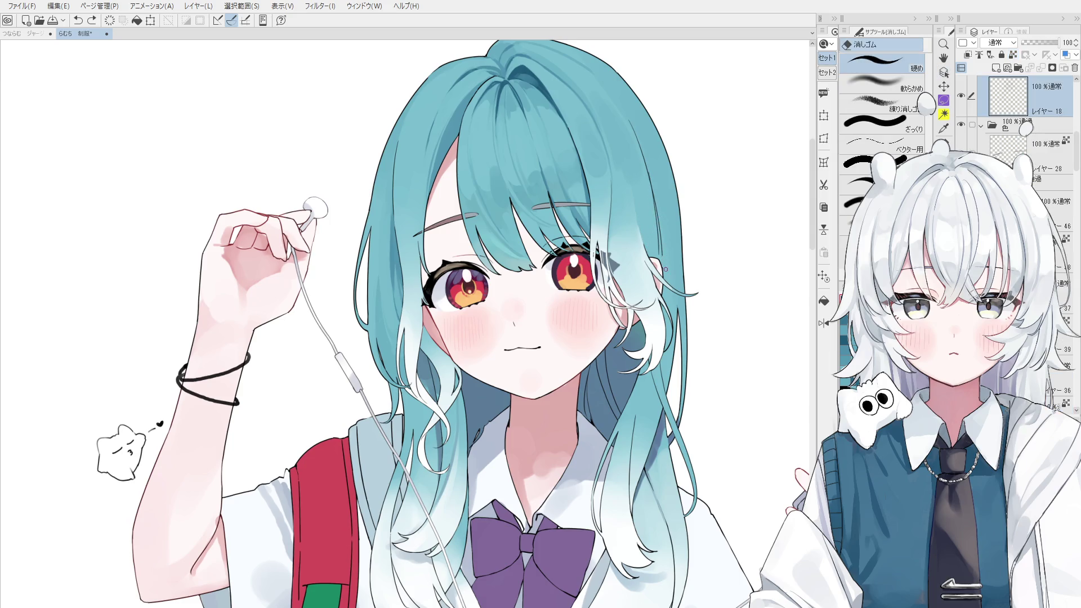
{"action": "left_click_drag", "start_coordinate": [664, 265], "coordinate": [668, 269]}
{"action": "key", "text": "o"}
{"action": "left_click", "coordinate": [655, 203]}
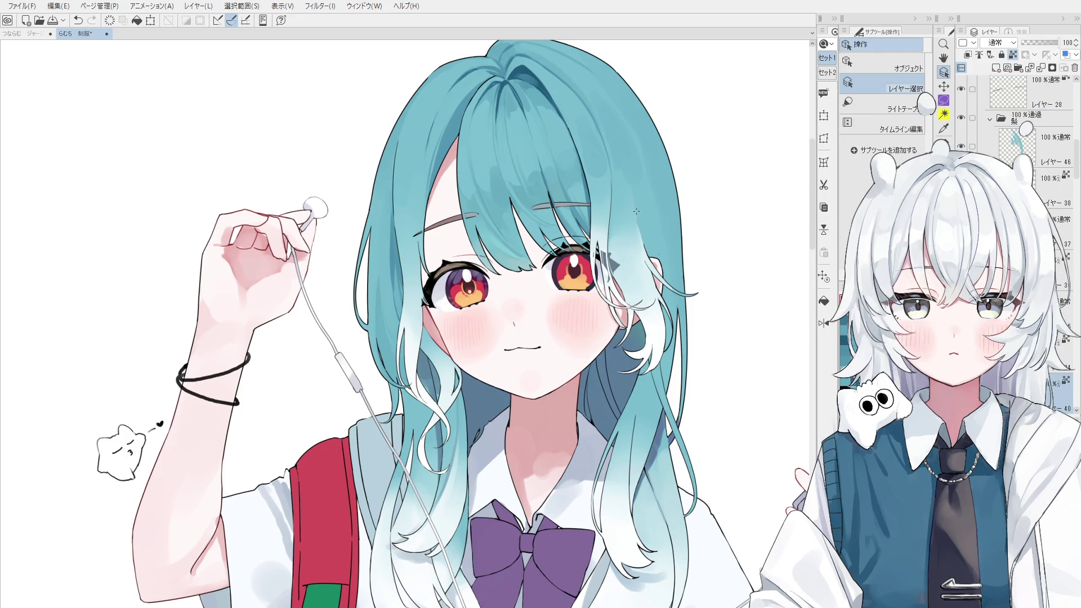
{"action": "key", "text": "b"}
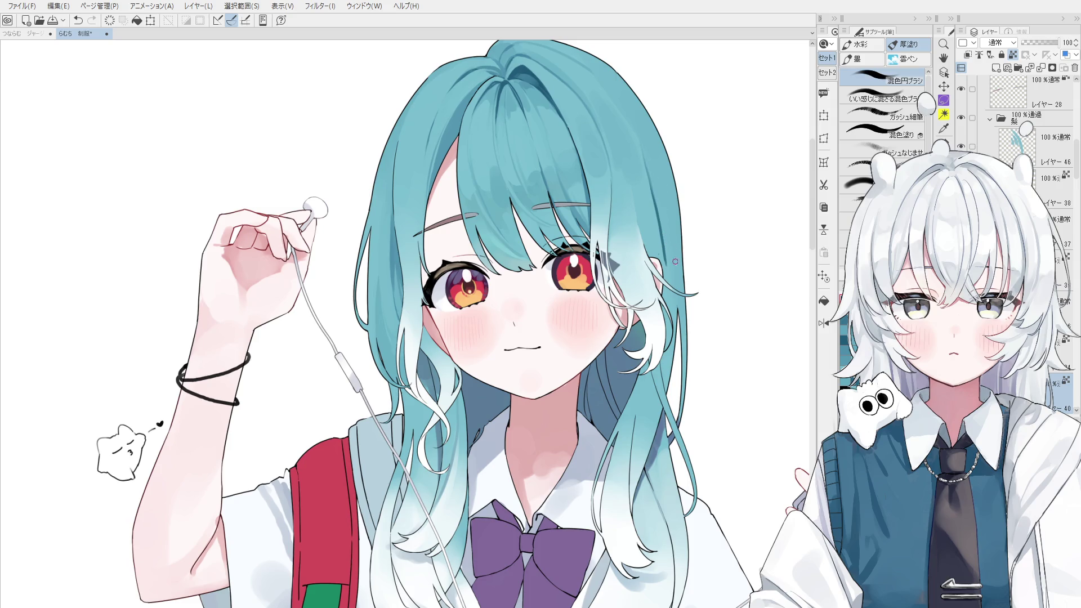
{"action": "key", "text": "o"}
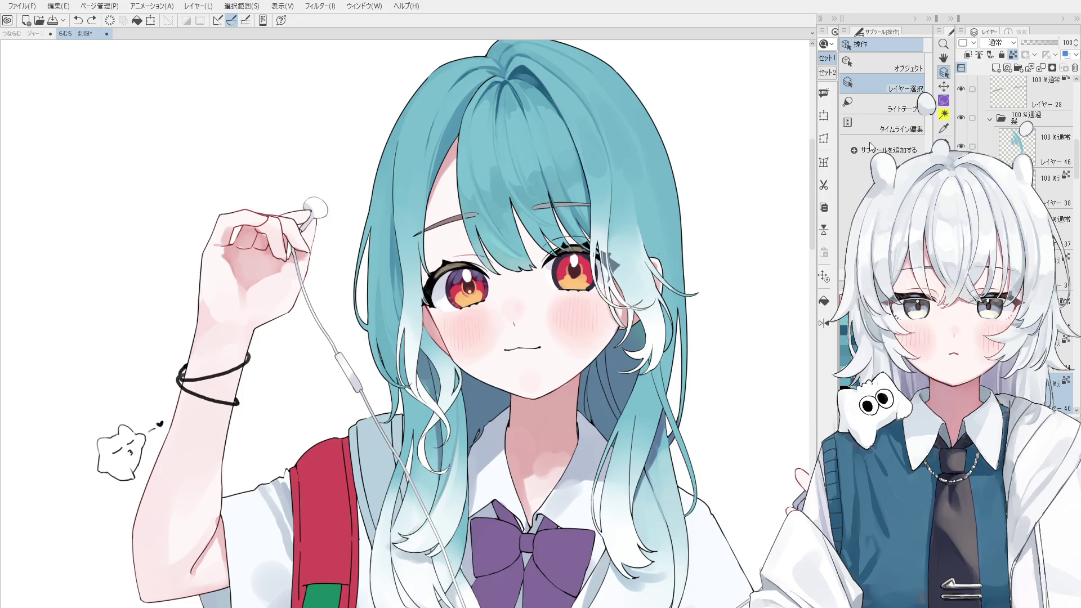
{"action": "scroll", "coordinate": [653, 248], "scroll_direction": "up", "scroll_amount": 10}
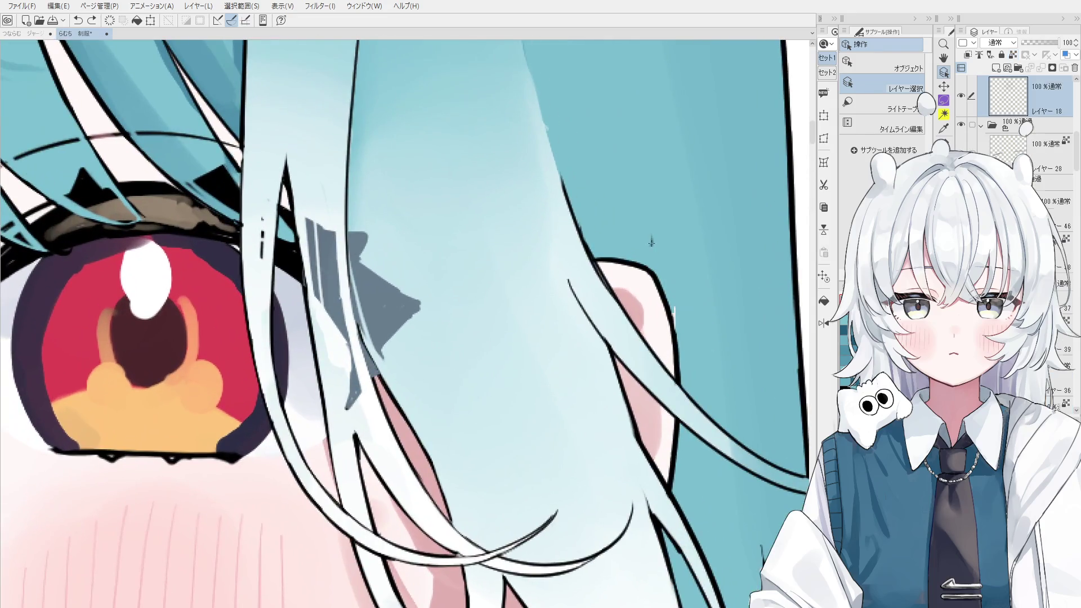
- Pick the hair layer レイヤー46 from the artwork, passing through レイヤー40 near the ear
{"action": "left_click", "coordinate": [653, 237]}
{"action": "key", "text": "e"}
{"action": "scroll", "coordinate": [653, 237], "scroll_direction": "down", "scroll_amount": 1}
{"action": "key", "text": "o"}
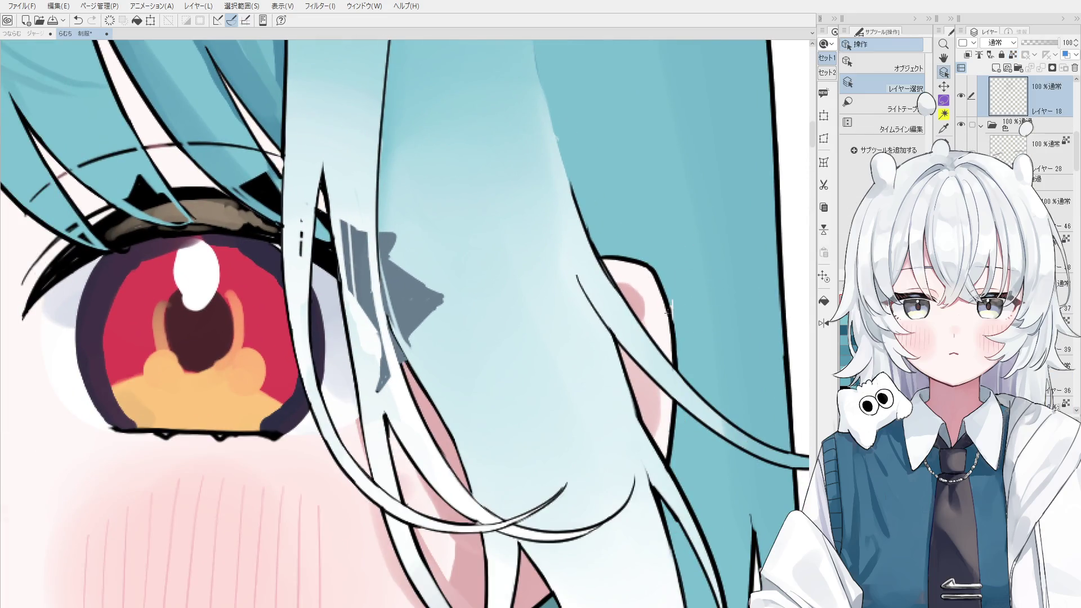
{"action": "left_click", "coordinate": [673, 239]}
{"action": "key", "text": "p"}
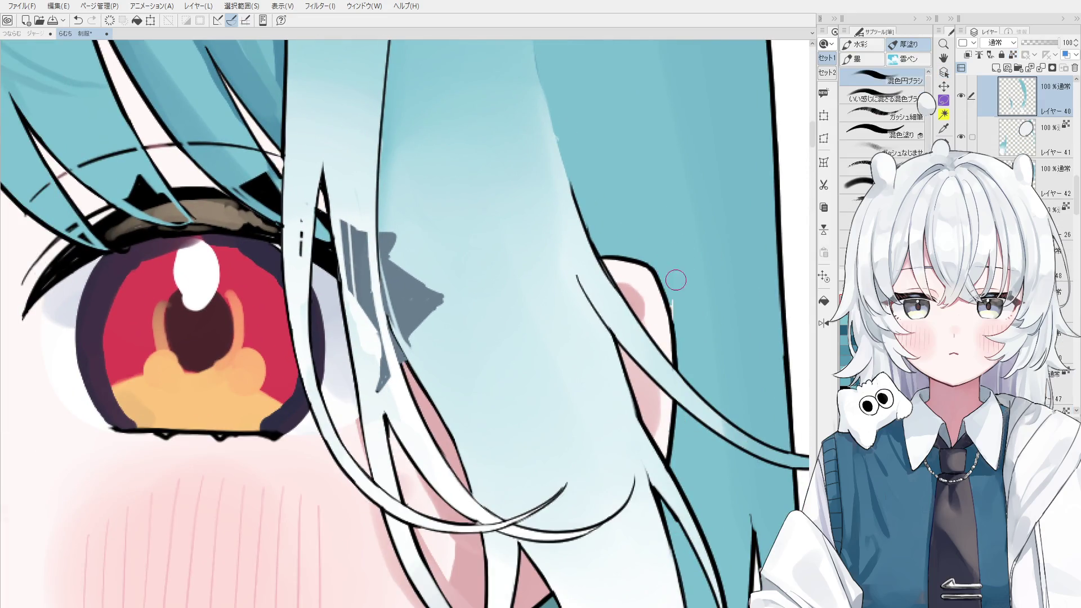
{"action": "scroll", "coordinate": [674, 297], "scroll_direction": "down", "scroll_amount": 5}
{"action": "scroll", "coordinate": [674, 297], "scroll_direction": "down", "scroll_amount": 3}
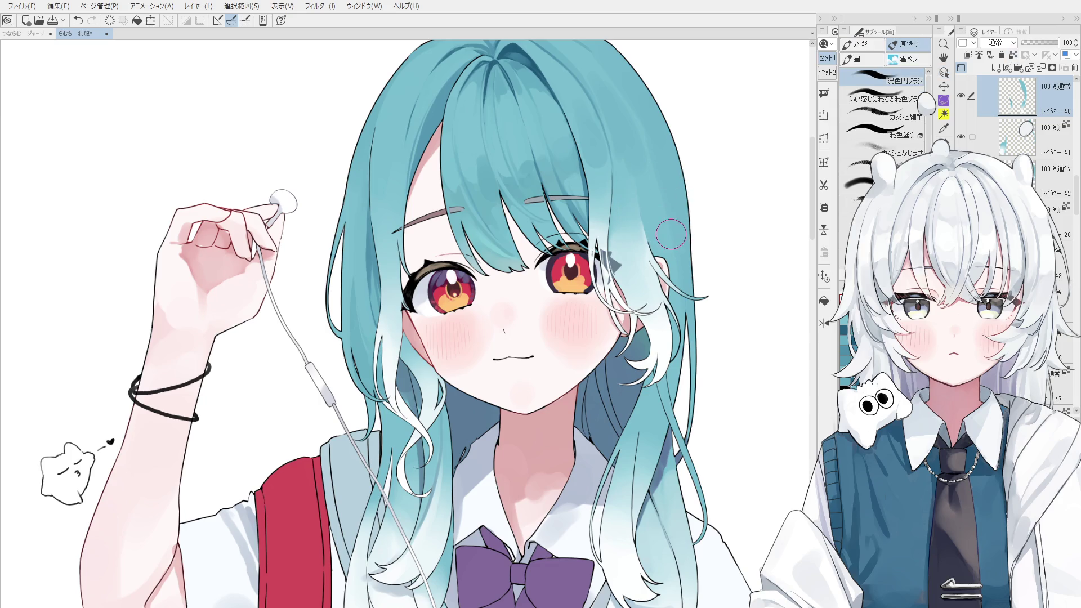
{"action": "key", "text": "ctrl+shift"}
{"action": "left_click", "coordinate": [670, 182], "text": "ctrl+shift"}
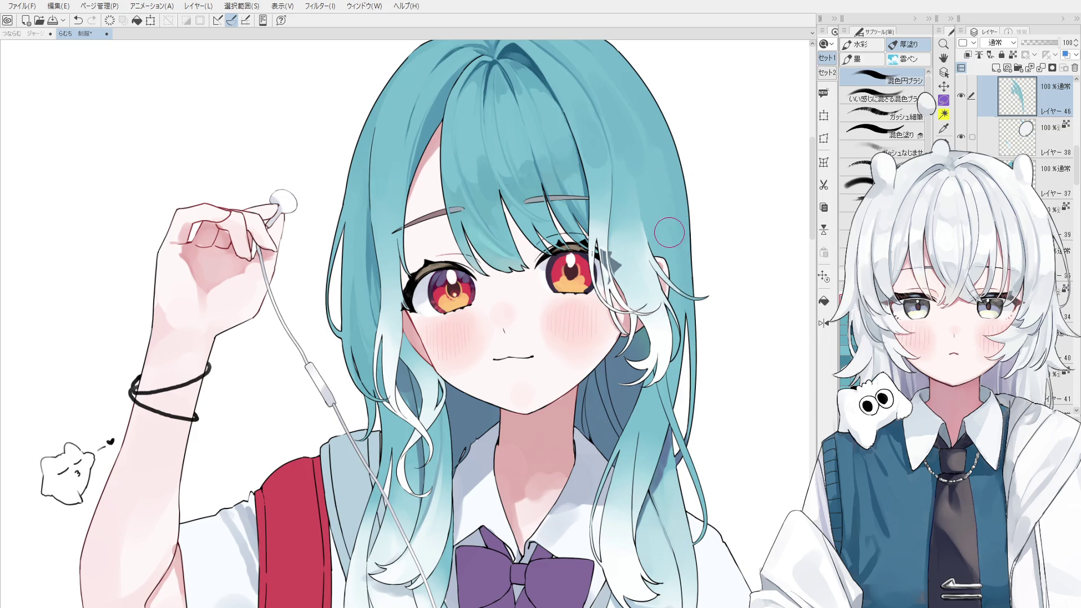
- Zoom in by the ear and erase the outline where the white strand tip crosses the hair edge
{"action": "scroll", "coordinate": [679, 264], "scroll_direction": "down", "scroll_amount": 2}
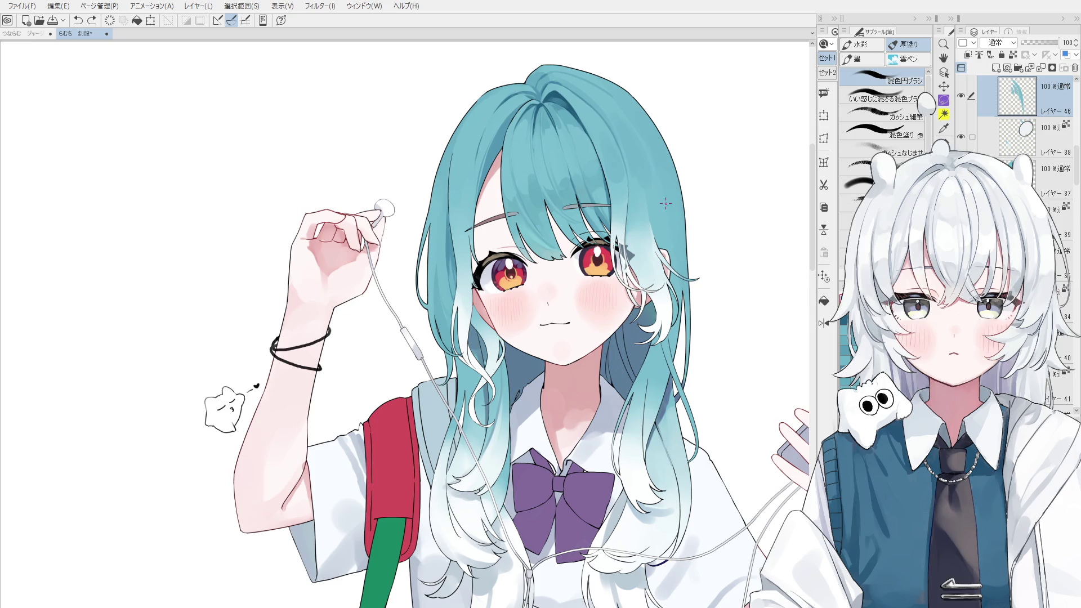
{"action": "scroll", "coordinate": [682, 270], "scroll_direction": "up", "scroll_amount": 1}
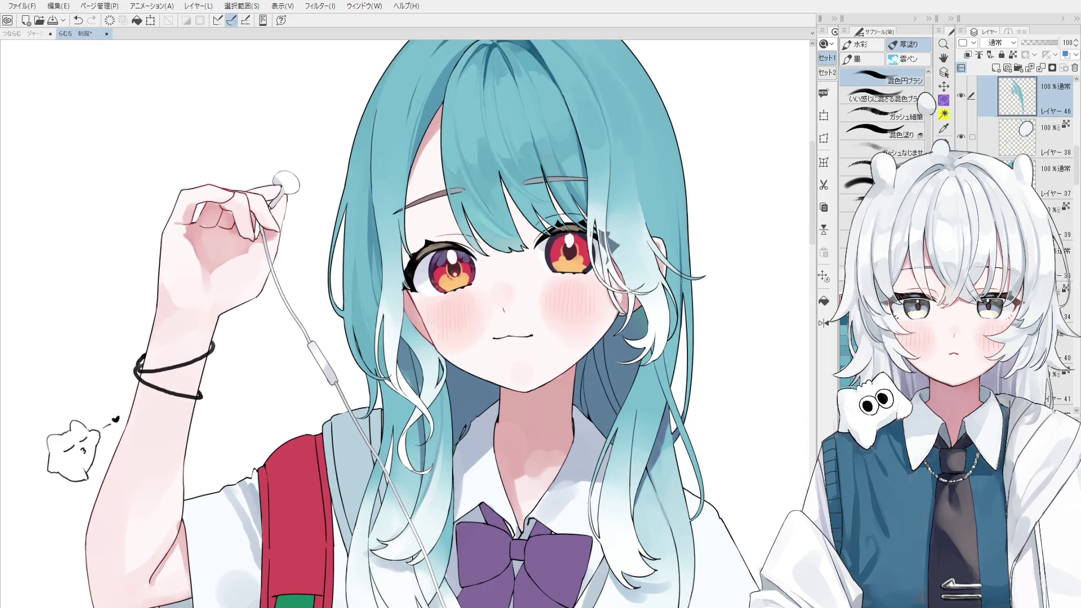
{"action": "scroll", "coordinate": [677, 225], "scroll_direction": "up", "scroll_amount": 1}
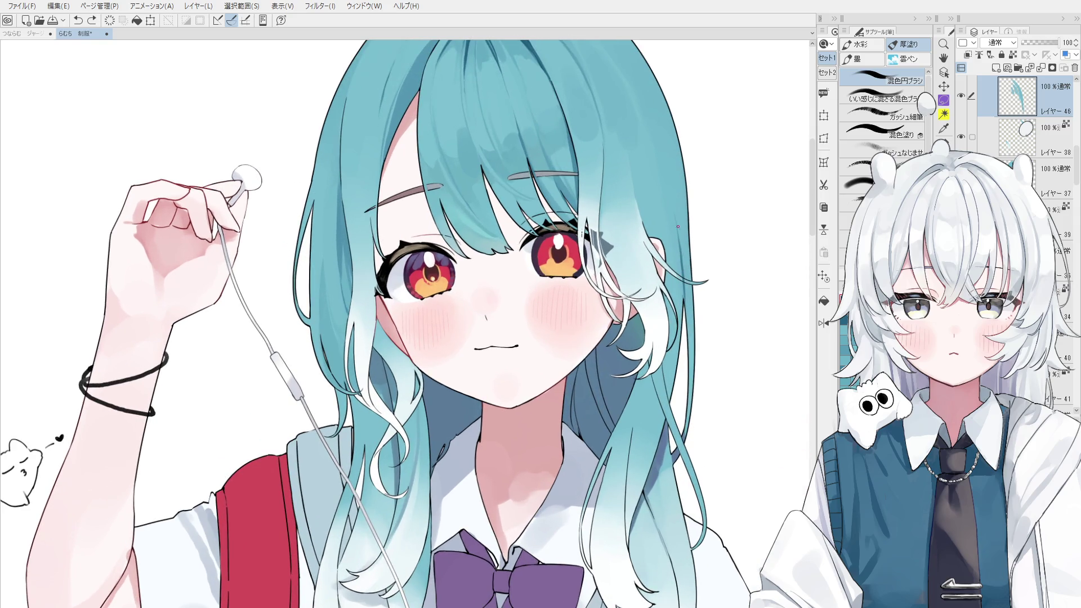
{"action": "scroll", "coordinate": [681, 259], "scroll_direction": "up", "scroll_amount": 1}
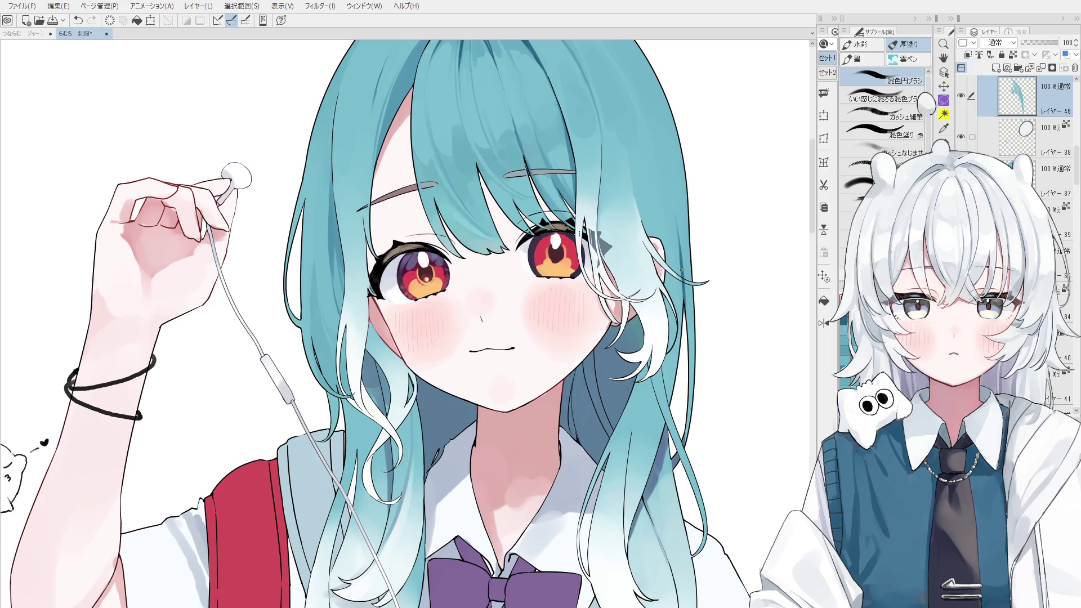
{"action": "key", "text": "o"}
{"action": "scroll", "coordinate": [679, 270], "scroll_direction": "up", "scroll_amount": 3}
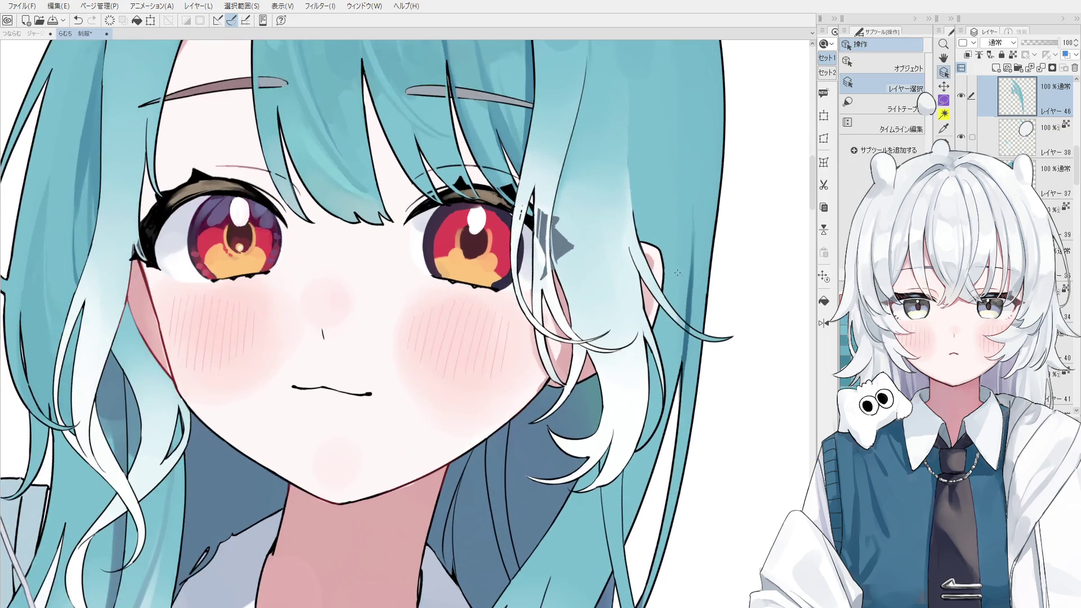
{"action": "scroll", "coordinate": [694, 333], "scroll_direction": "up", "scroll_amount": 1}
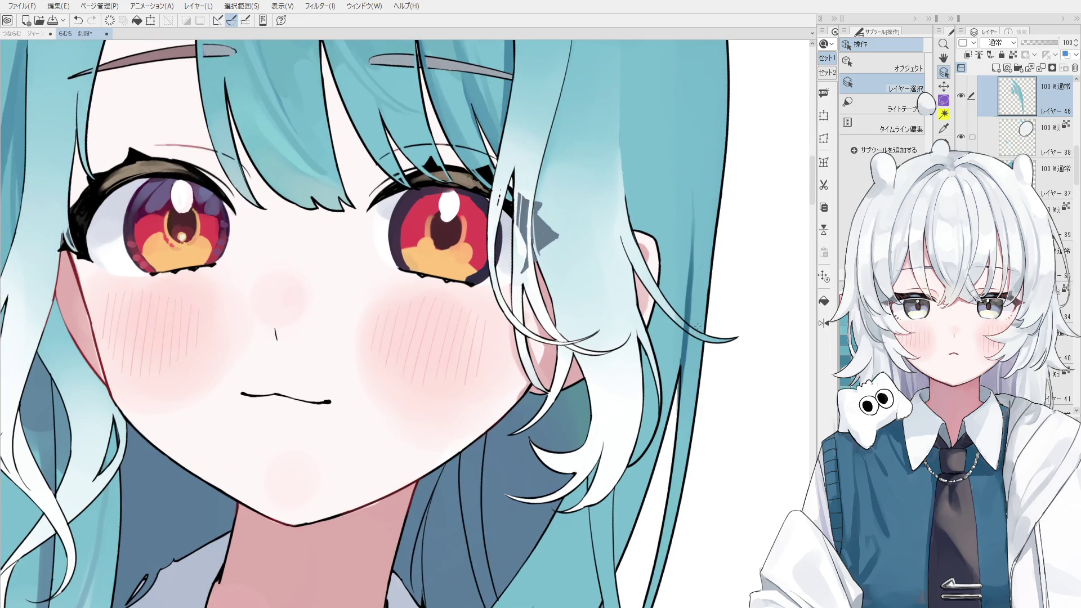
{"action": "key", "text": "e"}
{"action": "scroll", "coordinate": [698, 327], "scroll_direction": "up", "scroll_amount": 1}
{"action": "mouse_move", "coordinate": [729, 349]}
{"action": "left_mouse_down"}
{"action": "mouse_move", "coordinate": [749, 355]}
{"action": "mouse_move", "coordinate": [718, 344]}
{"action": "mouse_move", "coordinate": [761, 353]}
{"action": "left_mouse_up"}
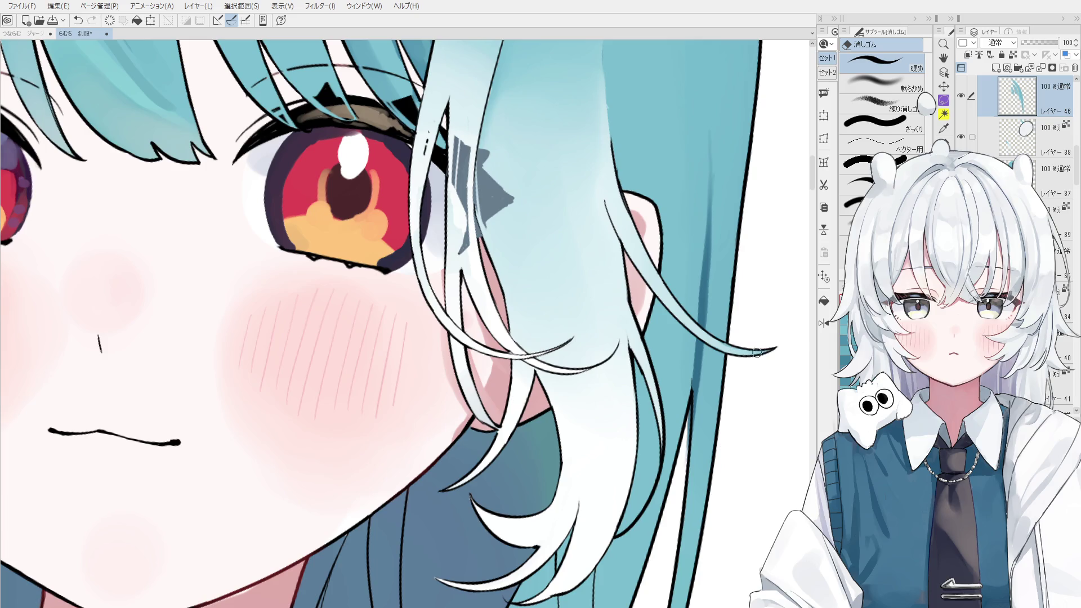
{"action": "scroll", "coordinate": [749, 338], "scroll_direction": "down", "scroll_amount": 3}
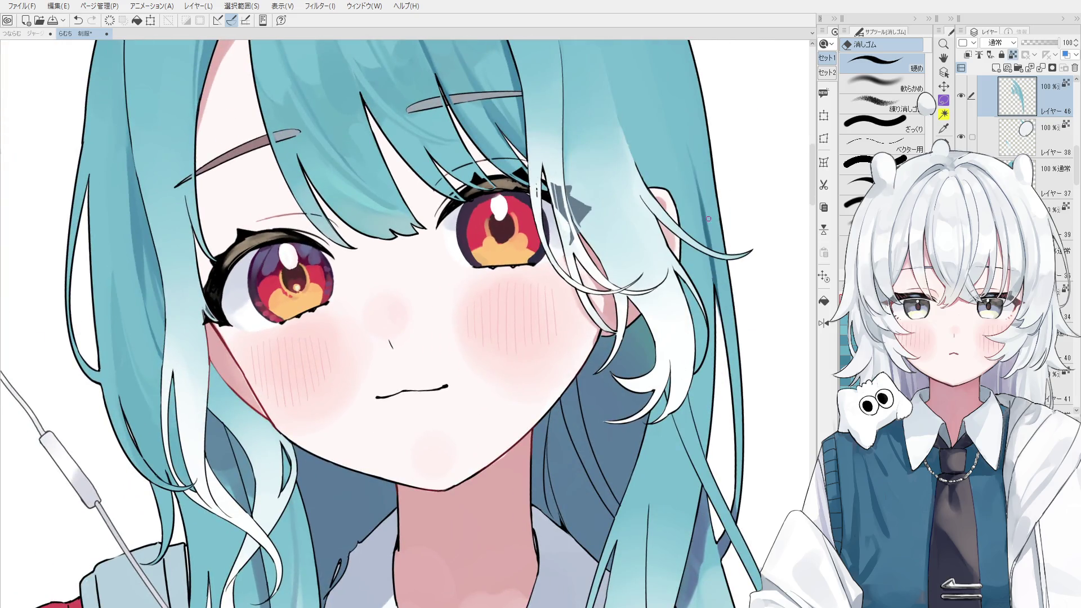
{"action": "key", "text": "b"}
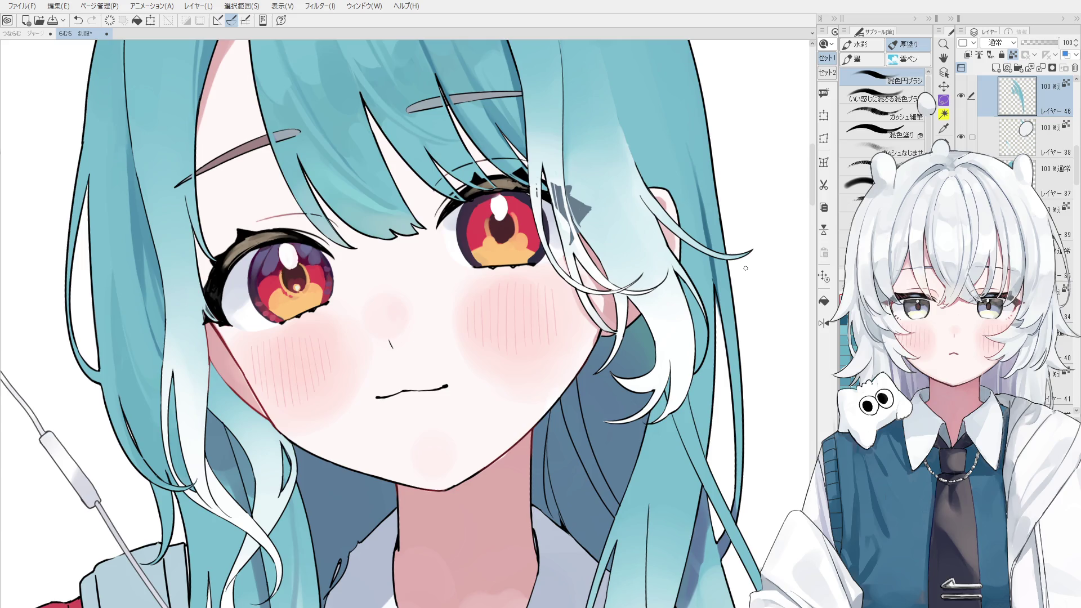
{"action": "scroll", "coordinate": [512, 419], "scroll_direction": "down", "scroll_amount": 8}
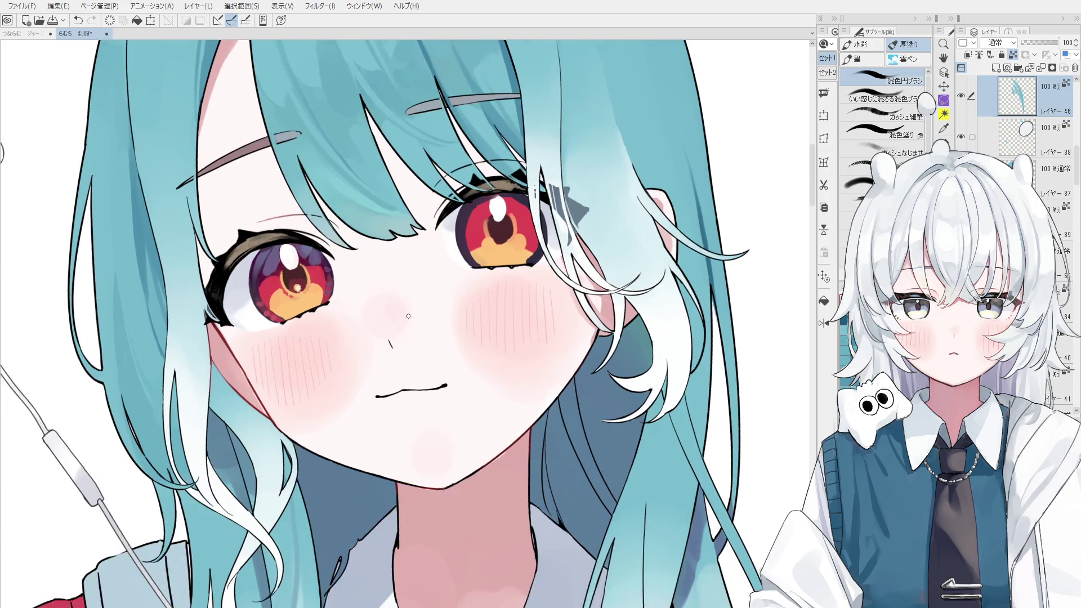
{"action": "scroll", "coordinate": [511, 420], "scroll_direction": "down", "scroll_amount": 8}
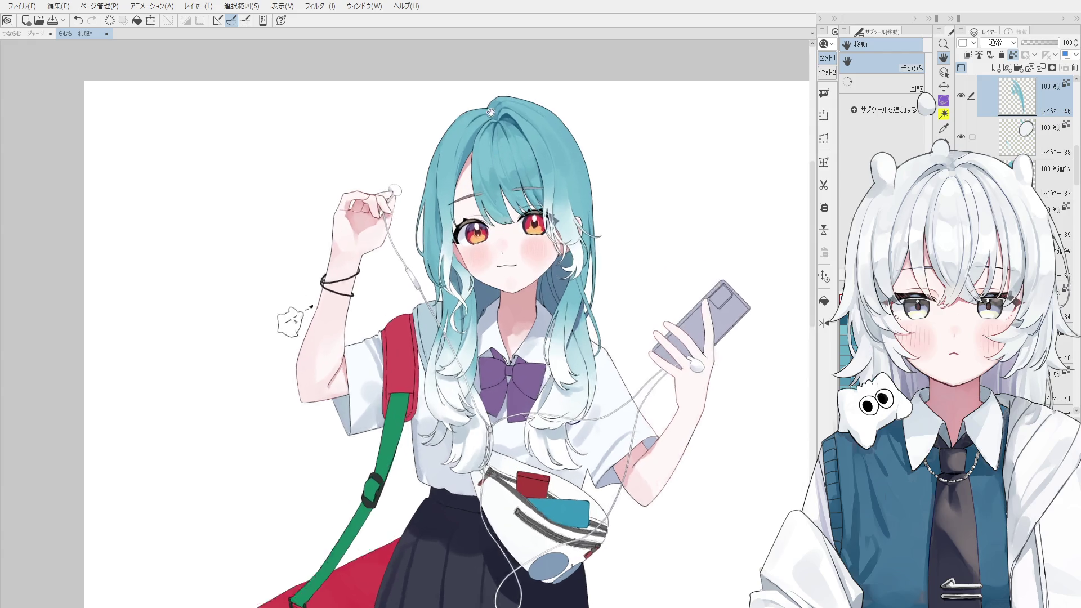
{"action": "scroll", "coordinate": [539, 336], "scroll_direction": "up", "scroll_amount": 6}
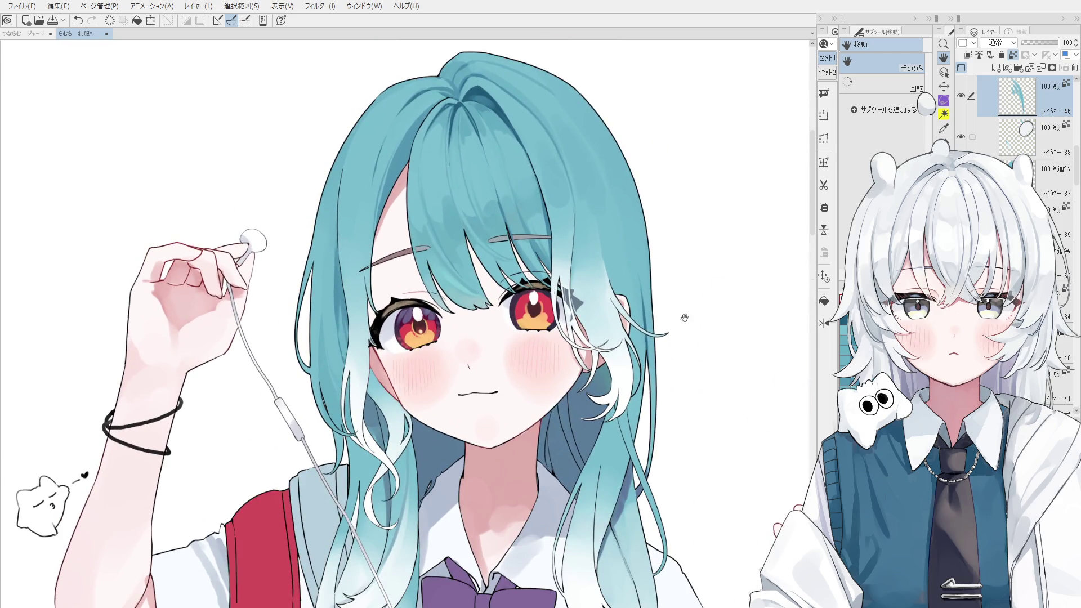
{"action": "key", "text": "o"}
{"action": "scroll", "coordinate": [622, 332], "scroll_direction": "up", "scroll_amount": 4}
{"action": "scroll", "coordinate": [622, 332], "scroll_direction": "up", "scroll_amount": 2}
{"action": "left_click", "coordinate": [552, 285]}
{"action": "key", "text": "e"}
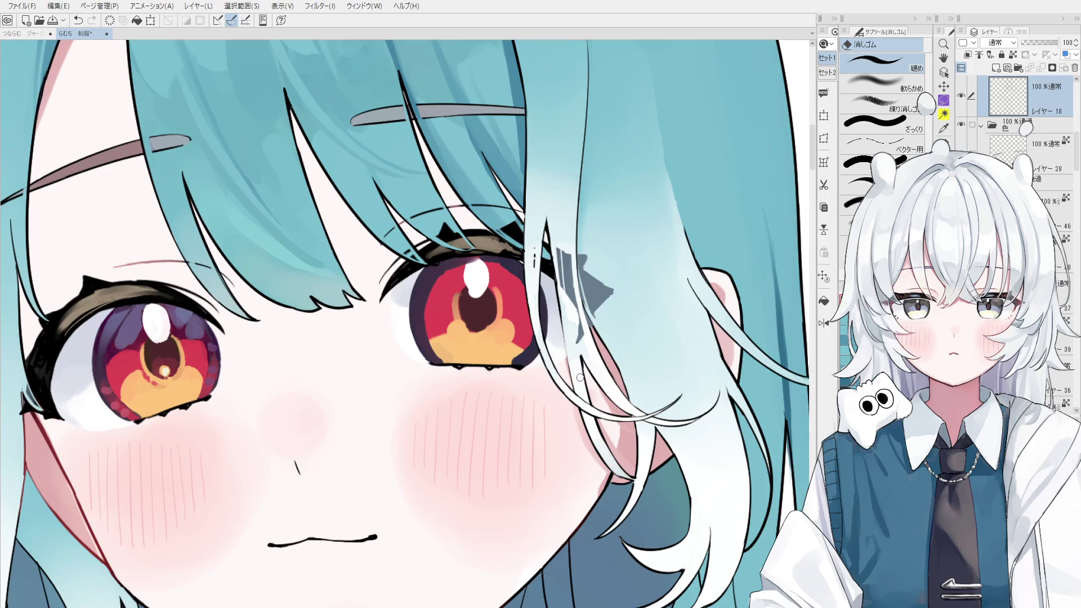
{"action": "scroll", "coordinate": [565, 315], "scroll_direction": "down", "scroll_amount": 2}
{"action": "key", "text": "h"}
{"action": "key", "text": "minus"}
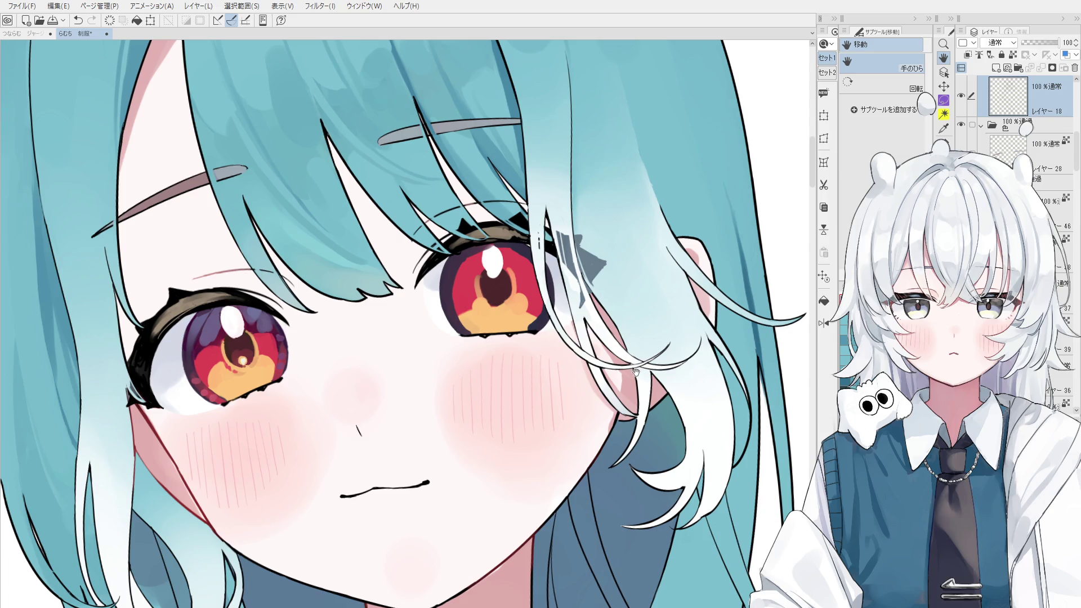
{"action": "scroll", "coordinate": [635, 371], "scroll_direction": "down", "scroll_amount": 4}
{"action": "key", "text": "o"}
{"action": "scroll", "coordinate": [514, 290], "scroll_direction": "up", "scroll_amount": 5}
{"action": "scroll", "coordinate": [514, 290], "scroll_direction": "down", "scroll_amount": 1}
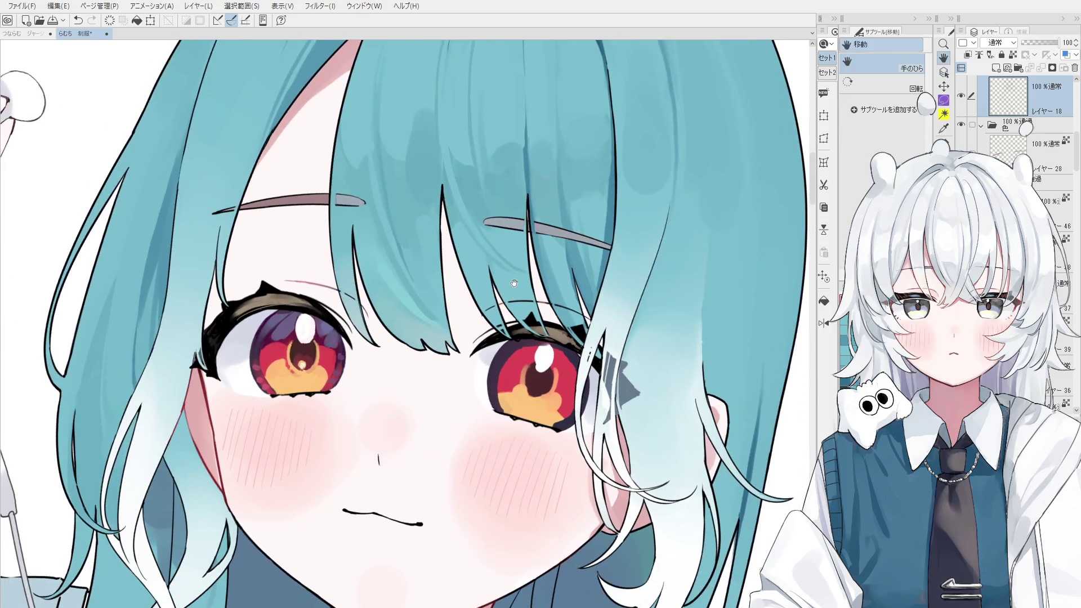
- Switch to another layer and the colour-mixing brush, positioning the view over the bangs
{"action": "left_click", "coordinate": [495, 174]}
{"action": "key", "text": "b"}
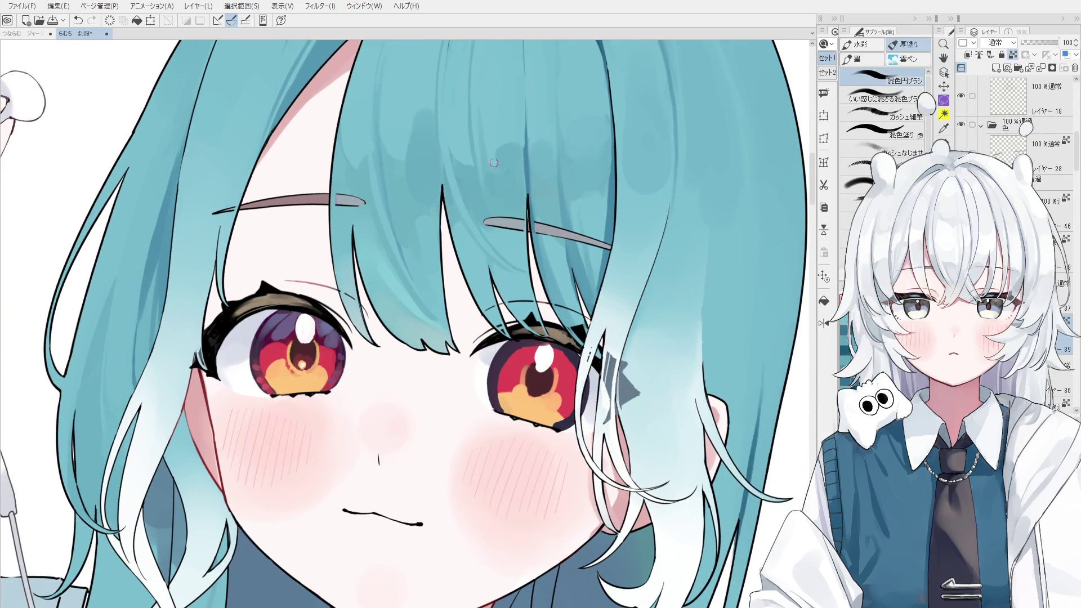
{"action": "scroll", "coordinate": [490, 162], "scroll_direction": "down", "scroll_amount": 3}
{"action": "key", "text": "h"}
{"action": "scroll", "coordinate": [502, 359], "scroll_direction": "up", "scroll_amount": 3}
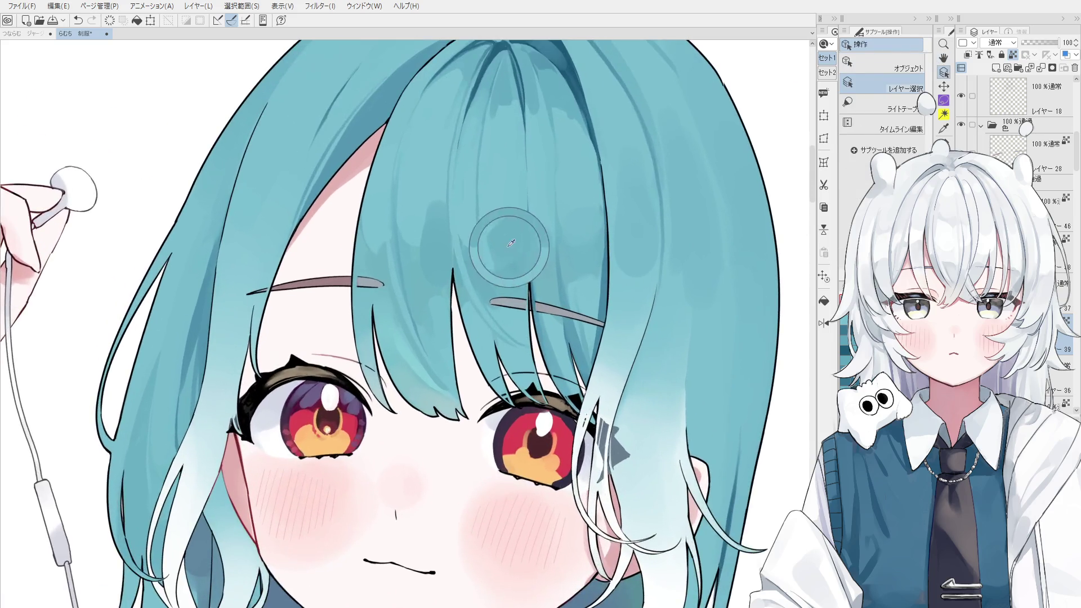
{"action": "key", "text": "b"}
{"action": "scroll", "coordinate": [507, 253], "scroll_direction": "down", "scroll_amount": 1}
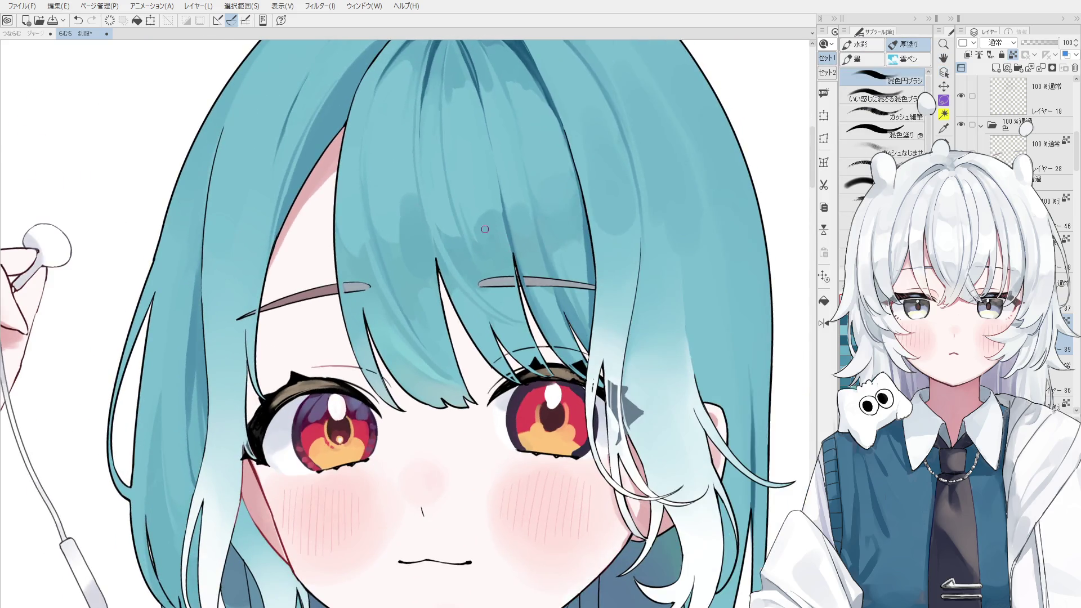
{"action": "key", "text": "h"}
{"action": "scroll", "coordinate": [498, 248], "scroll_direction": "up", "scroll_amount": 1}
{"action": "key", "text": "b"}
- Try five short strokes on the bangs, undoing each one
{"action": "mouse_move", "coordinate": [461, 180]}
{"action": "left_mouse_down"}
{"action": "mouse_move", "coordinate": [487, 292]}
{"action": "mouse_move", "coordinate": [472, 289]}
{"action": "left_mouse_up"}
{"action": "key", "text": "ctrl+z"}
{"action": "key", "text": "ctrl+z"}
{"action": "key", "text": "ctrl+z"}
{"action": "left_click_drag", "start_coordinate": [461, 200], "coordinate": [488, 315]}
{"action": "key", "text": "ctrl+z"}
{"action": "key", "text": "ctrl+z"}
{"action": "scroll", "coordinate": [479, 273], "scroll_direction": "down", "scroll_amount": 1}
{"action": "left_click_drag", "start_coordinate": [464, 204], "coordinate": [484, 310]}
{"action": "key", "text": "ctrl+z"}
{"action": "left_click_drag", "start_coordinate": [479, 273], "coordinate": [485, 313]}
{"action": "key", "text": "ctrl+z"}
{"action": "key", "text": "ctrl+z"}
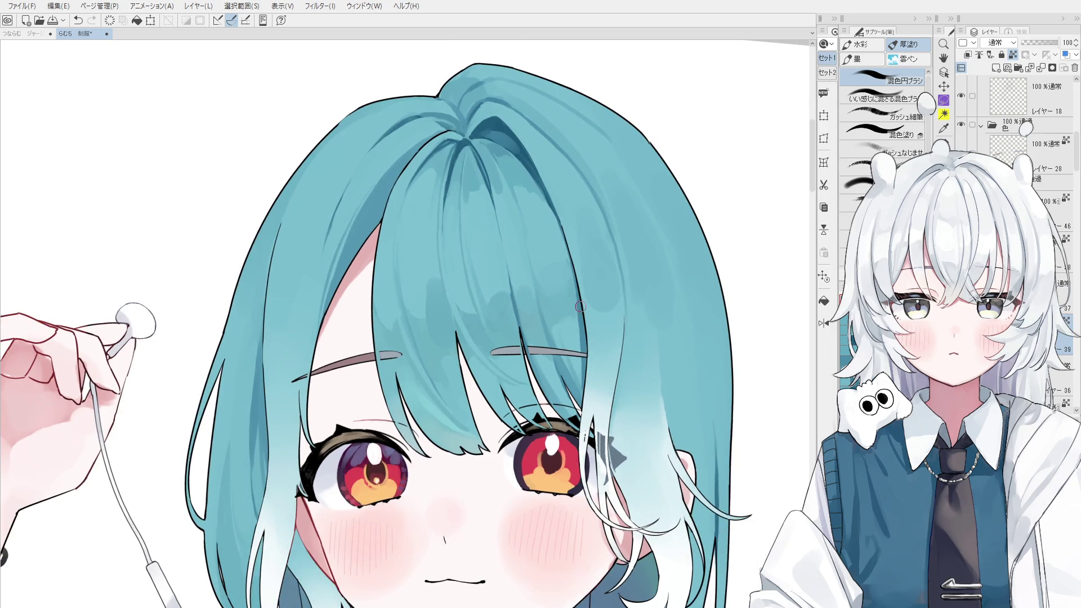
{"action": "left_click_drag", "start_coordinate": [576, 326], "coordinate": [581, 389]}
{"action": "key", "text": "ctrl+z"}
- Sample the hair colour from the bangs and redraw the dark strand line above the hairpin
{"action": "left_click", "coordinate": [575, 294], "text": "alt"}
{"action": "left_click", "coordinate": [574, 326], "text": "alt"}
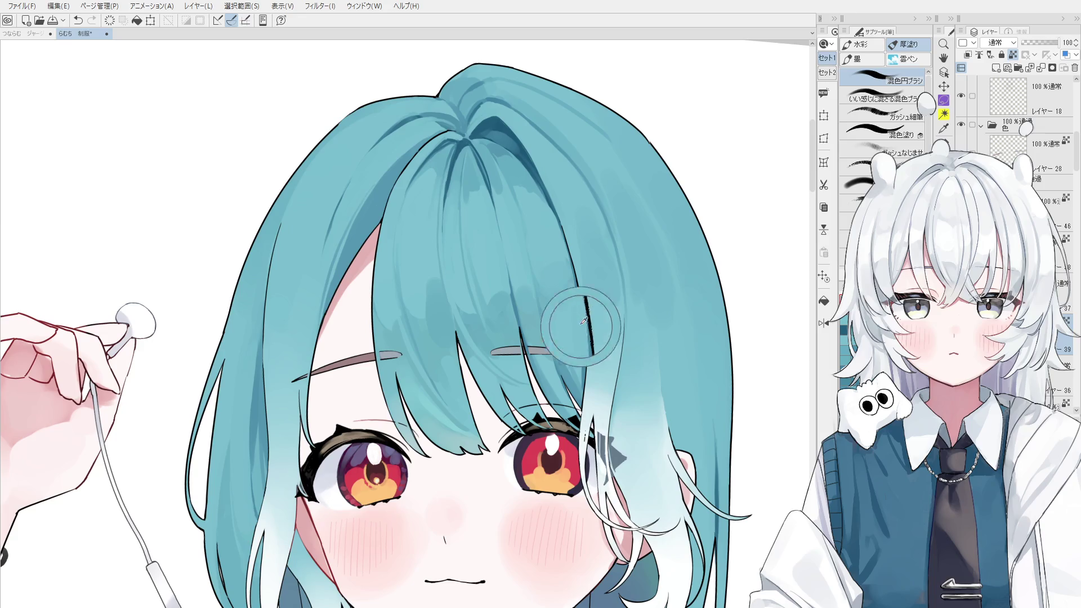
{"action": "left_click_drag", "start_coordinate": [577, 327], "coordinate": [582, 382]}
{"action": "key", "text": "ctrl+z"}
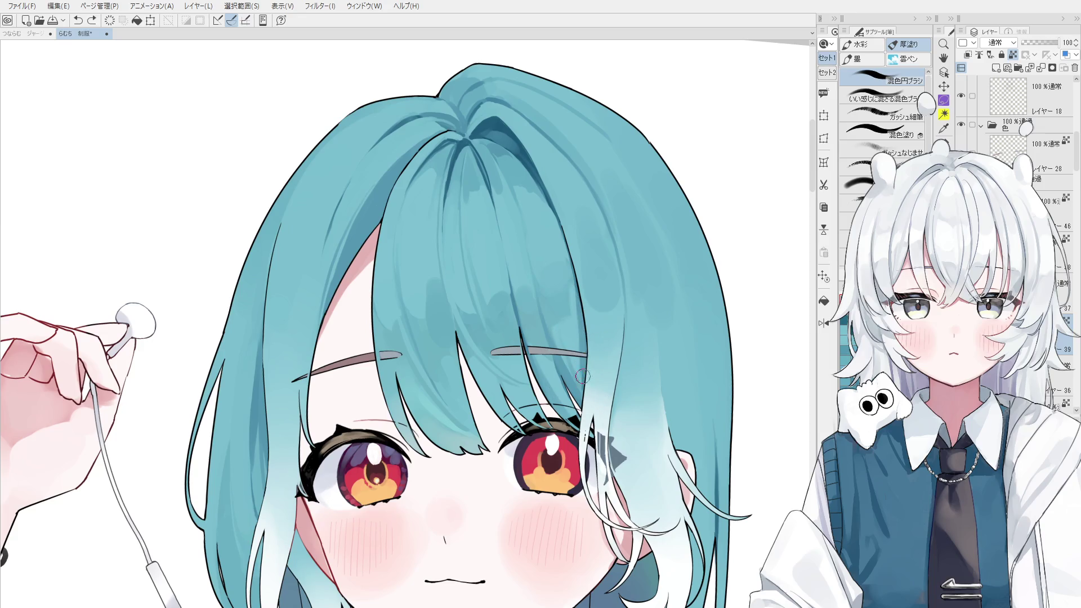
{"action": "scroll", "coordinate": [578, 366], "scroll_direction": "down", "scroll_amount": 1}
{"action": "left_click_drag", "start_coordinate": [558, 222], "coordinate": [574, 295]}
{"action": "key", "text": "ctrl+z"}
{"action": "left_click_drag", "start_coordinate": [558, 222], "coordinate": [573, 296]}
{"action": "left_click_drag", "start_coordinate": [566, 259], "coordinate": [577, 311]}
{"action": "key", "text": "ctrl+z"}
{"action": "mouse_move", "coordinate": [558, 225]}
{"action": "left_mouse_down"}
{"action": "mouse_move", "coordinate": [574, 298]}
{"action": "mouse_move", "coordinate": [613, 338]}
{"action": "mouse_move", "coordinate": [572, 315]}
{"action": "left_mouse_up"}
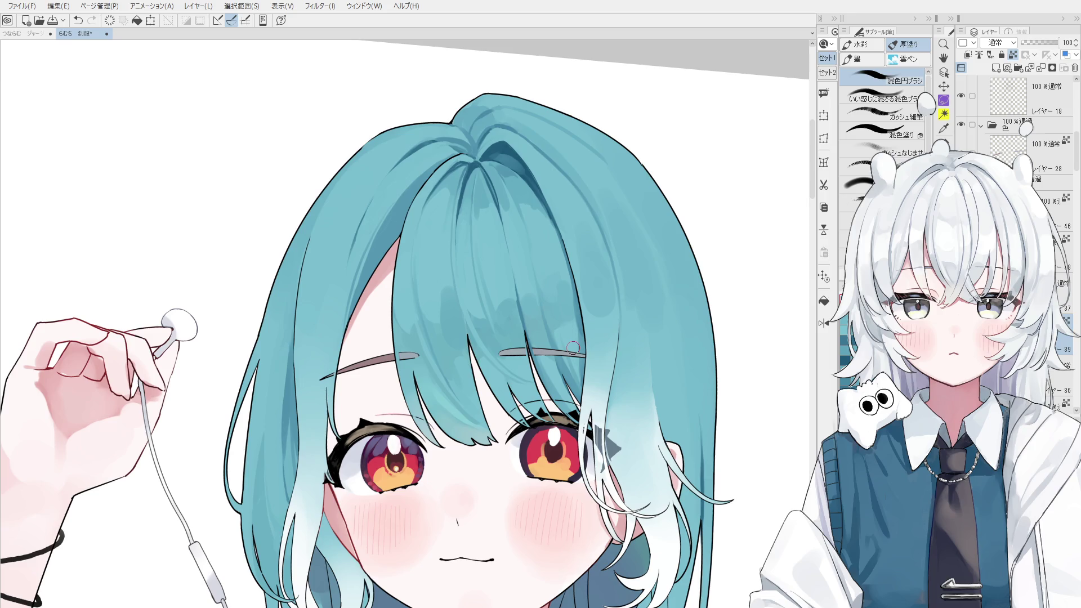
{"action": "key", "text": "h"}
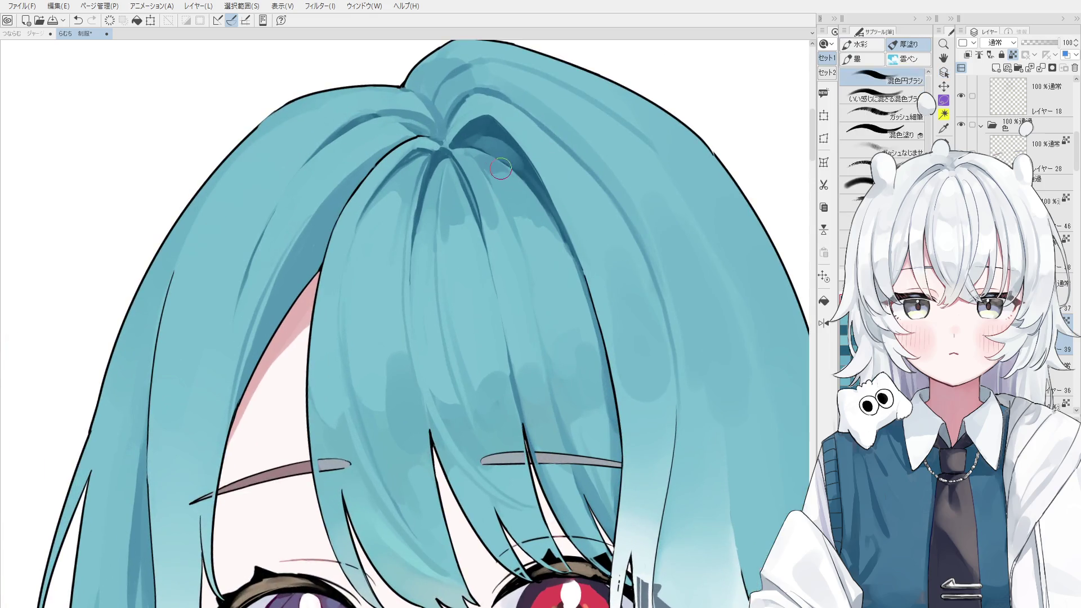
- Repaint the shading near the hair crown, undoing and redoing to compare the result
{"action": "scroll", "coordinate": [520, 176], "scroll_direction": "down", "scroll_amount": 1}
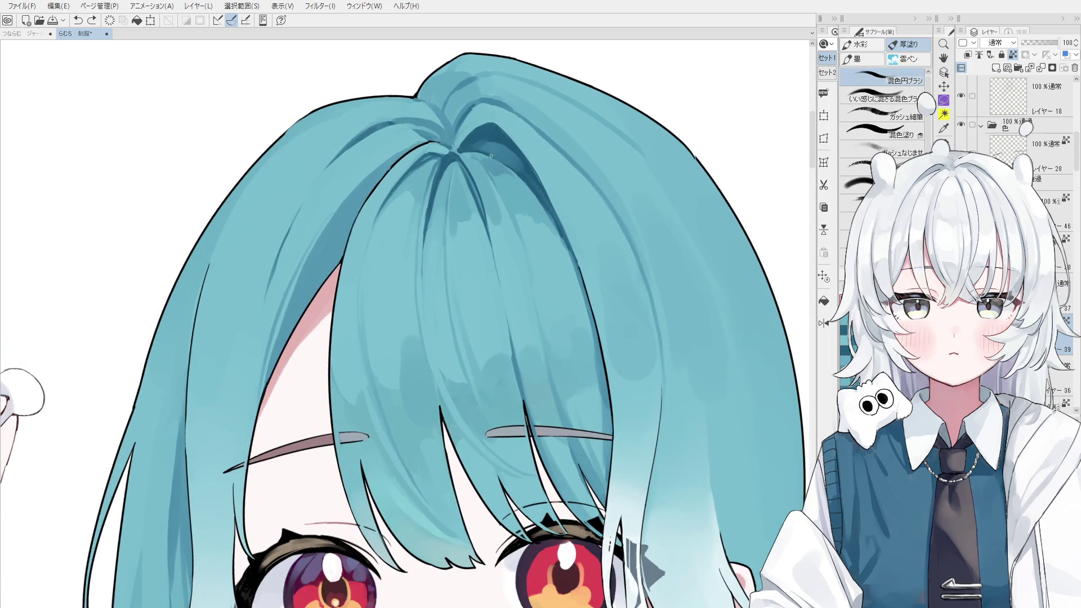
{"action": "scroll", "coordinate": [519, 176], "scroll_direction": "down", "scroll_amount": 1}
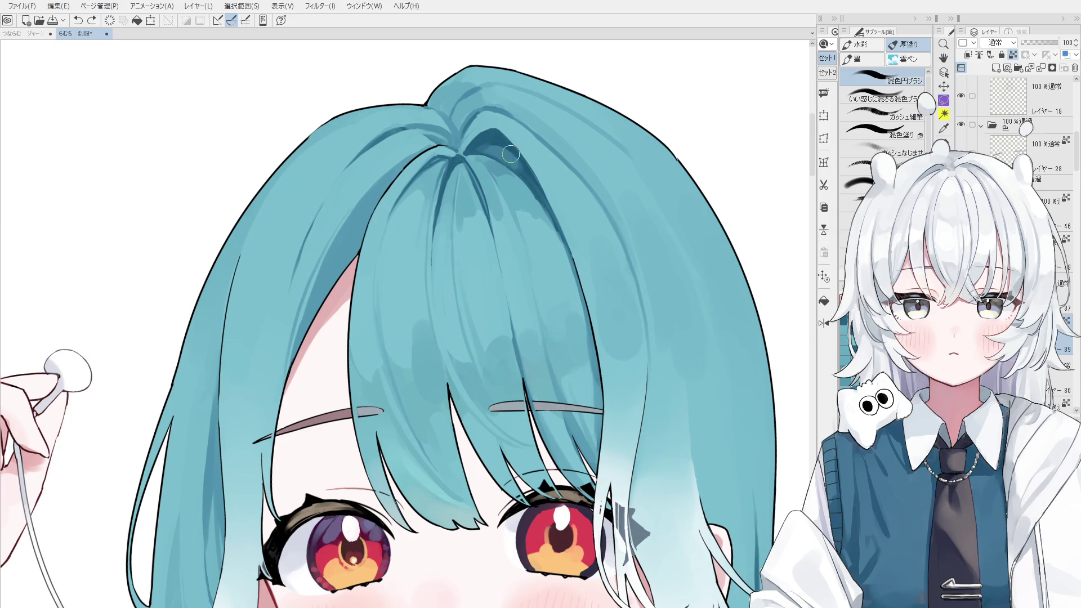
{"action": "scroll", "coordinate": [512, 161], "scroll_direction": "down", "scroll_amount": 1}
{"action": "key", "text": "ctrl+z"}
{"action": "left_click_drag", "start_coordinate": [534, 182], "coordinate": [532, 180]}
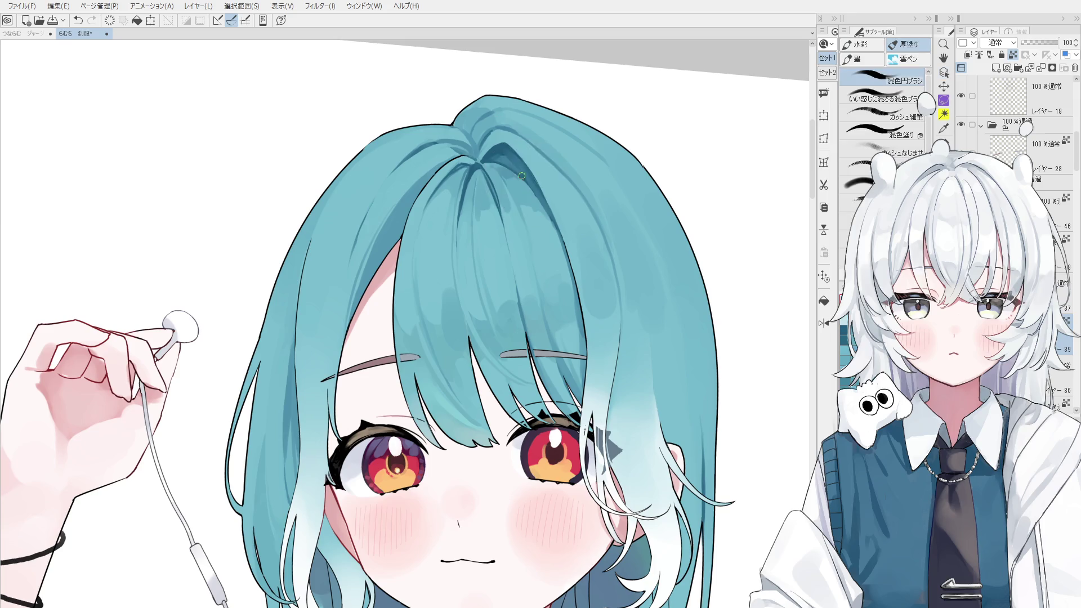
{"action": "scroll", "coordinate": [527, 186], "scroll_direction": "up", "scroll_amount": 3}
{"action": "key", "text": "ctrl+z"}
{"action": "scroll", "coordinate": [530, 191], "scroll_direction": "down", "scroll_amount": 2}
{"action": "key", "text": "ctrl+y"}
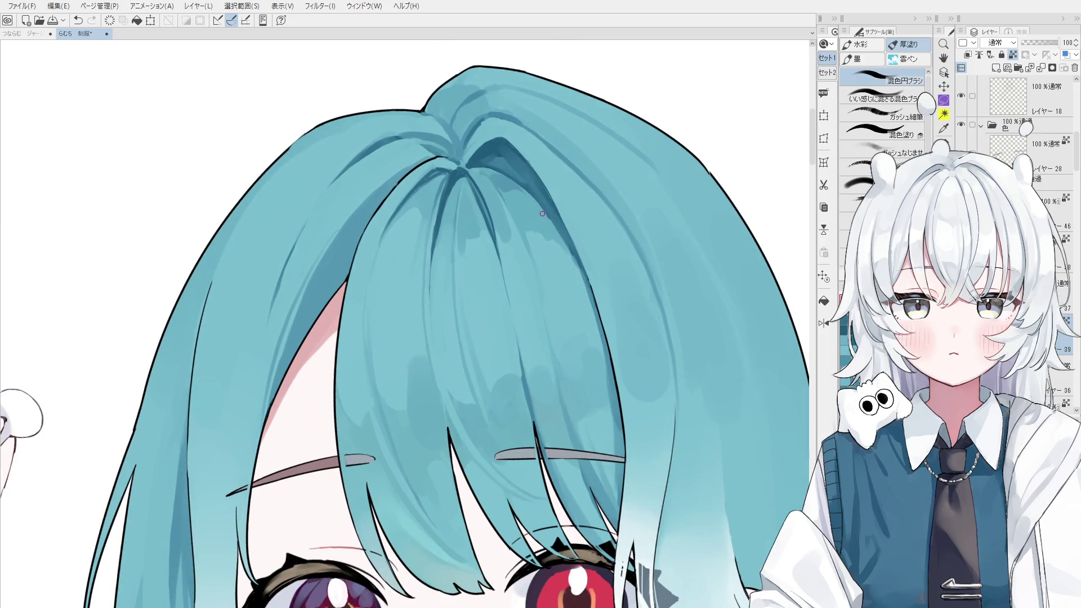
{"action": "key", "text": "ctrl+z"}
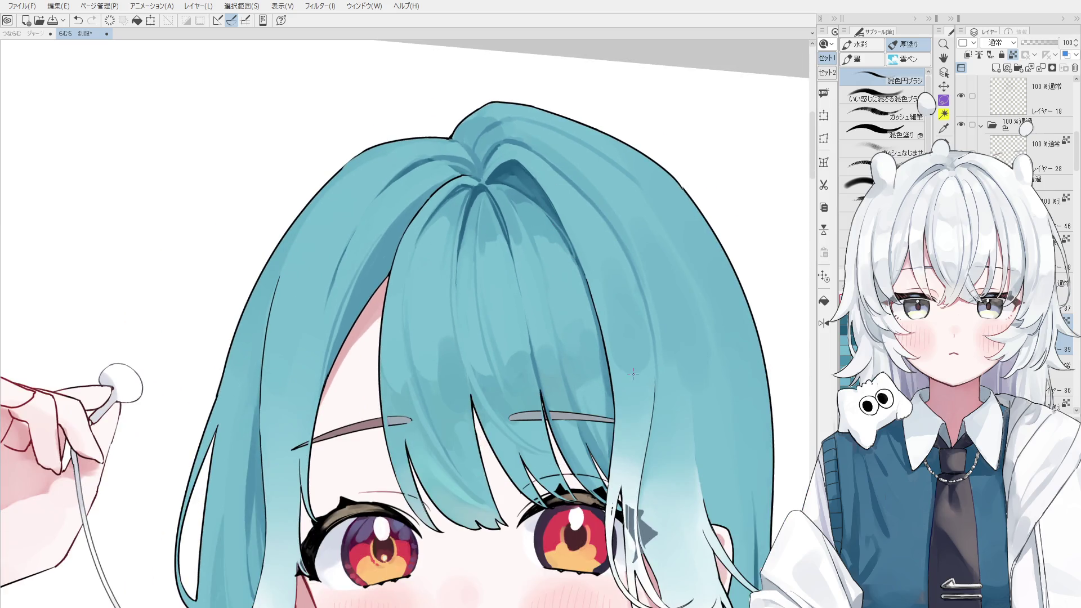
{"action": "scroll", "coordinate": [633, 376], "scroll_direction": "up", "scroll_amount": 2}
{"action": "key", "text": "ctrl+y"}
{"action": "key", "text": "ctrl+z"}
{"action": "key", "text": "ctrl+y"}
{"action": "key", "text": "ctrl+z"}
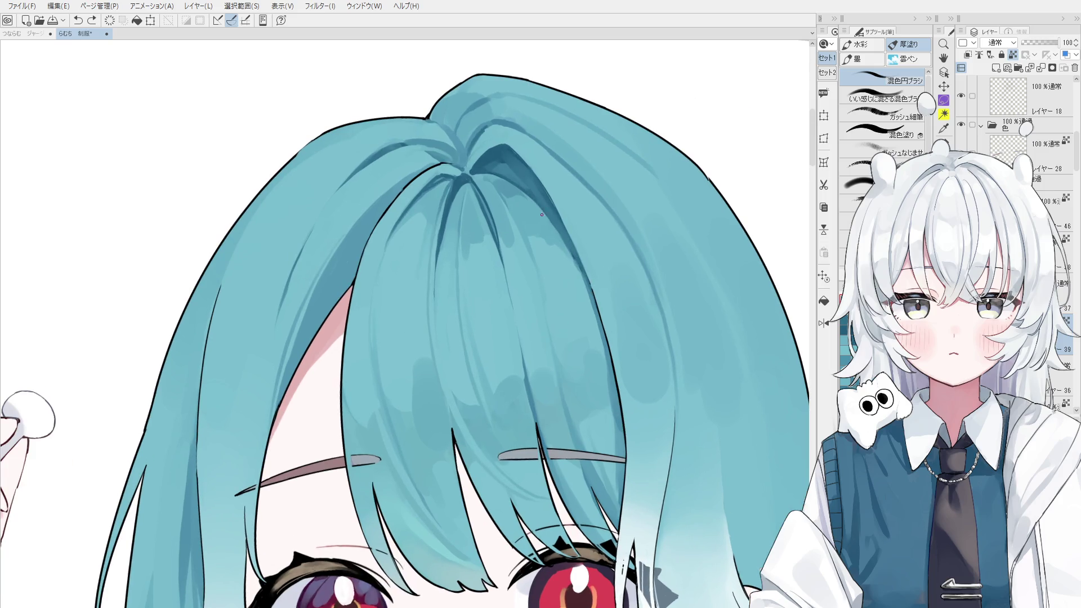
- Try loop strokes at the crown and discard each of them
{"action": "left_click_drag", "start_coordinate": [558, 225], "coordinate": [570, 244]}
{"action": "key", "text": "ctrl+z"}
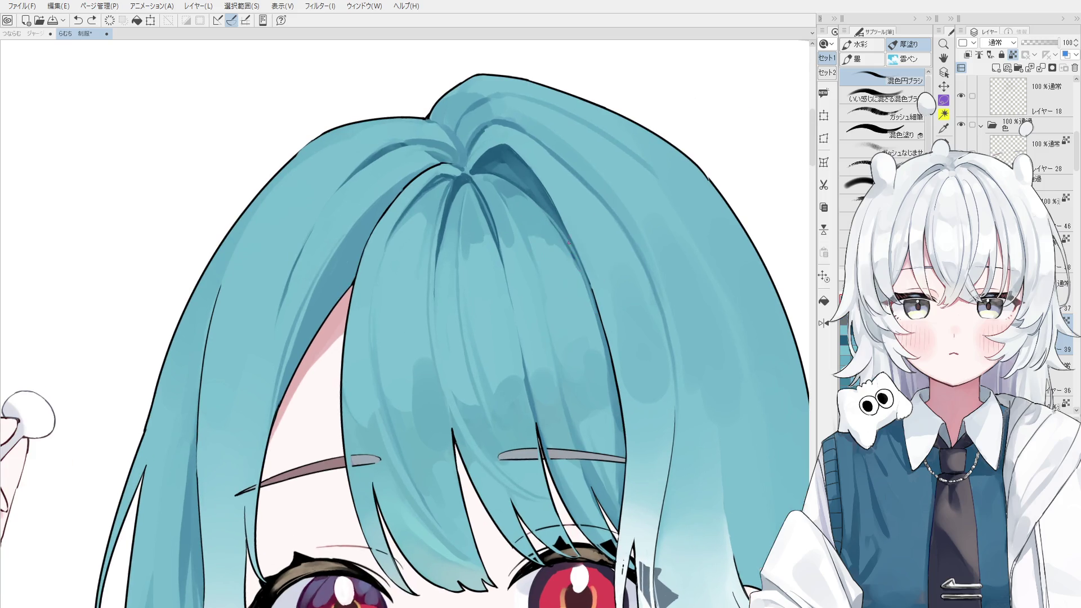
{"action": "key", "text": "ctrl+z"}
{"action": "mouse_move", "coordinate": [540, 191]}
{"action": "left_mouse_down"}
{"action": "mouse_move", "coordinate": [530, 216]}
{"action": "mouse_move", "coordinate": [521, 213]}
{"action": "left_mouse_up"}
{"action": "key", "text": "ctrl+z"}
{"action": "key", "text": "ctrl+z"}
{"action": "key", "text": "e"}
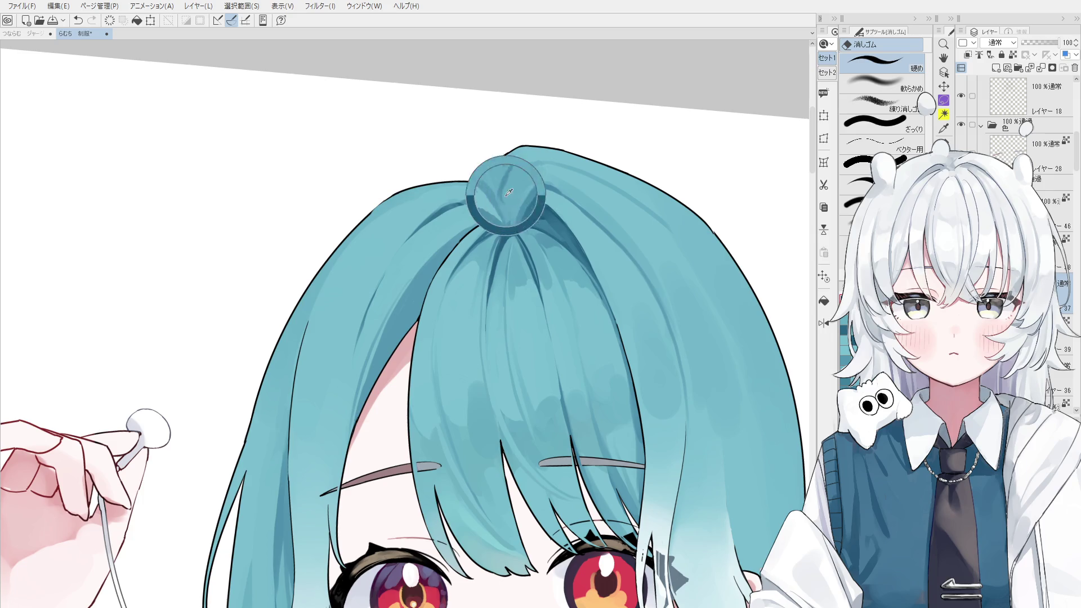
{"action": "mouse_move", "coordinate": [505, 196]}
{"action": "left_mouse_down"}
{"action": "mouse_move", "coordinate": [529, 188]}
{"action": "mouse_move", "coordinate": [519, 186]}
{"action": "left_mouse_up"}
{"action": "key", "text": "ctrl+z"}
{"action": "key", "text": "b"}
- Try several hair strokes and a bun shape at the crown, discarding them all
{"action": "mouse_move", "coordinate": [538, 147]}
{"action": "left_mouse_down"}
{"action": "mouse_move", "coordinate": [519, 185]}
{"action": "mouse_move", "coordinate": [558, 146]}
{"action": "left_mouse_up"}
{"action": "key", "text": "ctrl+z"}
{"action": "key", "text": "ctrl+z"}
{"action": "key", "text": "ctrl+z"}
{"action": "key", "text": "ctrl+z"}
{"action": "left_click_drag", "start_coordinate": [508, 182], "coordinate": [546, 145]}
{"action": "key", "text": "ctrl+z"}
{"action": "left_click_drag", "start_coordinate": [509, 181], "coordinate": [548, 147]}
{"action": "scroll", "coordinate": [510, 189], "scroll_direction": "down", "scroll_amount": 1}
{"action": "key", "text": "ctrl+z"}
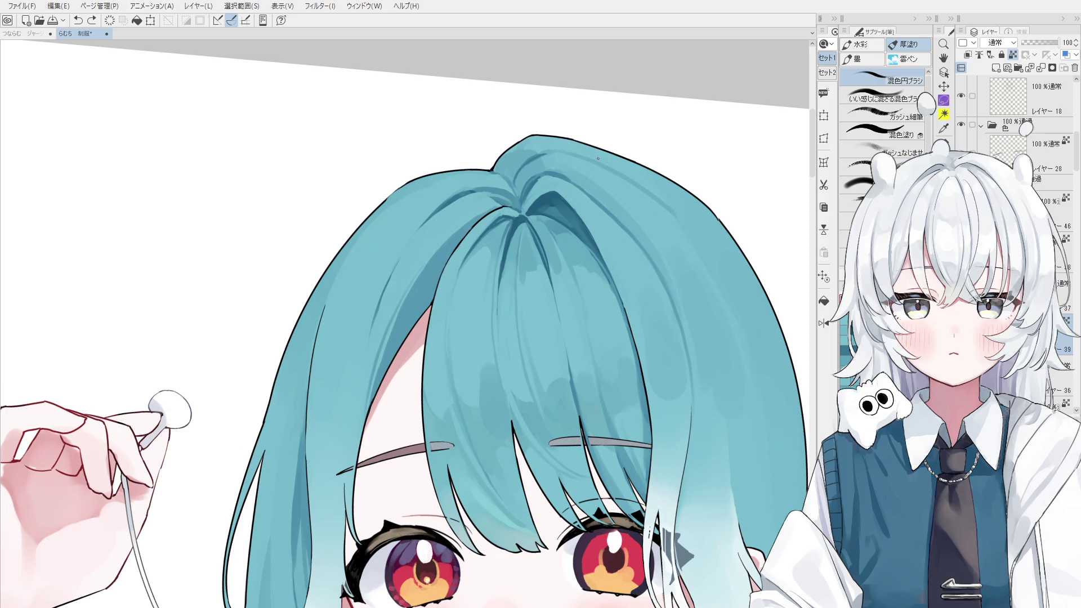
{"action": "left_click_drag", "start_coordinate": [549, 194], "coordinate": [516, 169]}
{"action": "key", "text": "ctrl+z"}
{"action": "scroll", "coordinate": [516, 186], "scroll_direction": "up", "scroll_amount": 1}
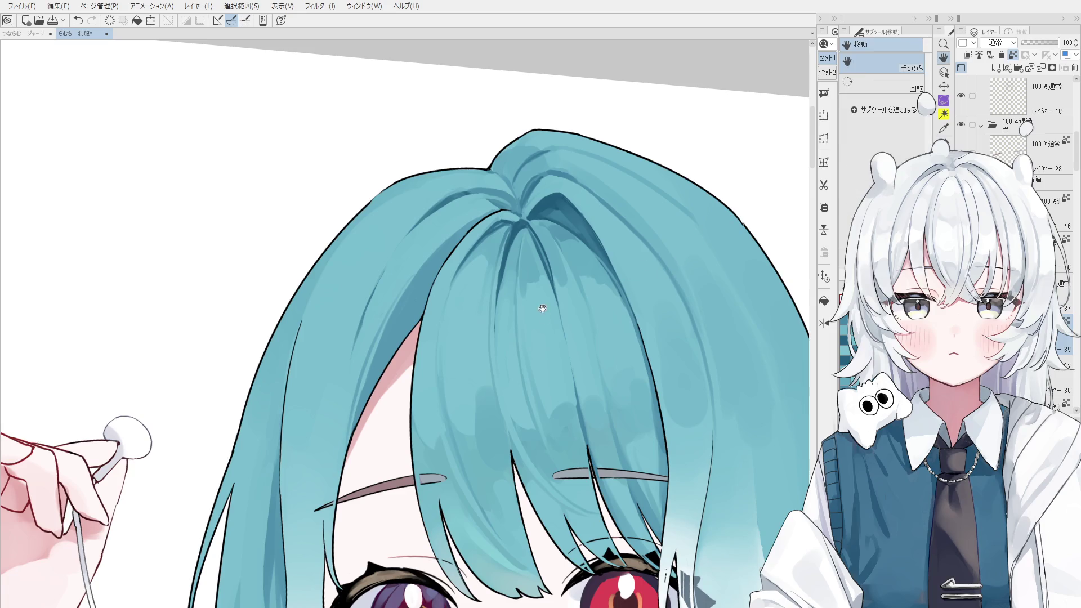
- Erase the stray dark line running through the bangs
{"action": "left_click_drag", "start_coordinate": [592, 231], "coordinate": [600, 249]}
{"action": "left_click_drag", "start_coordinate": [569, 321], "coordinate": [586, 242]}
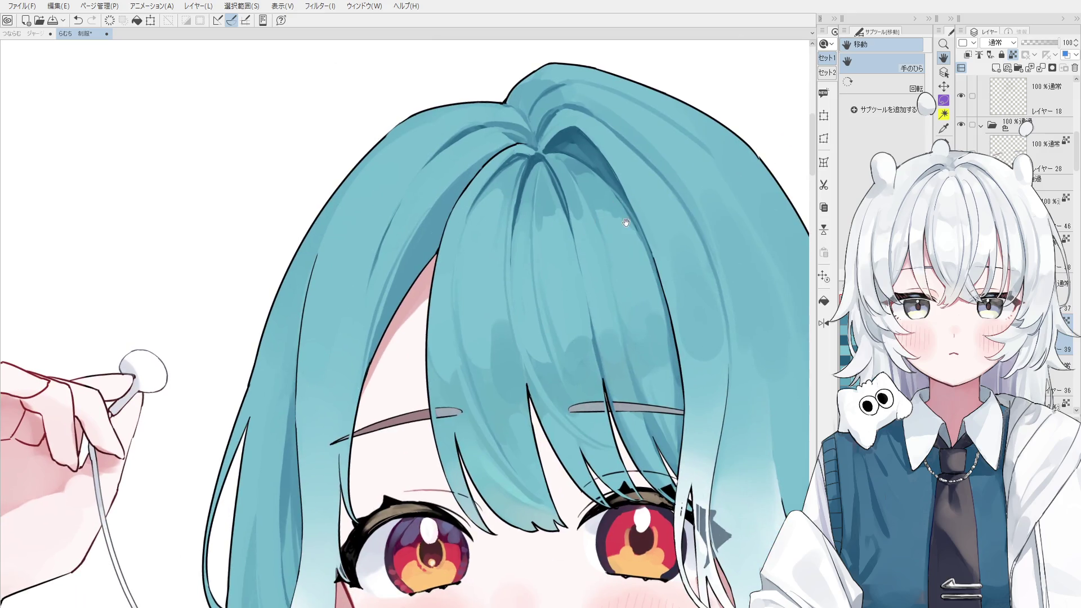
{"action": "scroll", "coordinate": [585, 163], "scroll_direction": "up", "scroll_amount": 2}
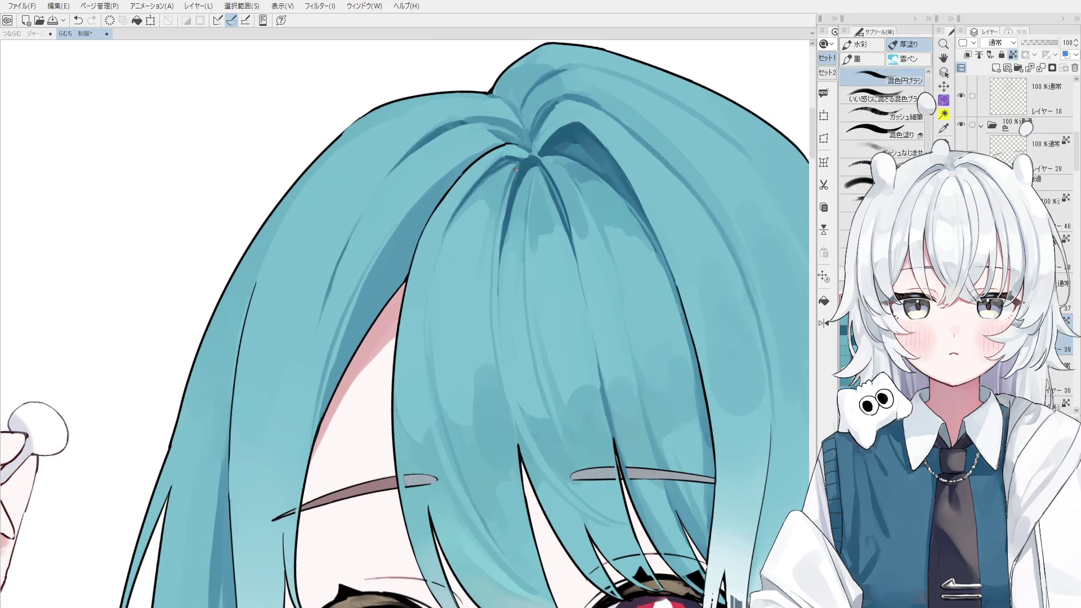
{"action": "key", "text": "e"}
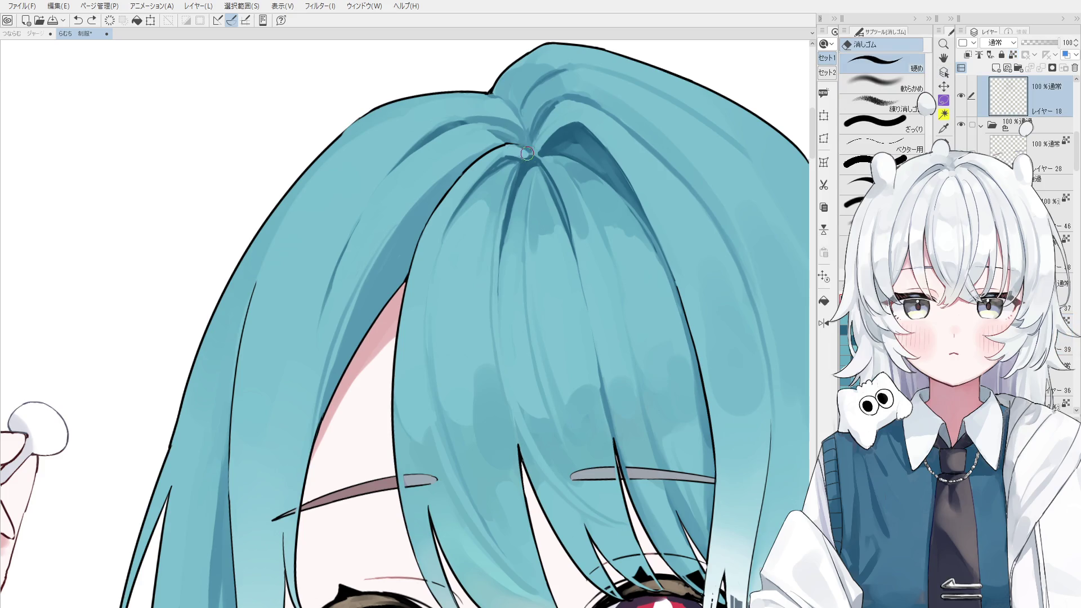
{"action": "left_click_drag", "start_coordinate": [458, 175], "coordinate": [410, 277]}
{"action": "scroll", "coordinate": [411, 265], "scroll_direction": "down", "scroll_amount": 1}
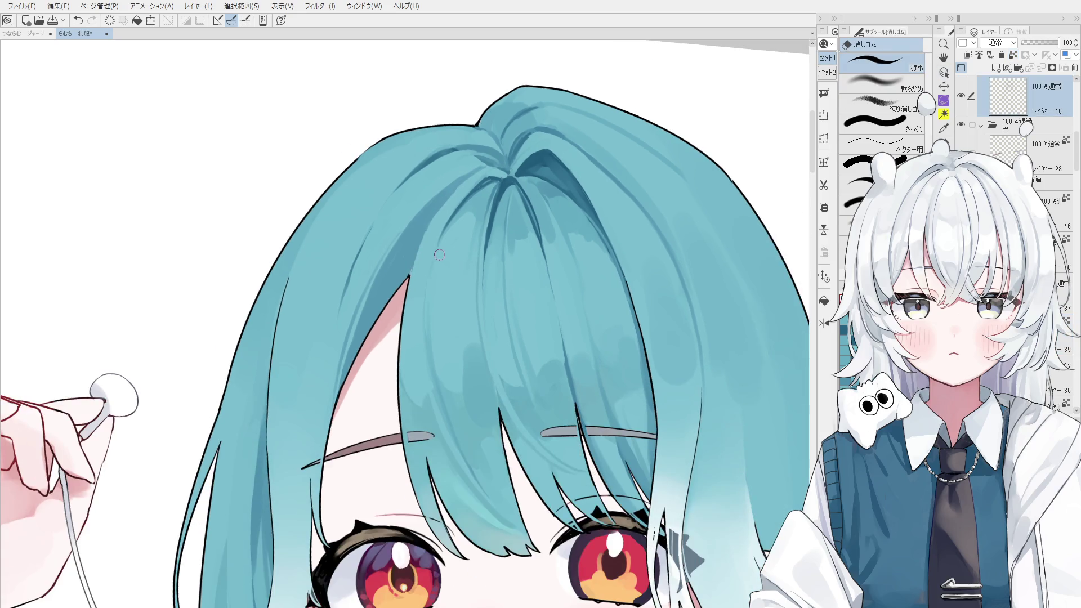
- Lock the layer's transparent pixels and select the hair layer under the bangs
{"action": "key", "text": "b"}
{"action": "scroll", "coordinate": [407, 262], "scroll_direction": "up", "scroll_amount": 1}
{"action": "key", "text": "slash"}
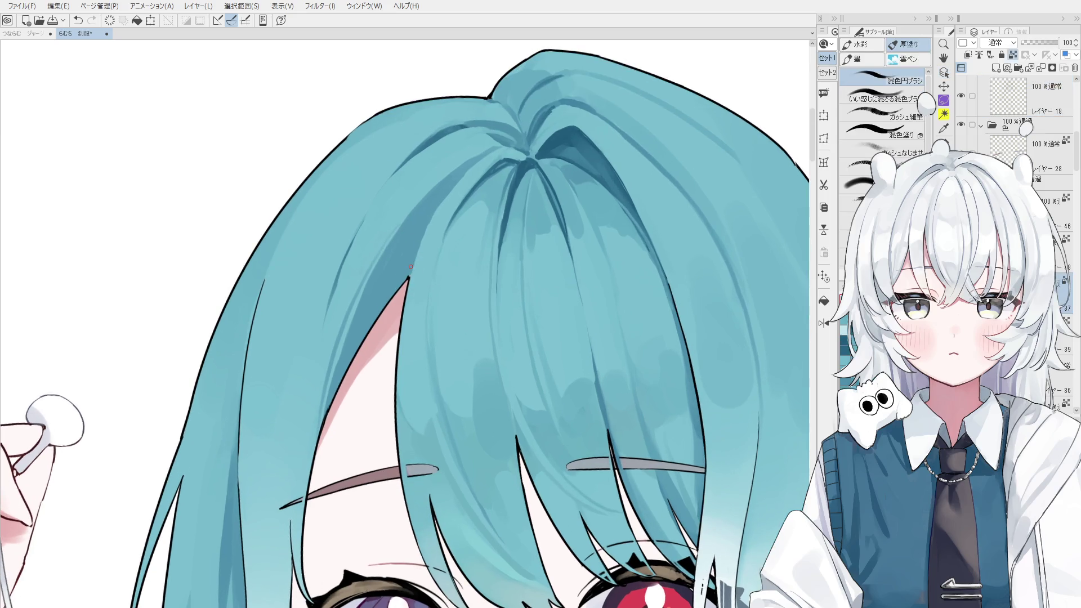
{"action": "key", "text": "space"}
{"action": "left_click_drag", "start_coordinate": [396, 208], "coordinate": [401, 210]}
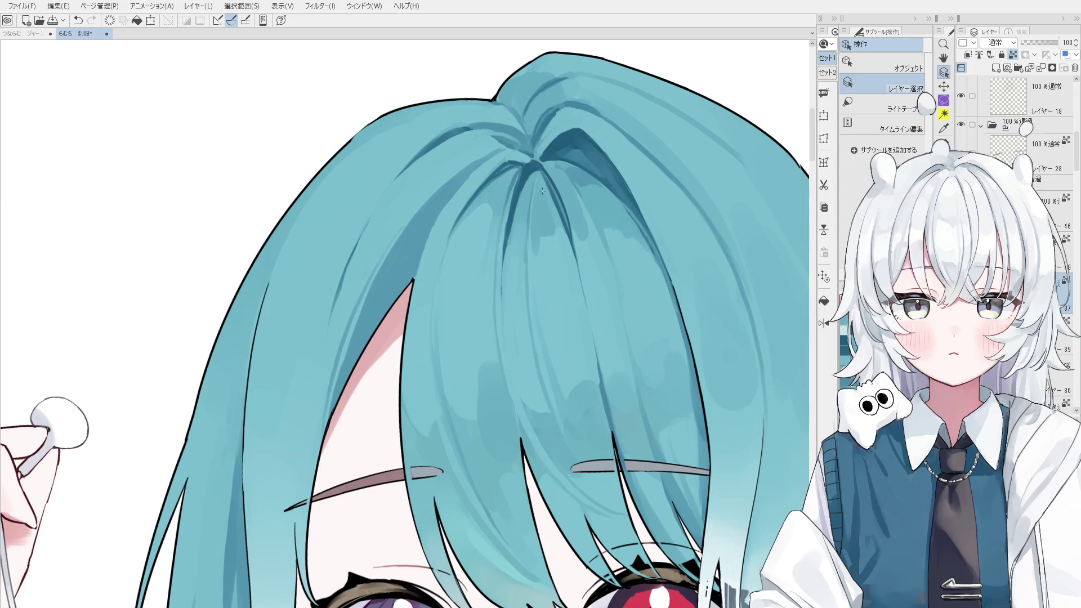
{"action": "left_click", "coordinate": [432, 254], "text": "ctrl+shift"}
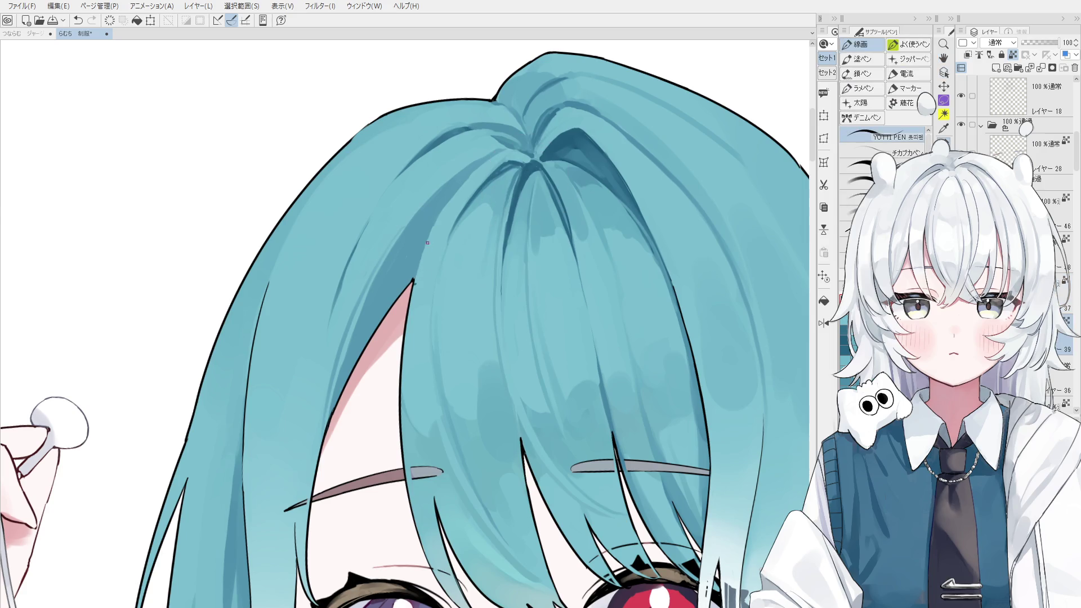
- Add three shading strokes to the bangs, discarding the earlier trial strokes
{"action": "key", "text": "ctrl+z"}
{"action": "left_click_drag", "start_coordinate": [461, 186], "coordinate": [427, 244]}
{"action": "left_click_drag", "start_coordinate": [499, 155], "coordinate": [469, 178]}
{"action": "key", "text": "ctrl+z"}
{"action": "key", "text": "ctrl+z"}
{"action": "left_click_drag", "start_coordinate": [415, 282], "coordinate": [428, 240]}
{"action": "left_click_drag", "start_coordinate": [451, 200], "coordinate": [423, 253]}
{"action": "left_click_drag", "start_coordinate": [448, 205], "coordinate": [492, 155]}
{"action": "scroll", "coordinate": [515, 170], "scroll_direction": "down", "scroll_amount": 3}
- Mirror the canvas view and test a colour-mixing brush stroke on the hair, then undo it
{"action": "key", "text": "h"}
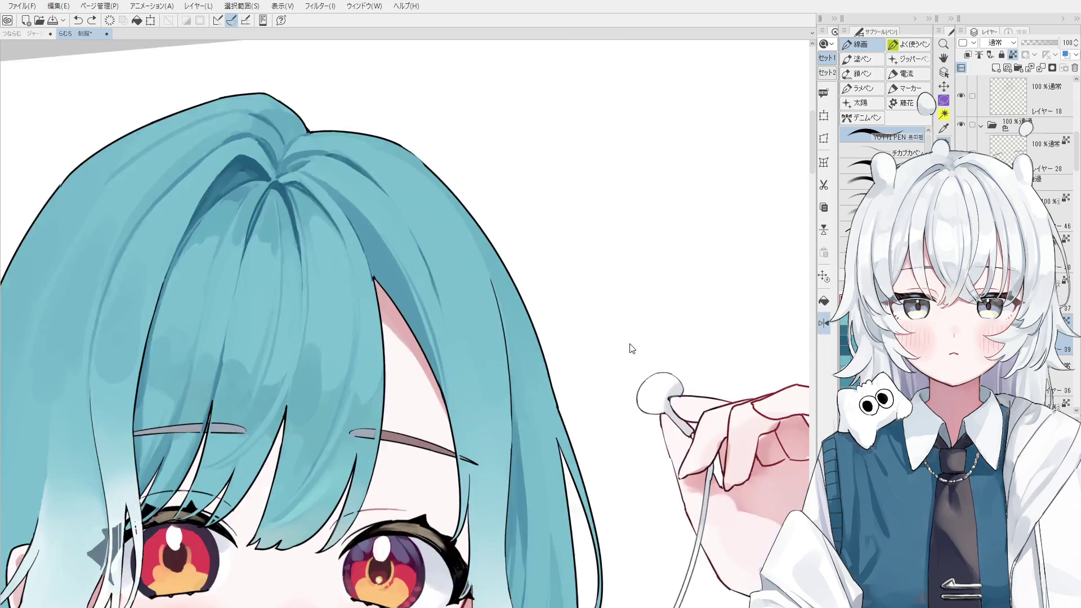
{"action": "left_click_drag", "start_coordinate": [632, 345], "coordinate": [512, 411]}
{"action": "scroll", "coordinate": [512, 410], "scroll_direction": "down", "scroll_amount": 2}
{"action": "scroll", "coordinate": [594, 341], "scroll_direction": "up", "scroll_amount": 1}
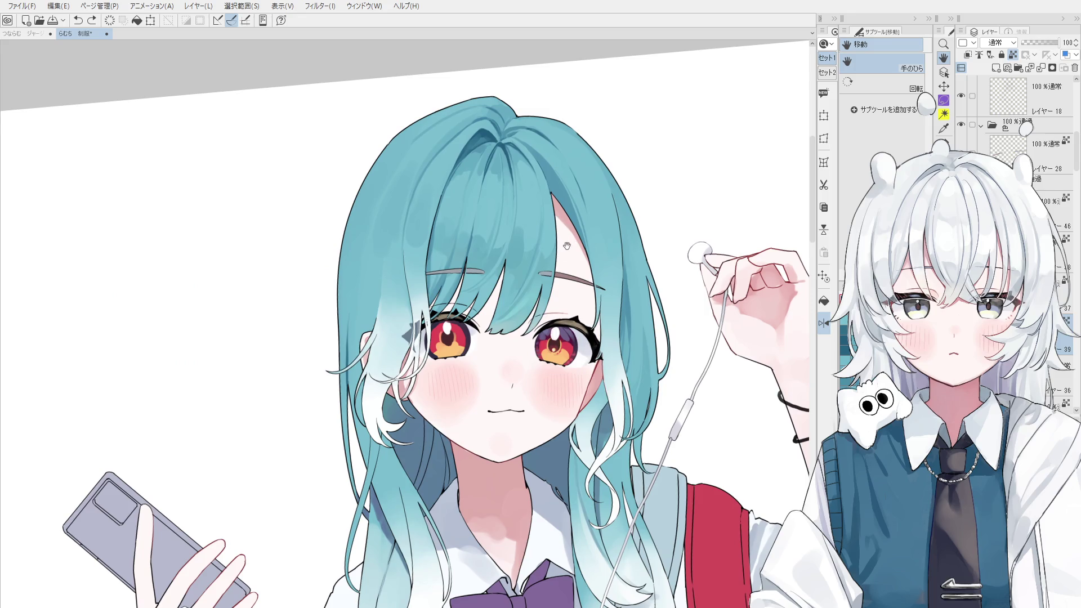
{"action": "key", "text": "b"}
{"action": "mouse_move", "coordinate": [445, 248]}
{"action": "left_mouse_down"}
{"action": "mouse_move", "coordinate": [479, 282]}
{"action": "mouse_move", "coordinate": [459, 297]}
{"action": "left_mouse_up"}
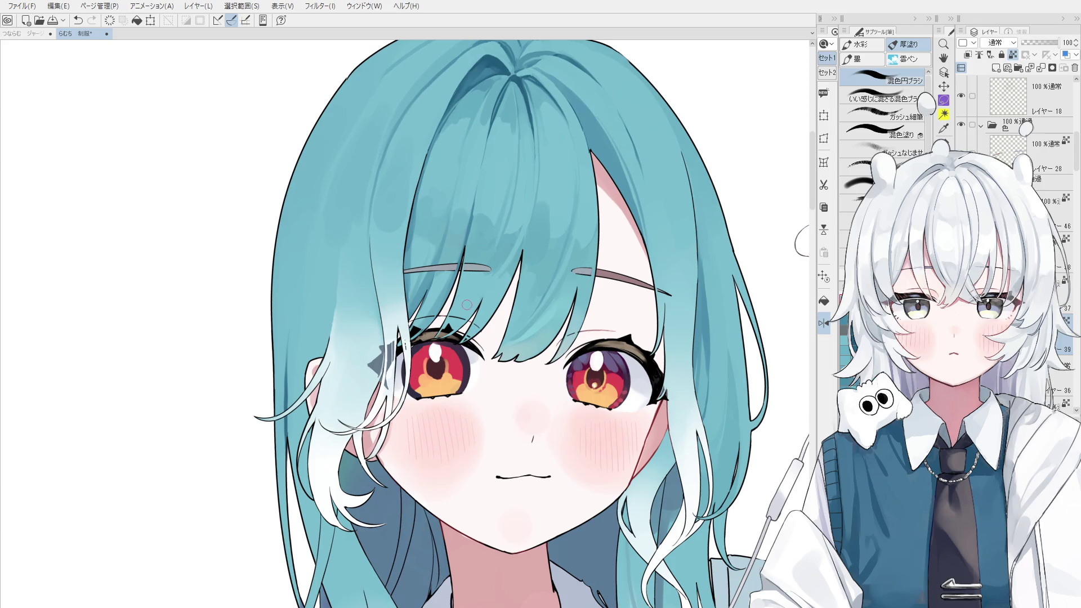
{"action": "key", "text": "ctrl+z"}
{"action": "key", "text": "ctrl+z"}
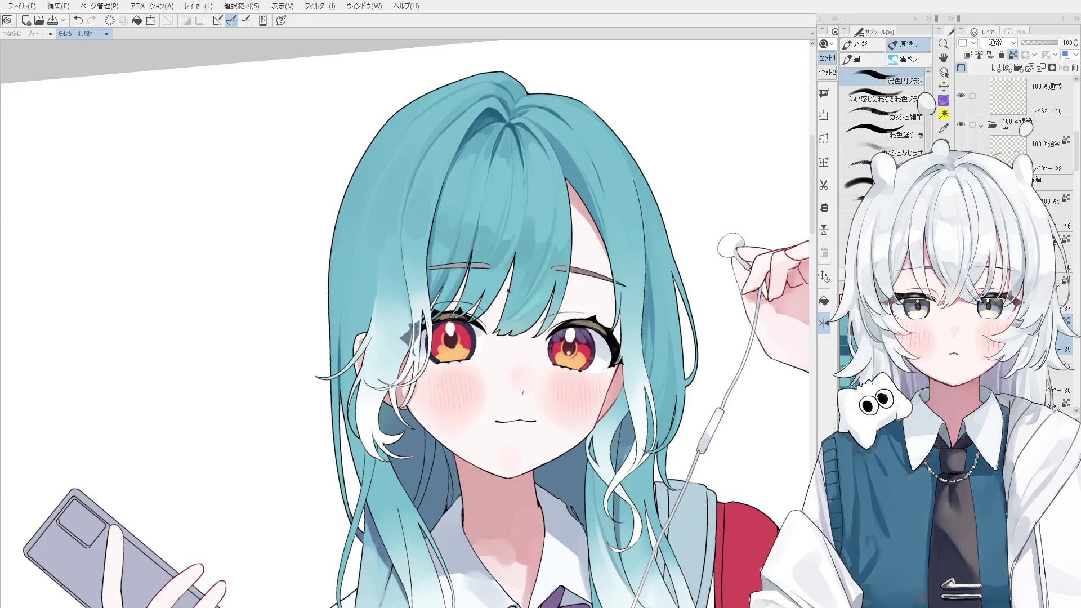
- Compare a small hair stroke by toggling it on and off, finally removing it
{"action": "key", "text": "h"}
{"action": "key", "text": "ctrl+shift"}
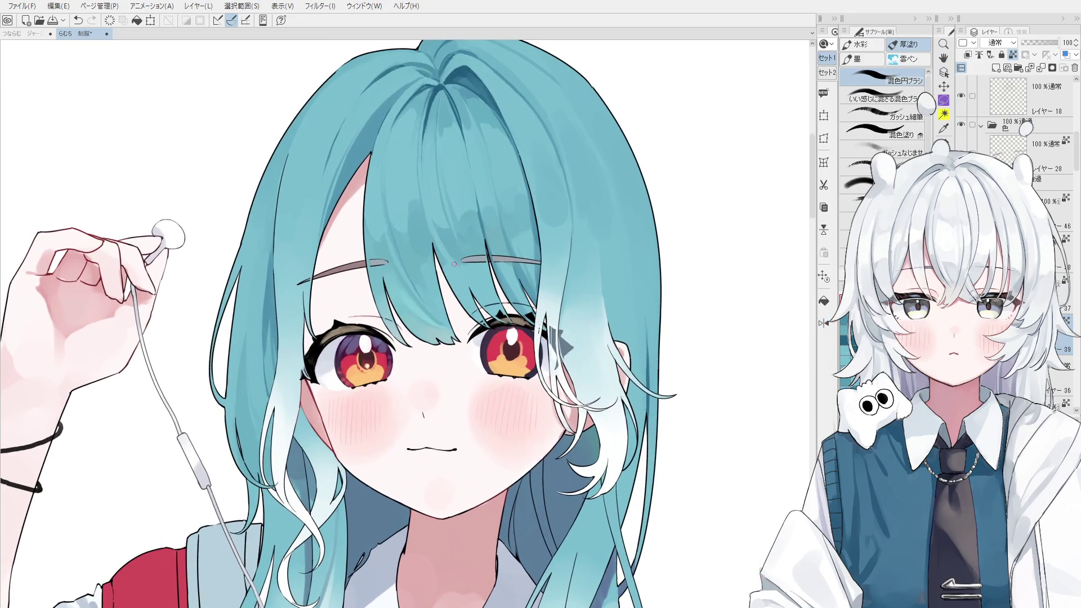
{"action": "left_click_drag", "start_coordinate": [439, 237], "coordinate": [471, 284]}
{"action": "key", "text": "ctrl+z"}
{"action": "key", "text": "ctrl+y"}
{"action": "key", "text": "ctrl+z"}
{"action": "key", "text": "ctrl+y"}
{"action": "key", "text": "ctrl+z"}
{"action": "key", "text": "ctrl+y"}
{"action": "key", "text": "ctrl+z"}
{"action": "key", "text": "ctrl+y"}
{"action": "key", "text": "ctrl+z"}
{"action": "key", "text": "ctrl+y"}
{"action": "key", "text": "ctrl+z"}
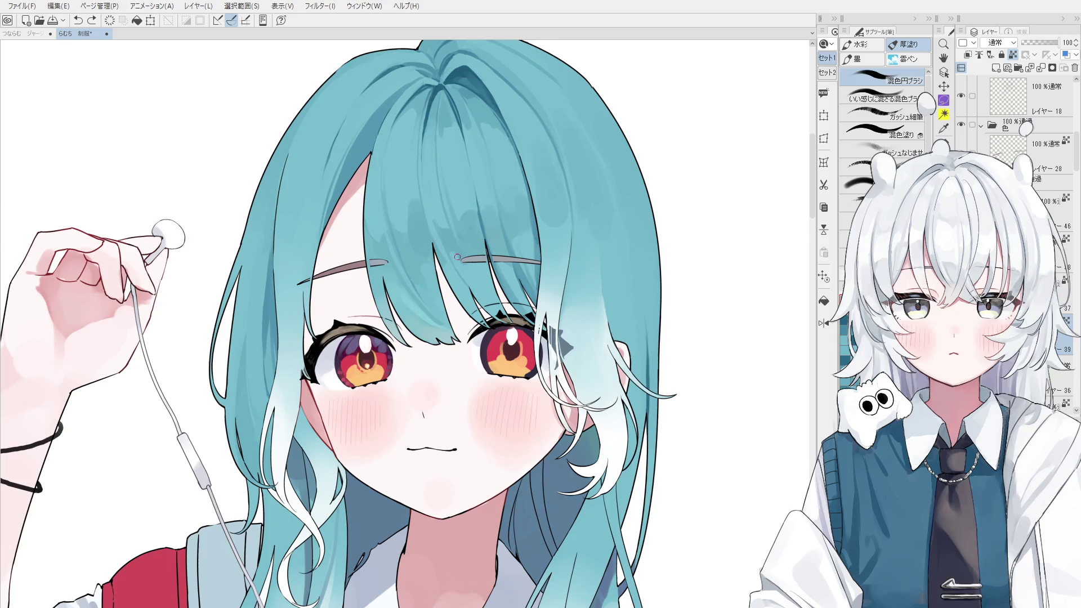
- Try a thin hair strand stroke, remove it, and soften the faint stroke in the hair
{"action": "left_click_drag", "start_coordinate": [417, 183], "coordinate": [441, 252]}
{"action": "key", "text": "ctrl+z"}
{"action": "key", "text": "ctrl+y"}
{"action": "key", "text": "ctrl+z"}
{"action": "left_click_drag", "start_coordinate": [454, 253], "coordinate": [484, 293]}
- Rotate the view and pick the layers under the hair from the canvas
{"action": "scroll", "coordinate": [510, 338], "scroll_direction": "down", "scroll_amount": 5}
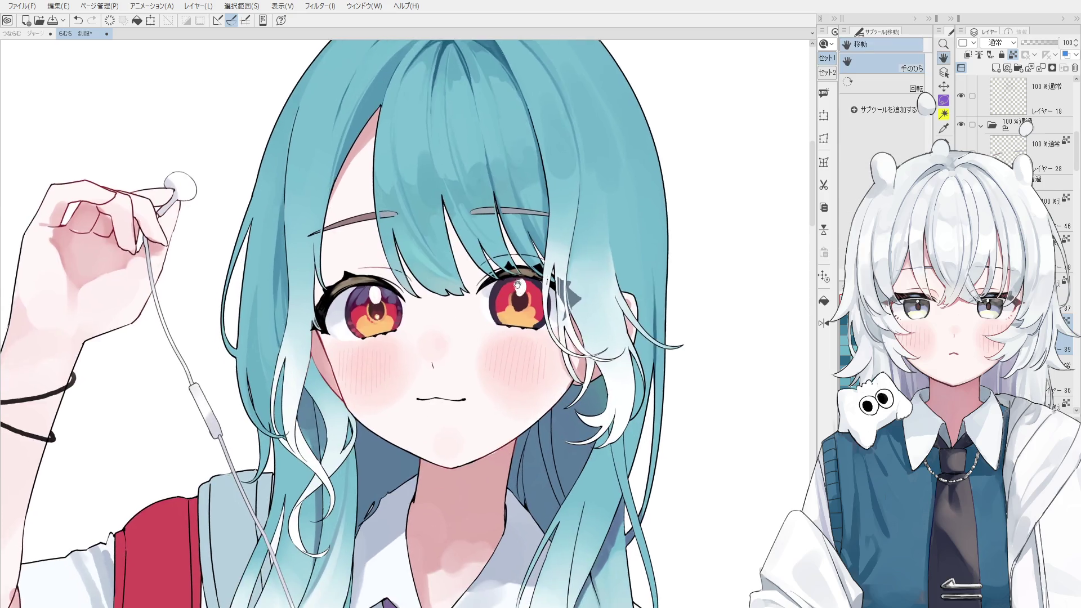
{"action": "key", "text": "asciicircum"}
{"action": "key", "text": "asciicircum"}
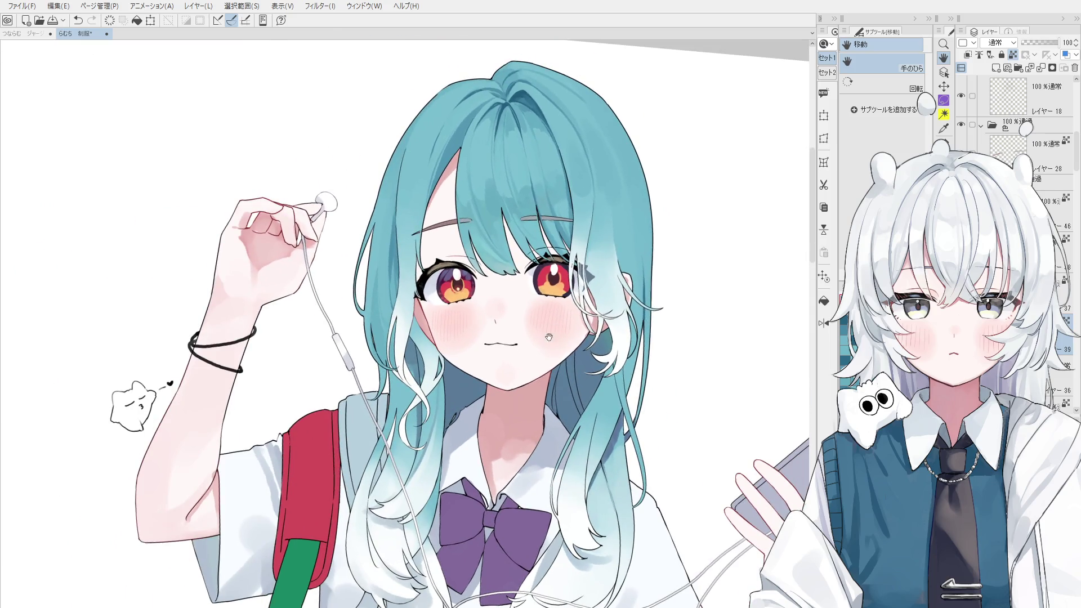
{"action": "left_click", "coordinate": [586, 380], "text": "ctrl+shift"}
{"action": "scroll", "coordinate": [603, 411], "scroll_direction": "up", "scroll_amount": 2}
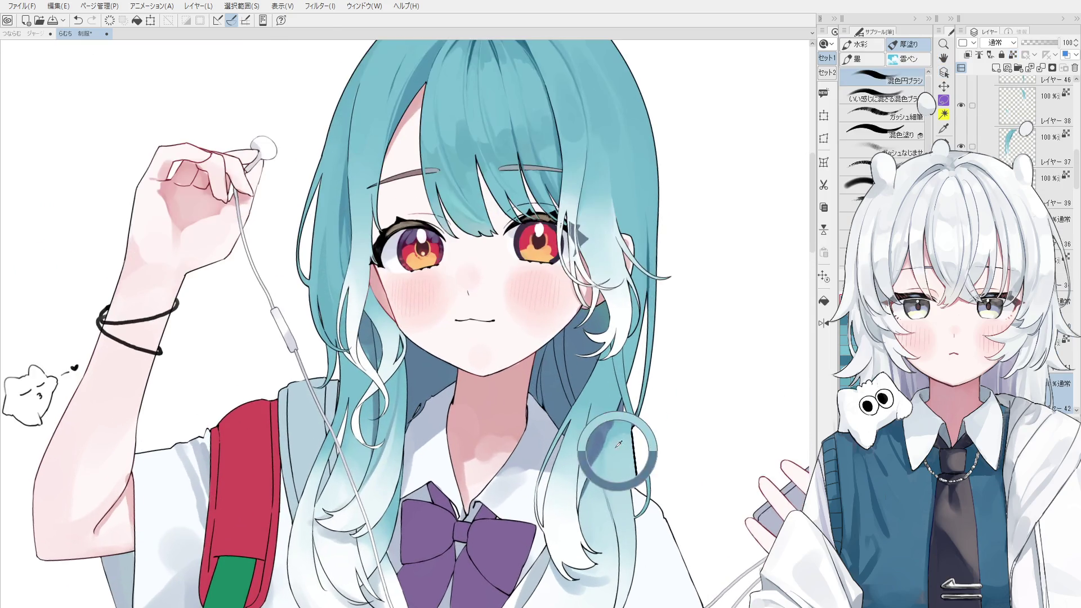
{"action": "key", "text": "e"}
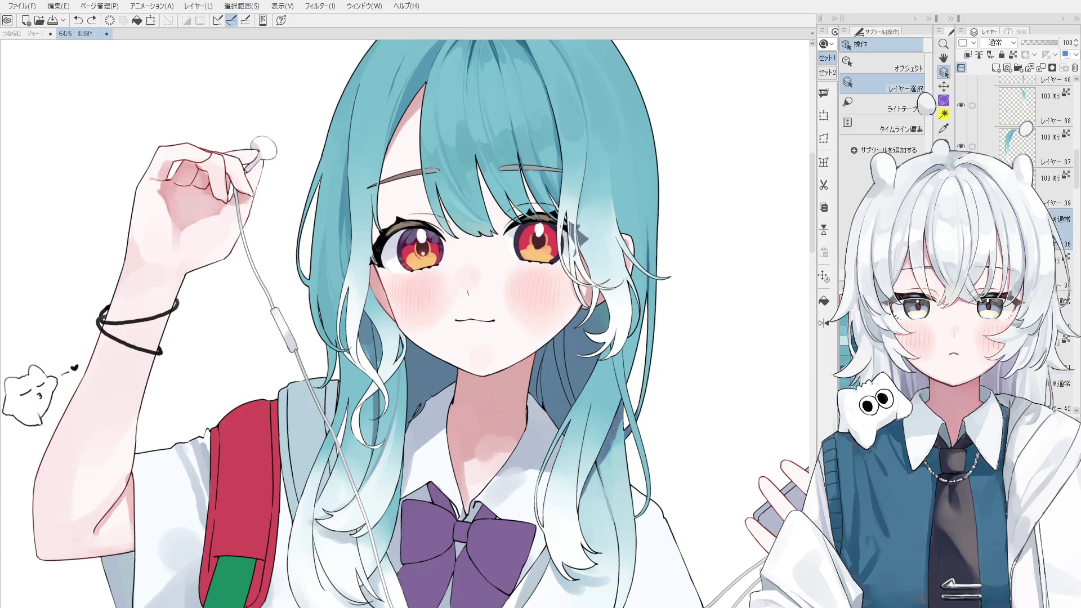
{"action": "left_click", "coordinate": [617, 428], "text": "ctrl+shift"}
{"action": "key", "text": "b"}
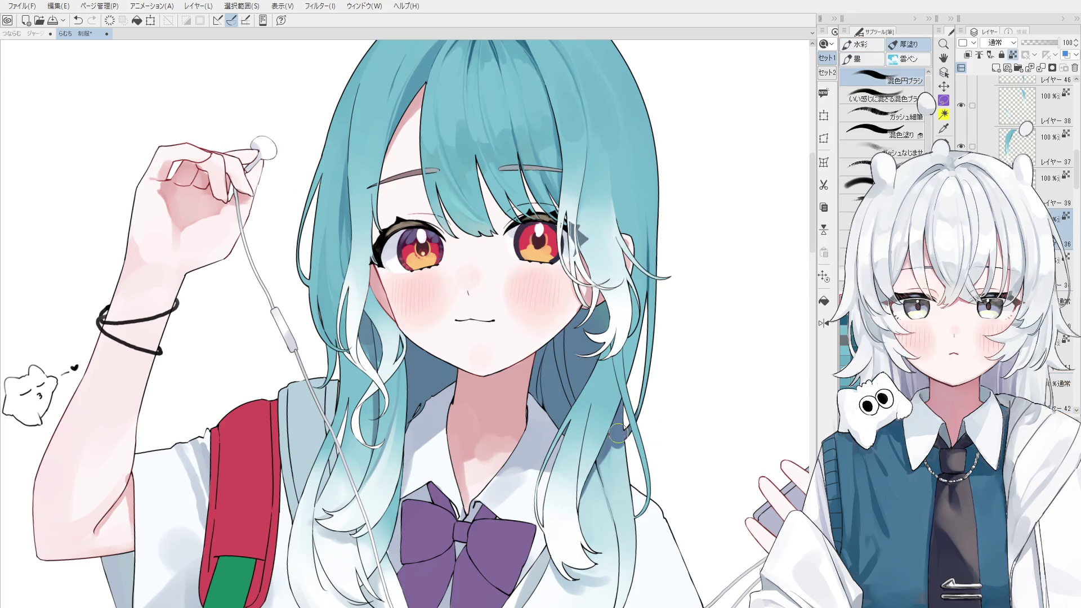
- Sample the hair colour from the canvas near the neck strand
{"action": "scroll", "coordinate": [620, 439], "scroll_direction": "up", "scroll_amount": 1}
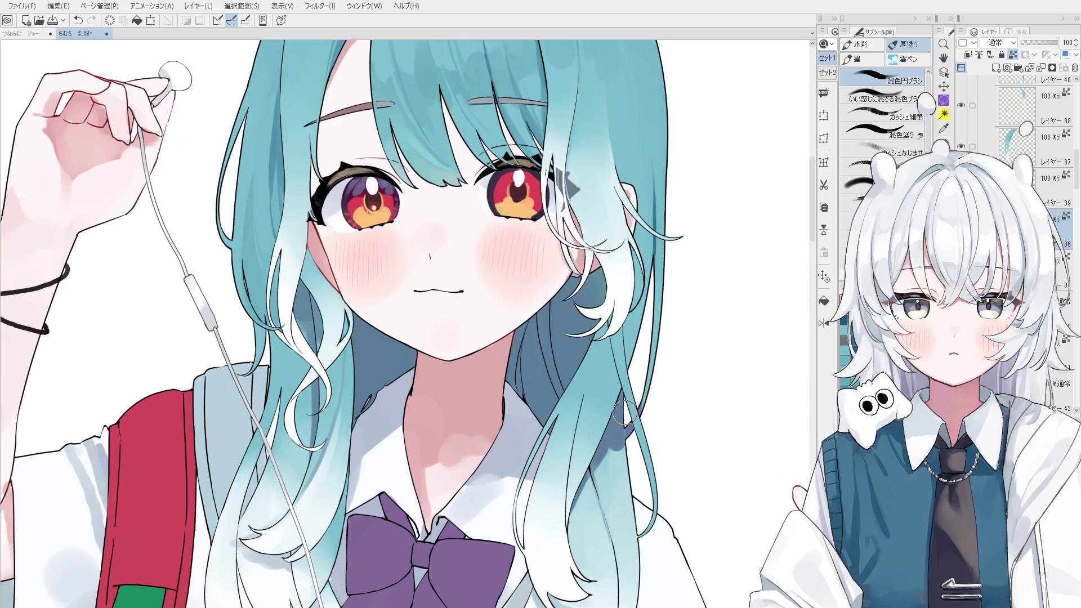
{"action": "scroll", "coordinate": [624, 435], "scroll_direction": "up", "scroll_amount": 2}
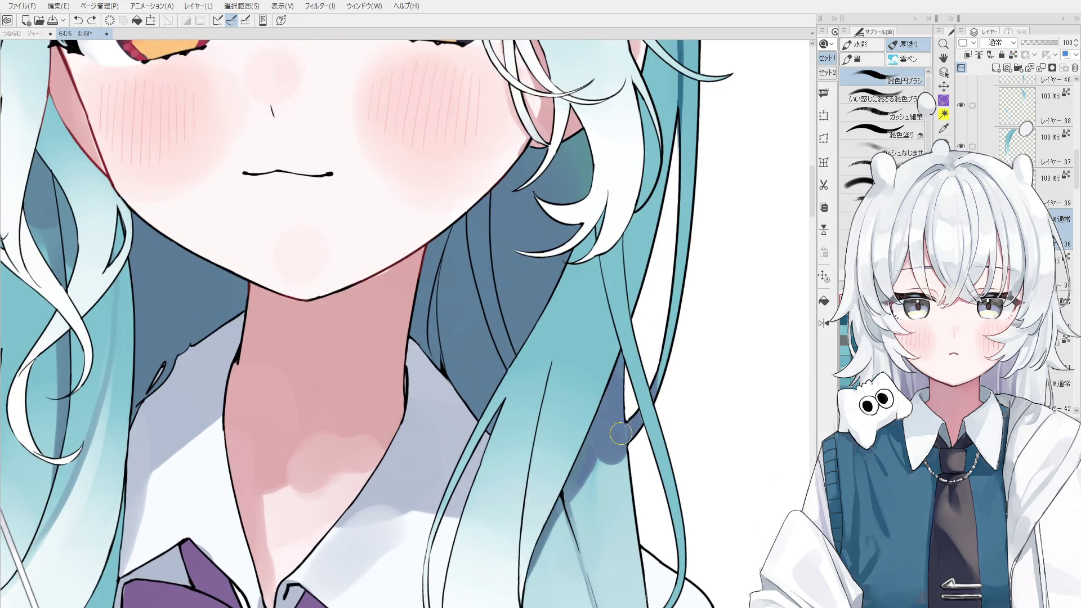
{"action": "scroll", "coordinate": [627, 434], "scroll_direction": "down", "scroll_amount": 1}
{"action": "key", "text": "ctrl+shift"}
{"action": "scroll", "coordinate": [612, 445], "scroll_direction": "down", "scroll_amount": 3}
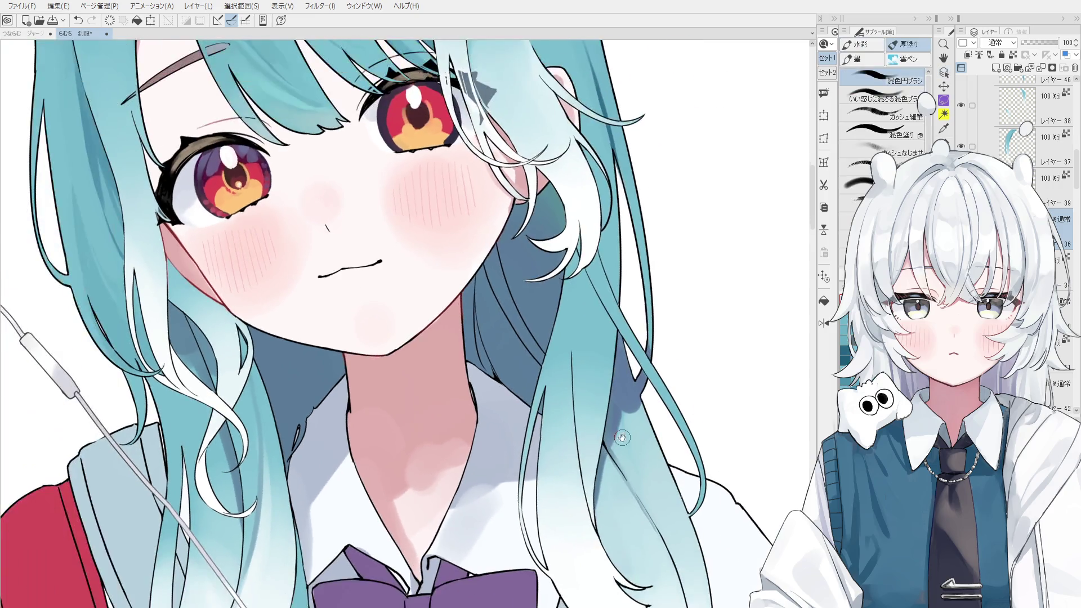
{"action": "scroll", "coordinate": [610, 462], "scroll_direction": "up", "scroll_amount": 1}
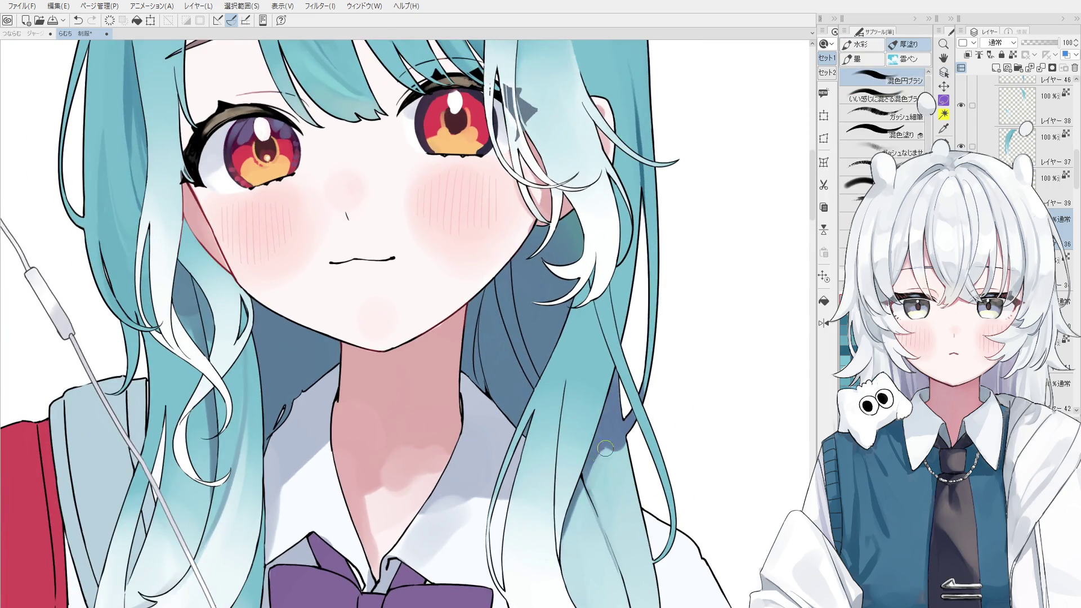
{"action": "scroll", "coordinate": [605, 465], "scroll_direction": "down", "scroll_amount": 1}
{"action": "left_click", "coordinate": [609, 477], "text": "alt"}
{"action": "left_click", "coordinate": [611, 447], "text": "alt"}
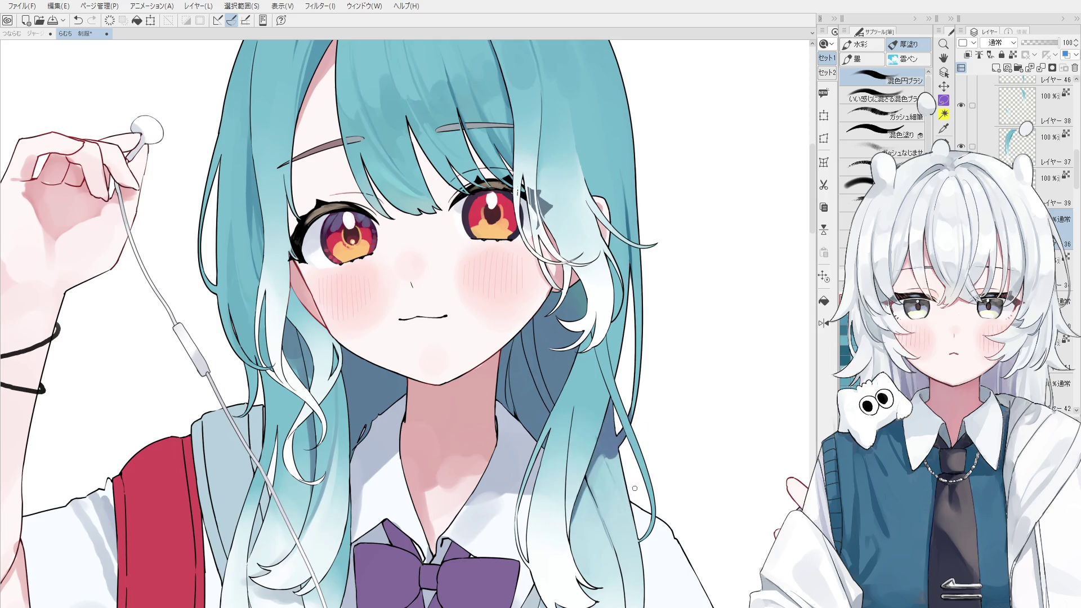
{"action": "scroll", "coordinate": [616, 476], "scroll_direction": "down", "scroll_amount": 1}
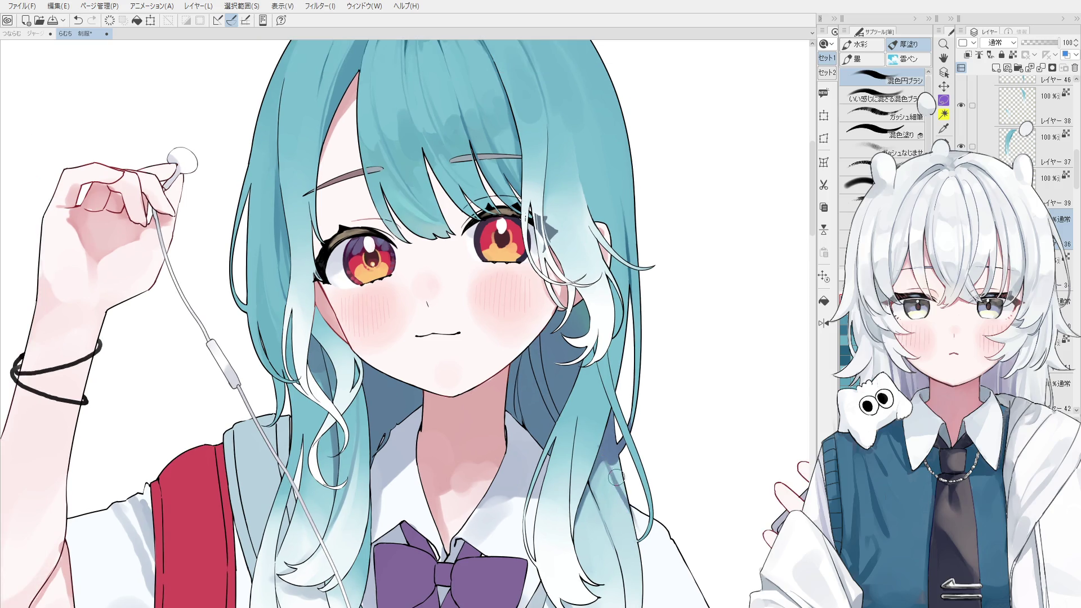
- Select the hair shadow layer instead of Layer 18 and return to the blending brush
{"action": "key", "text": "e"}
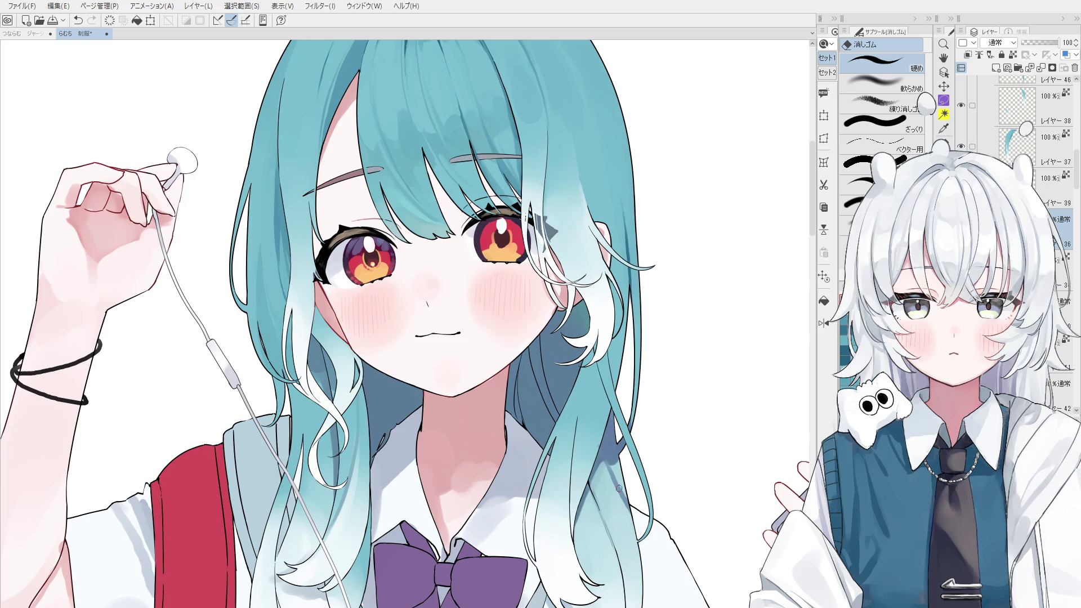
{"action": "key", "text": "o"}
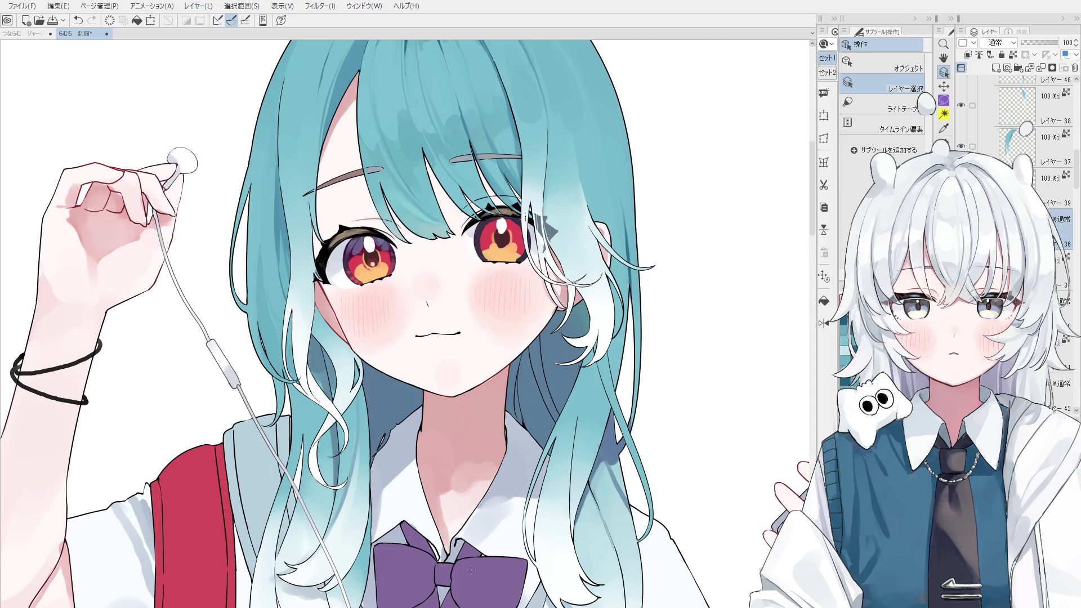
{"action": "scroll", "coordinate": [620, 454], "scroll_direction": "up", "scroll_amount": 1}
{"action": "scroll", "coordinate": [620, 453], "scroll_direction": "up", "scroll_amount": 1}
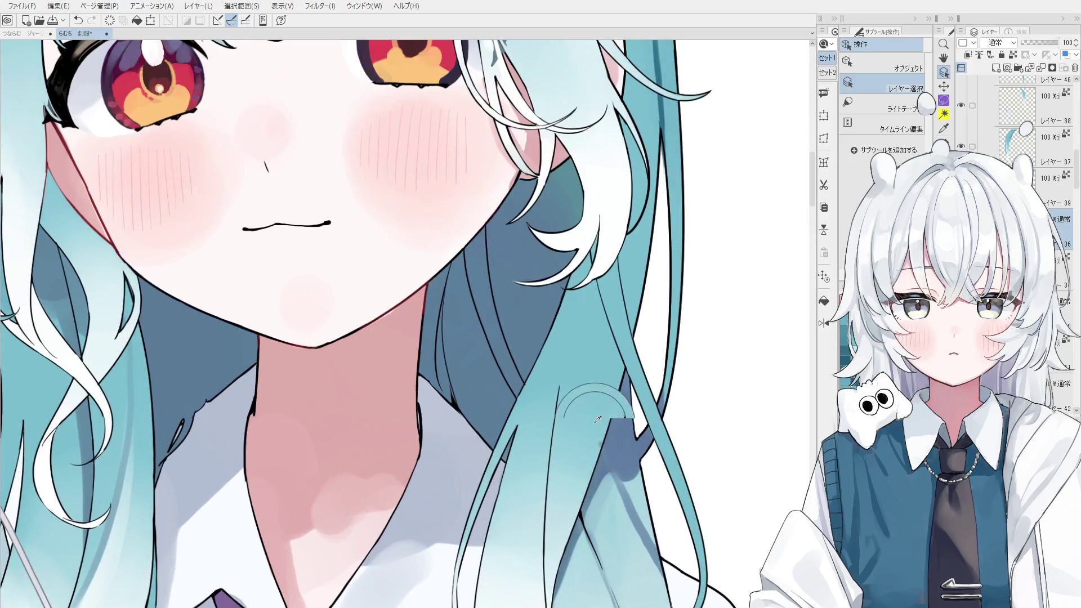
{"action": "key", "text": "e"}
{"action": "left_click", "coordinate": [600, 439], "text": "ctrl+shift"}
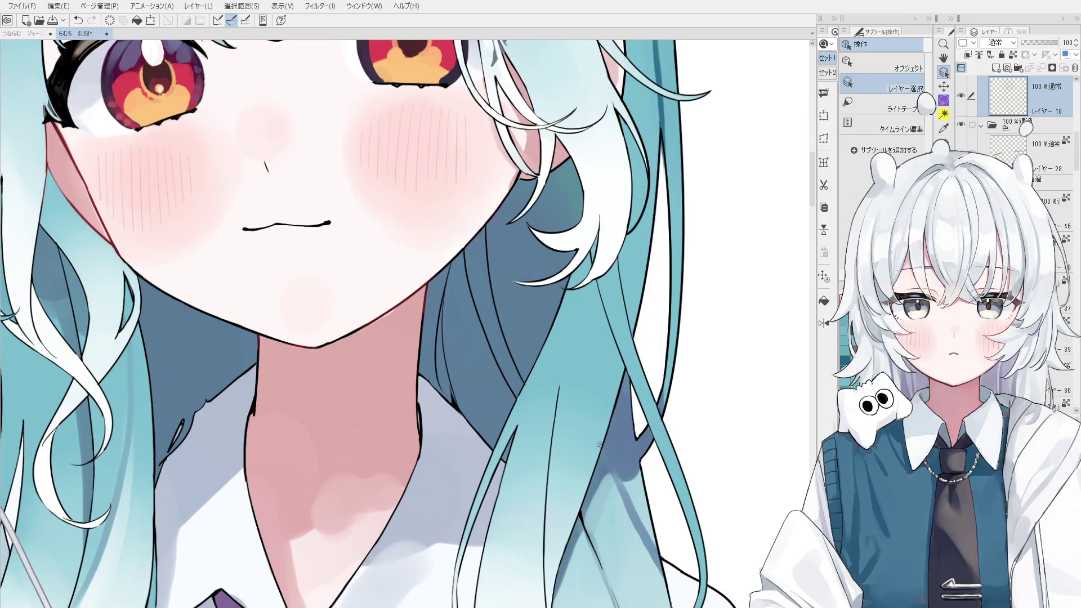
{"action": "key", "text": "o"}
{"action": "left_click", "coordinate": [602, 444]}
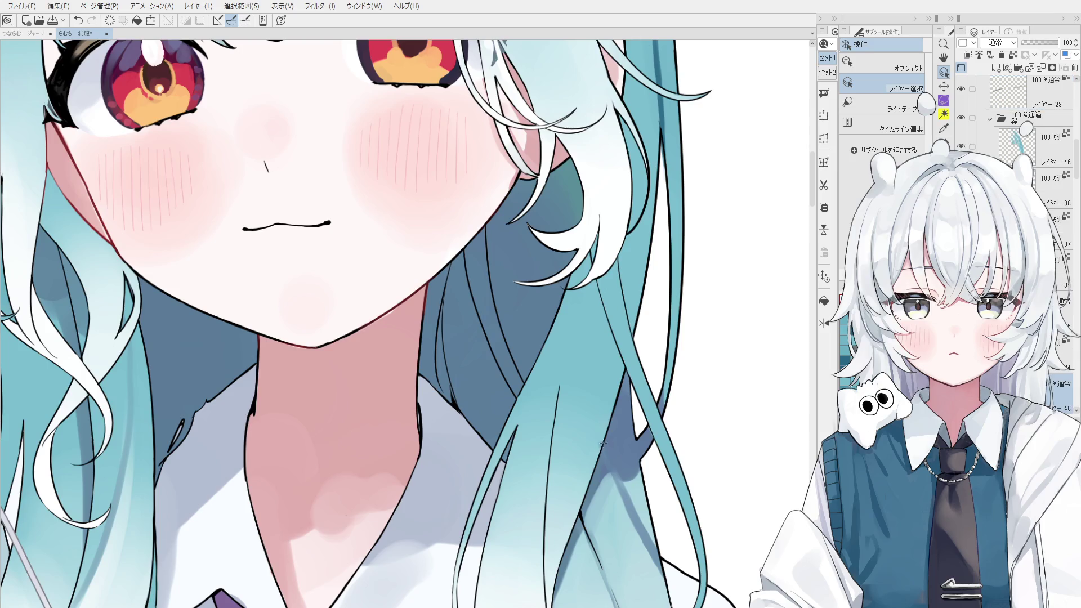
{"action": "key", "text": "b"}
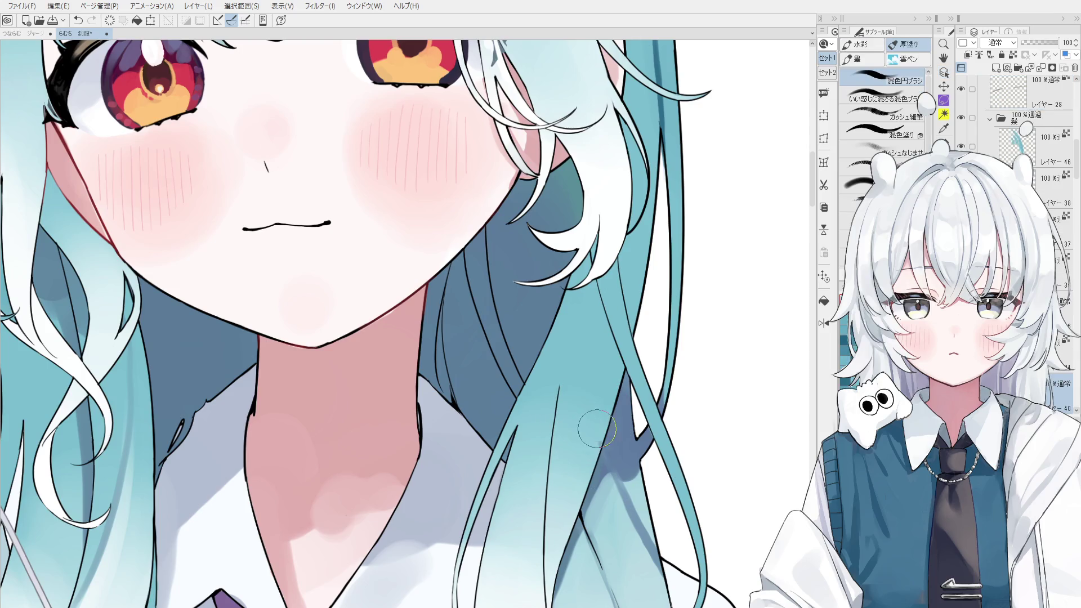
{"action": "scroll", "coordinate": [588, 437], "scroll_direction": "up", "scroll_amount": 2}
{"action": "key", "text": "e"}
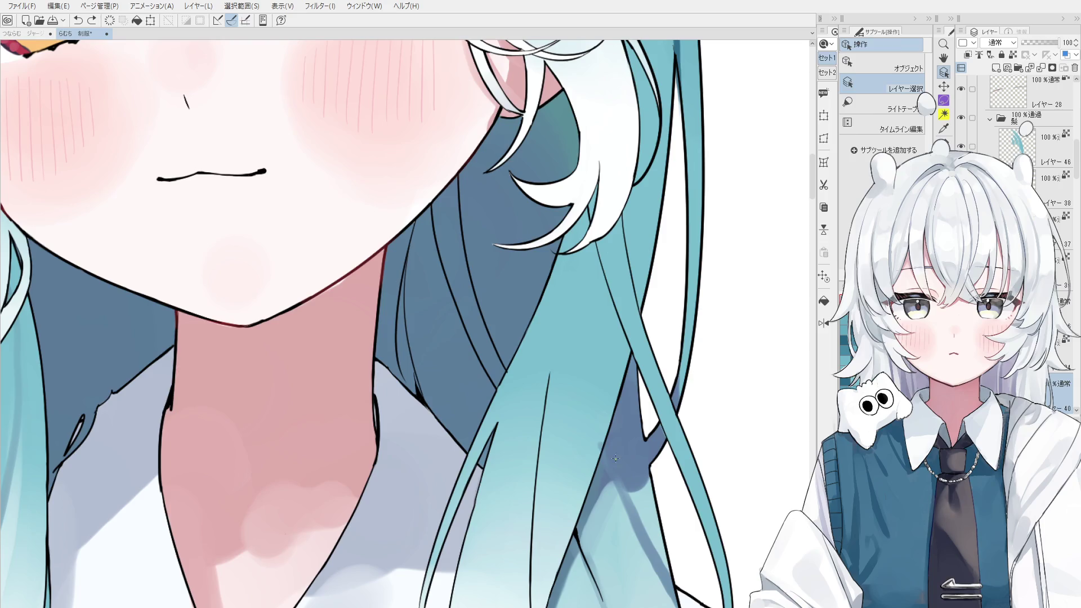
{"action": "key", "text": "o"}
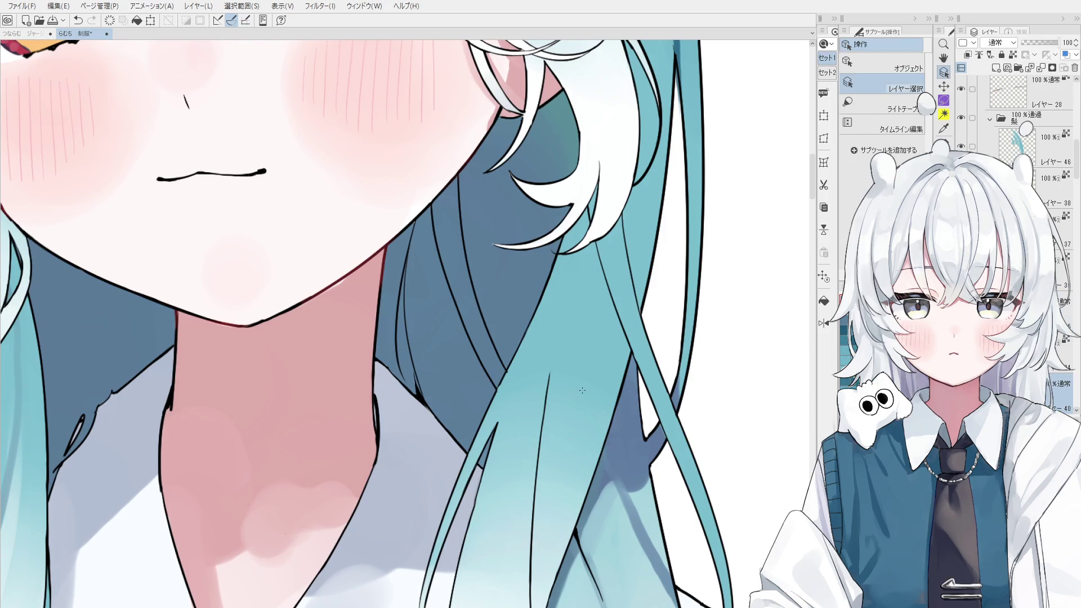
{"action": "scroll", "coordinate": [377, 317], "scroll_direction": "down", "scroll_amount": 2}
{"action": "key", "text": "b"}
{"action": "scroll", "coordinate": [572, 354], "scroll_direction": "up", "scroll_amount": 1}
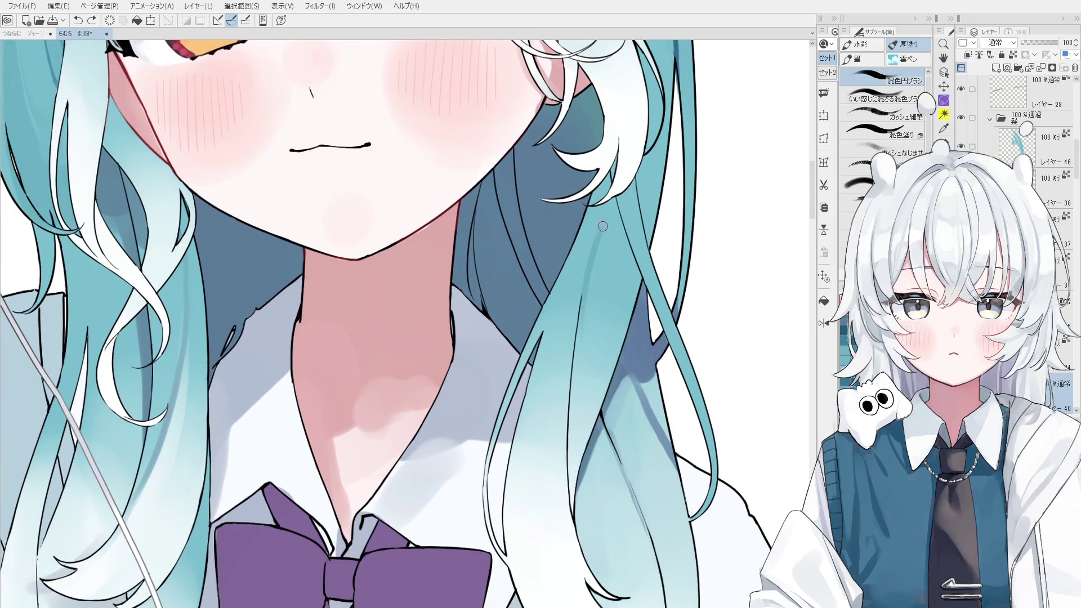
- Paint a dark shadow down the right hair strand, extending it further up the hair
{"action": "left_click_drag", "start_coordinate": [601, 214], "coordinate": [586, 324]}
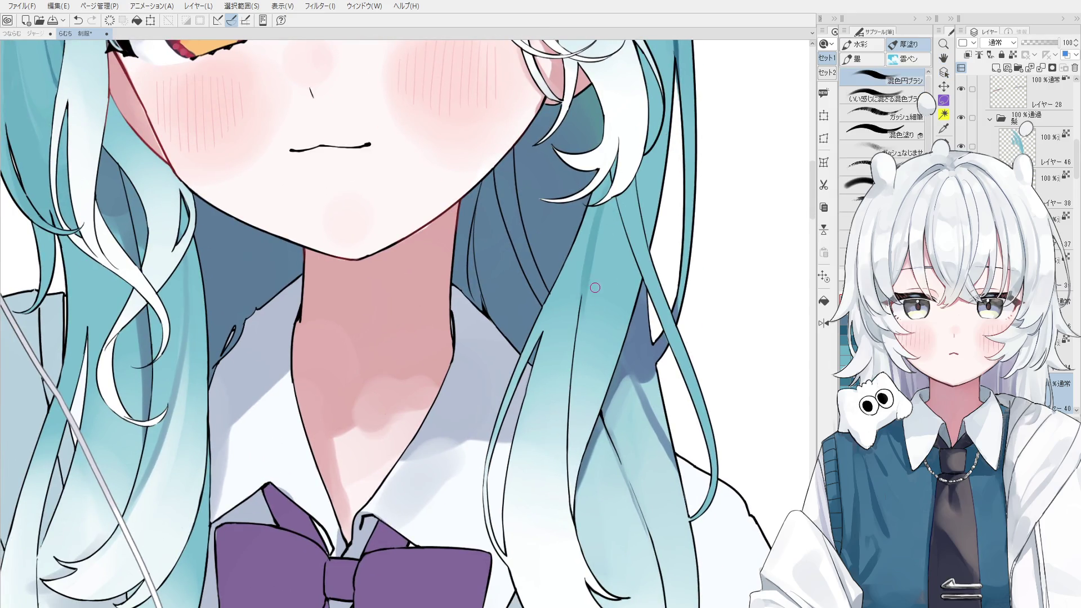
{"action": "left_click_drag", "start_coordinate": [598, 237], "coordinate": [589, 305]}
{"action": "key", "text": "ctrl+z"}
{"action": "left_click_drag", "start_coordinate": [592, 223], "coordinate": [581, 286]}
{"action": "left_click_drag", "start_coordinate": [599, 192], "coordinate": [579, 276]}
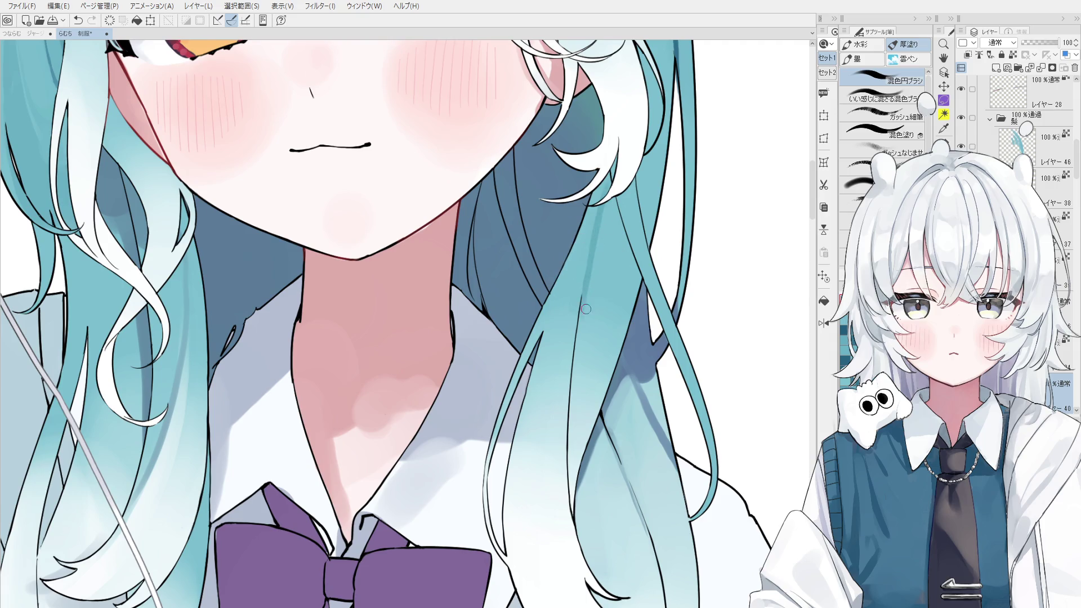
{"action": "scroll", "coordinate": [602, 257], "scroll_direction": "down", "scroll_amount": 1}
{"action": "scroll", "coordinate": [602, 257], "scroll_direction": "down", "scroll_amount": 1}
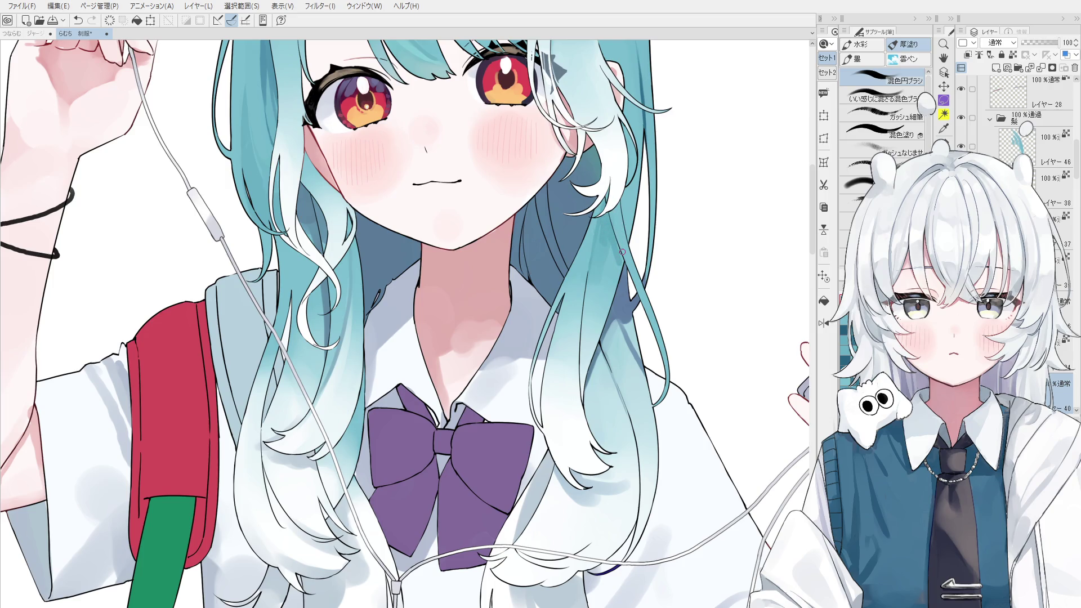
{"action": "scroll", "coordinate": [625, 246], "scroll_direction": "up", "scroll_amount": 1}
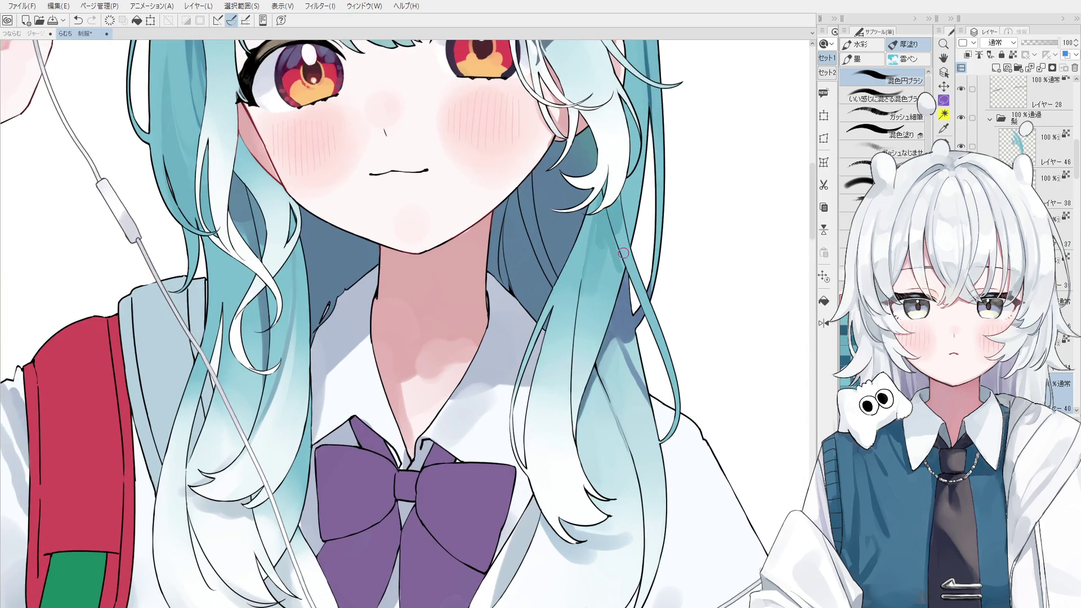
- Pick the hair layer and compare the darker teal shadow by undoing and redoing it
{"action": "left_click", "coordinate": [624, 248], "text": "ctrl+shift"}
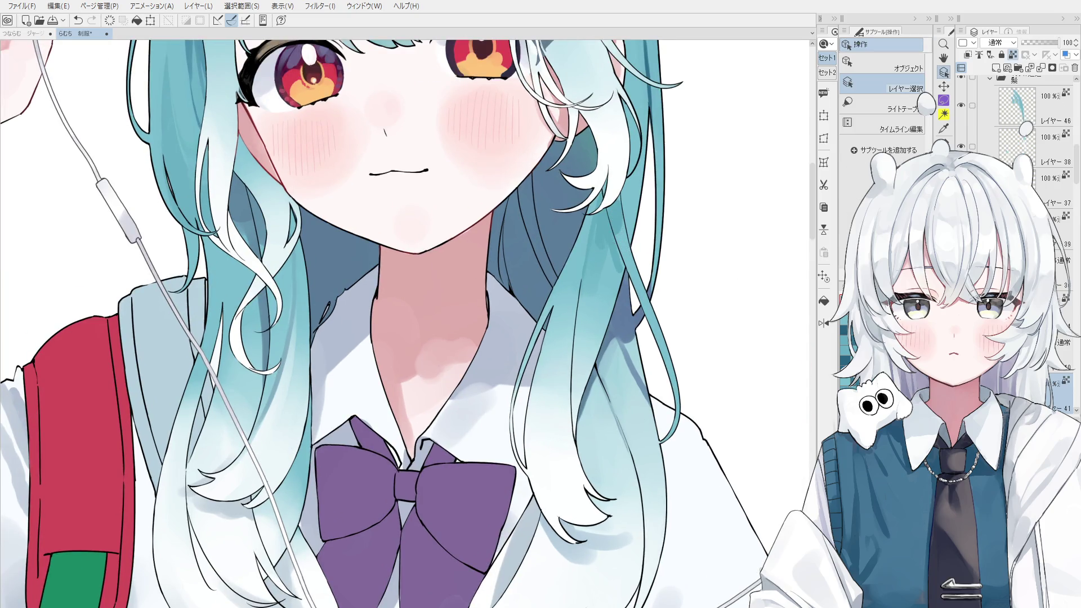
{"action": "key", "text": "ctrl+z"}
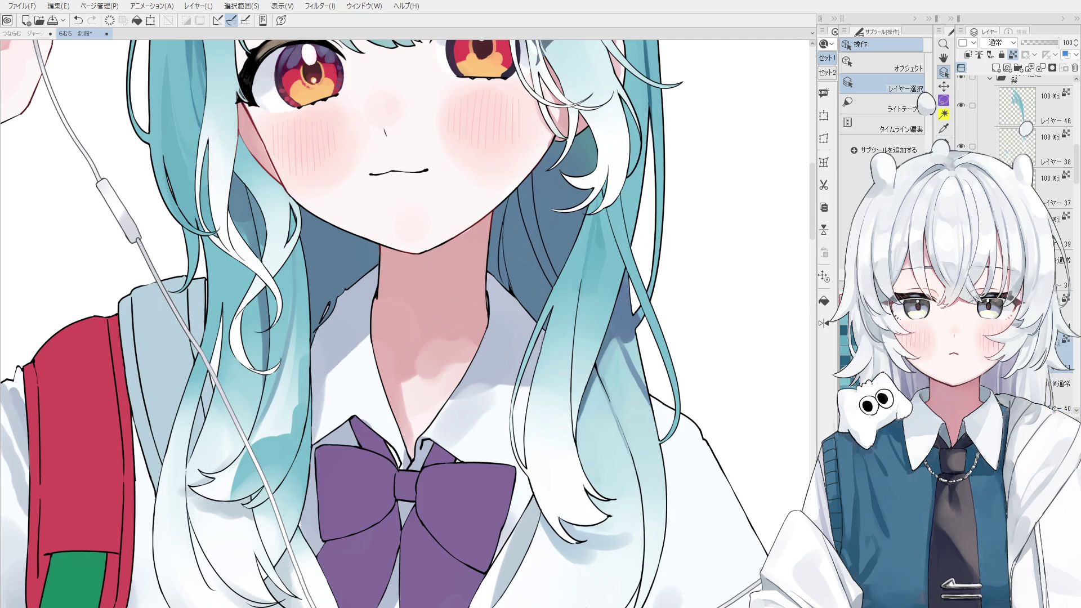
{"action": "left_click_drag", "start_coordinate": [628, 258], "coordinate": [638, 335]}
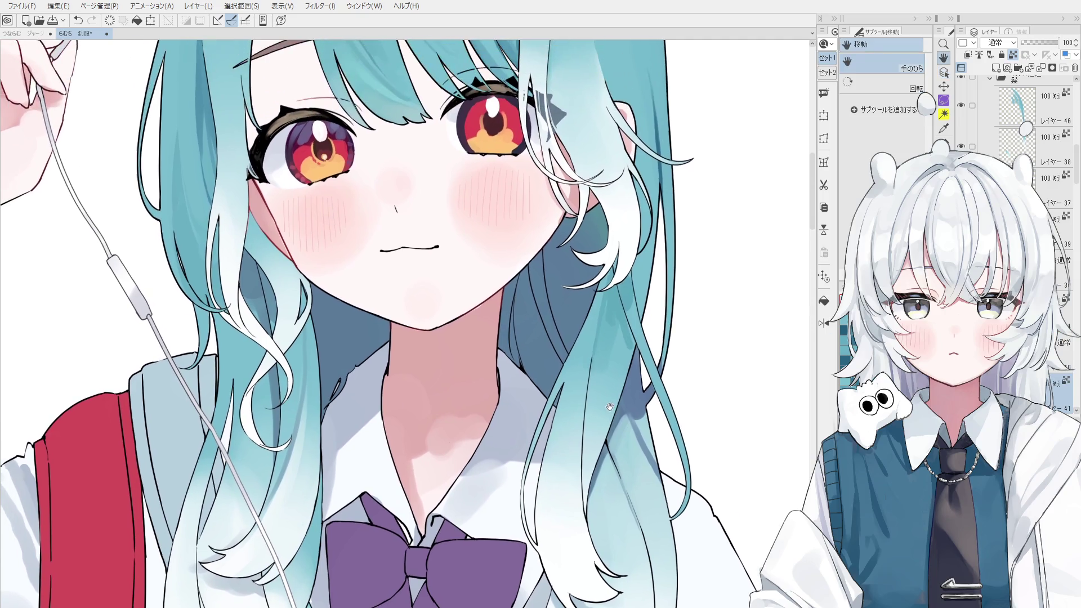
{"action": "left_click", "coordinate": [631, 304], "text": "ctrl+shift"}
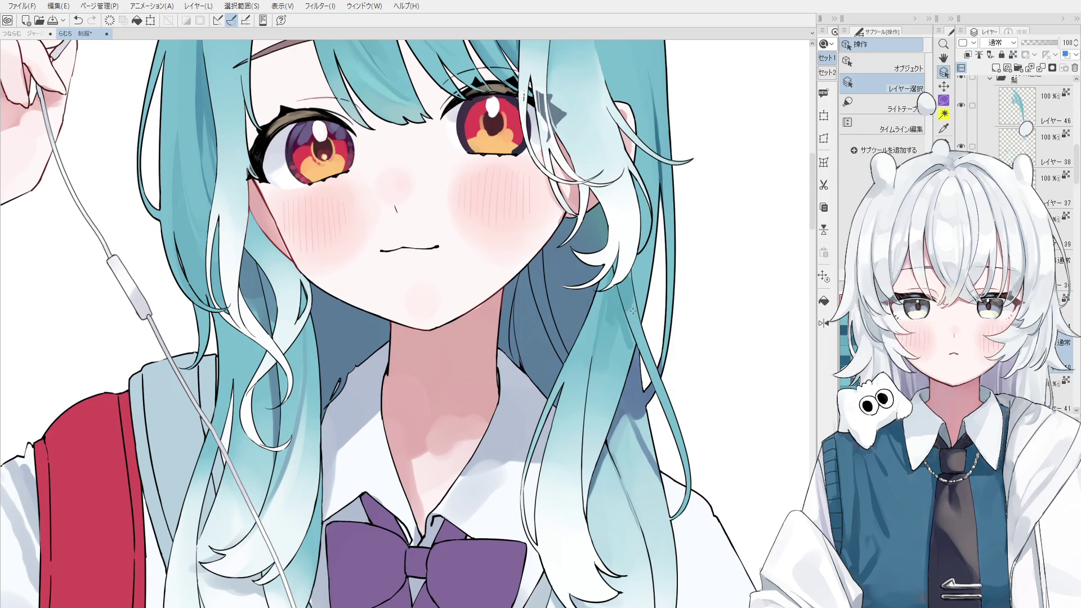
{"action": "key", "text": "ctrl+z"}
{"action": "key", "text": "ctrl+y"}
{"action": "key", "text": "ctrl+z"}
- Roll back the recent hair strand changes and return to the painting brush
{"action": "key", "text": "e"}
{"action": "key", "text": "ctrl+y"}
{"action": "key", "text": "ctrl+z"}
{"action": "key", "text": "ctrl+y"}
{"action": "key", "text": "ctrl+z"}
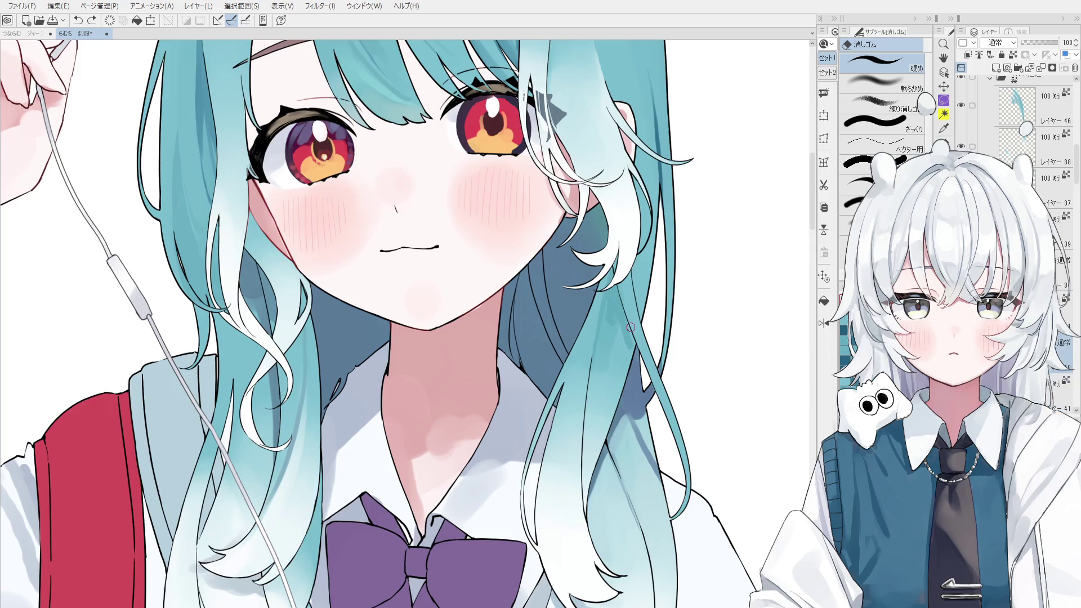
{"action": "key", "text": "ctrl+z"}
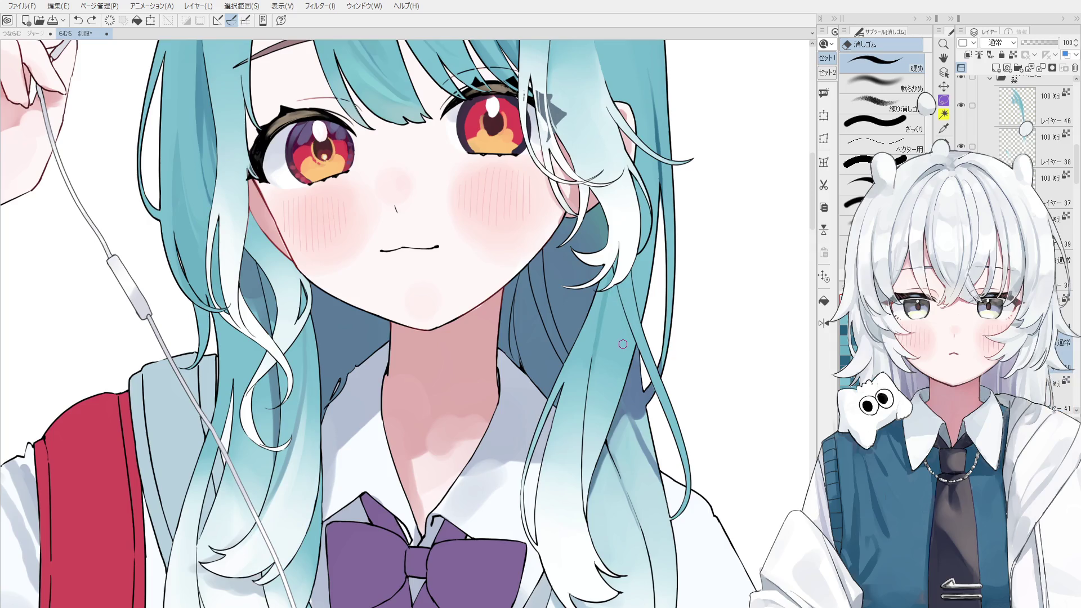
{"action": "key", "text": "b"}
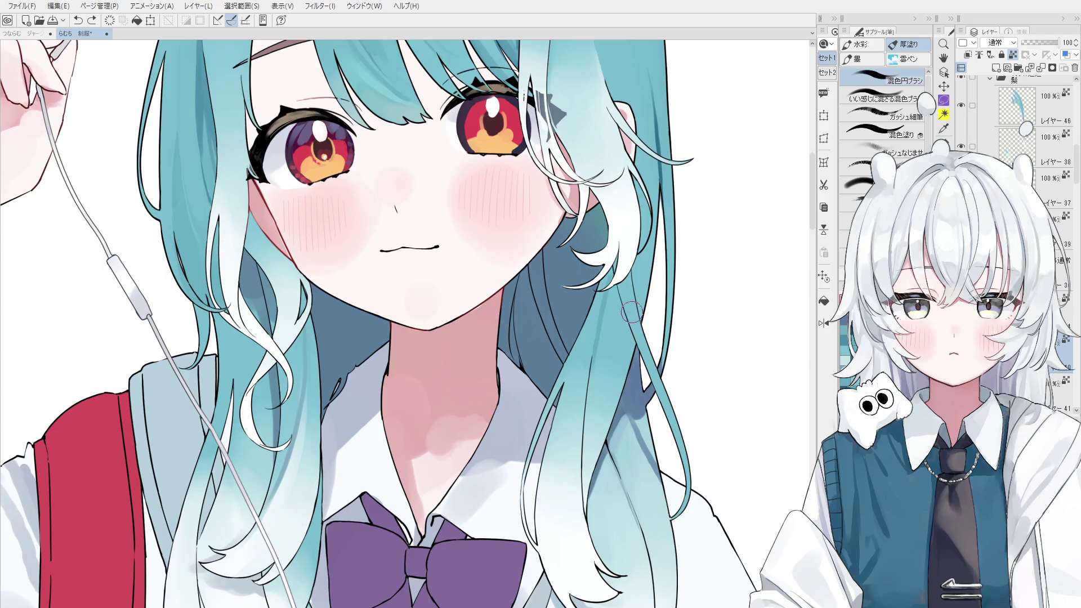
- Blend and soften the dark blue shading along the hair strand near the neck
{"action": "scroll", "coordinate": [631, 317], "scroll_direction": "down", "scroll_amount": 1}
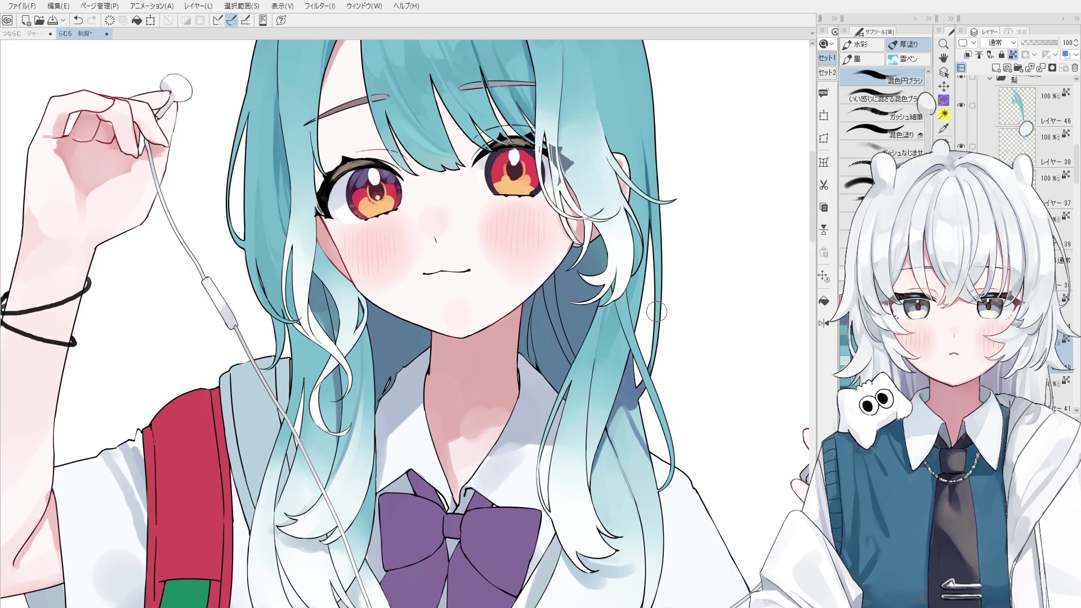
{"action": "mouse_move", "coordinate": [678, 345]}
{"action": "left_mouse_down"}
{"action": "mouse_move", "coordinate": [594, 362]}
{"action": "mouse_move", "coordinate": [608, 370]}
{"action": "left_mouse_up"}
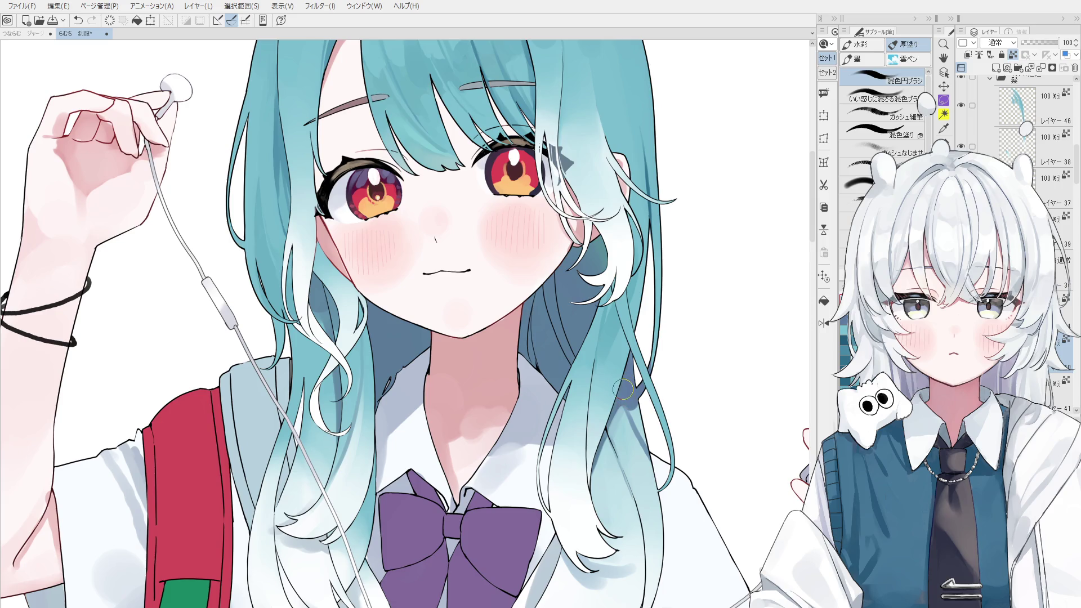
{"action": "left_click_drag", "start_coordinate": [623, 392], "coordinate": [644, 469]}
{"action": "scroll", "coordinate": [612, 353], "scroll_direction": "up", "scroll_amount": 1}
{"action": "left_click_drag", "start_coordinate": [613, 353], "coordinate": [631, 296]}
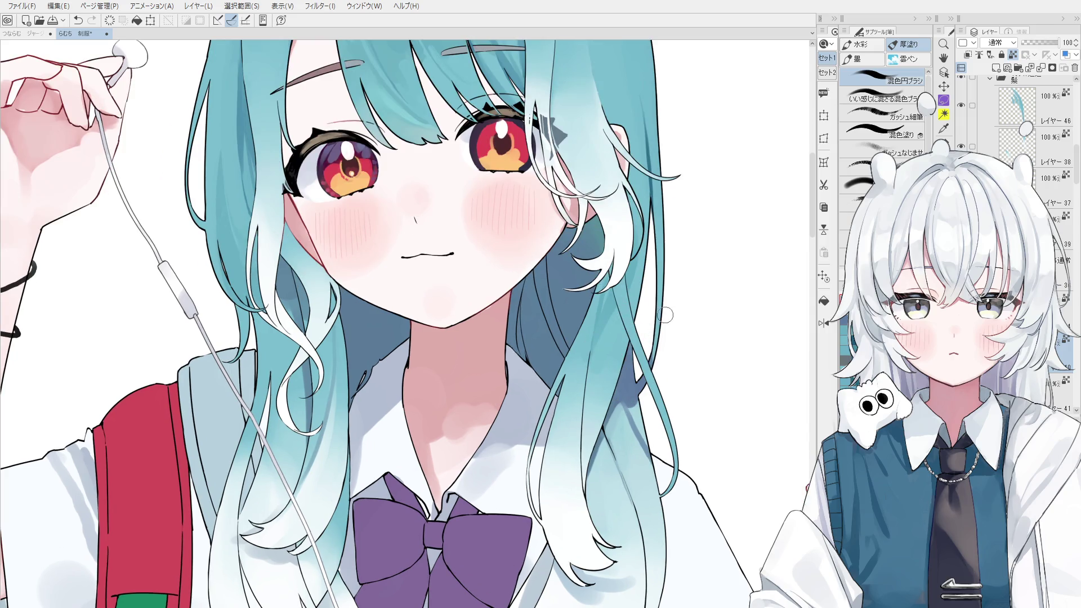
{"action": "mouse_move", "coordinate": [644, 360]}
{"action": "left_mouse_down"}
{"action": "mouse_move", "coordinate": [577, 386]}
{"action": "mouse_move", "coordinate": [598, 299]}
{"action": "left_mouse_up"}
{"action": "key", "text": "ctrl+z"}
{"action": "left_click_drag", "start_coordinate": [588, 354], "coordinate": [605, 319]}
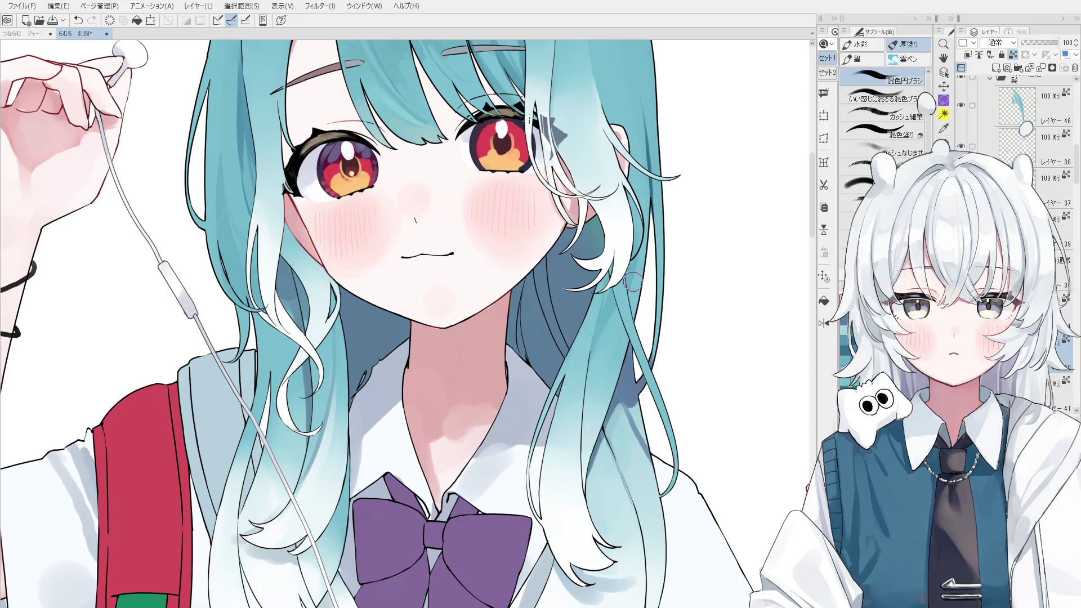
- Sample the teal hair colour and try shading strokes up the strand, undoing them
{"action": "scroll", "coordinate": [632, 284], "scroll_direction": "down", "scroll_amount": 2}
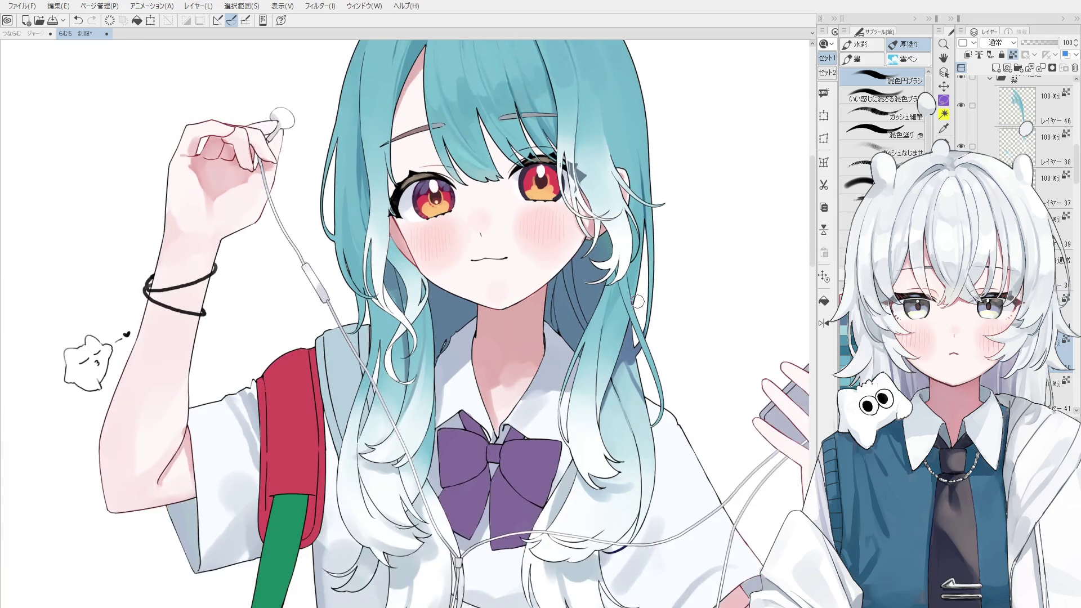
{"action": "scroll", "coordinate": [638, 299], "scroll_direction": "up", "scroll_amount": 1}
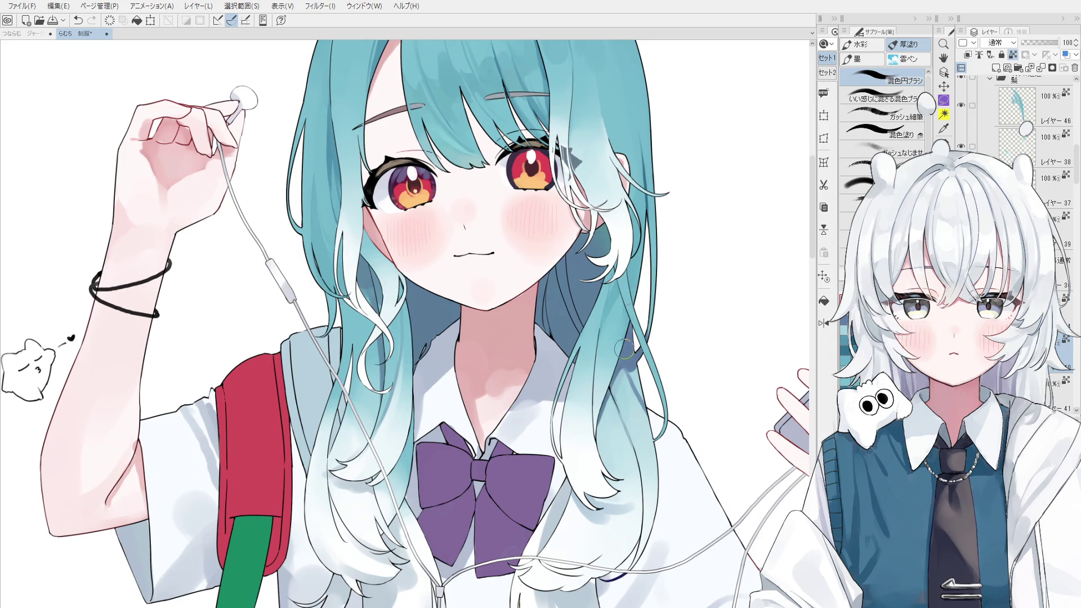
{"action": "scroll", "coordinate": [611, 406], "scroll_direction": "up", "scroll_amount": 1}
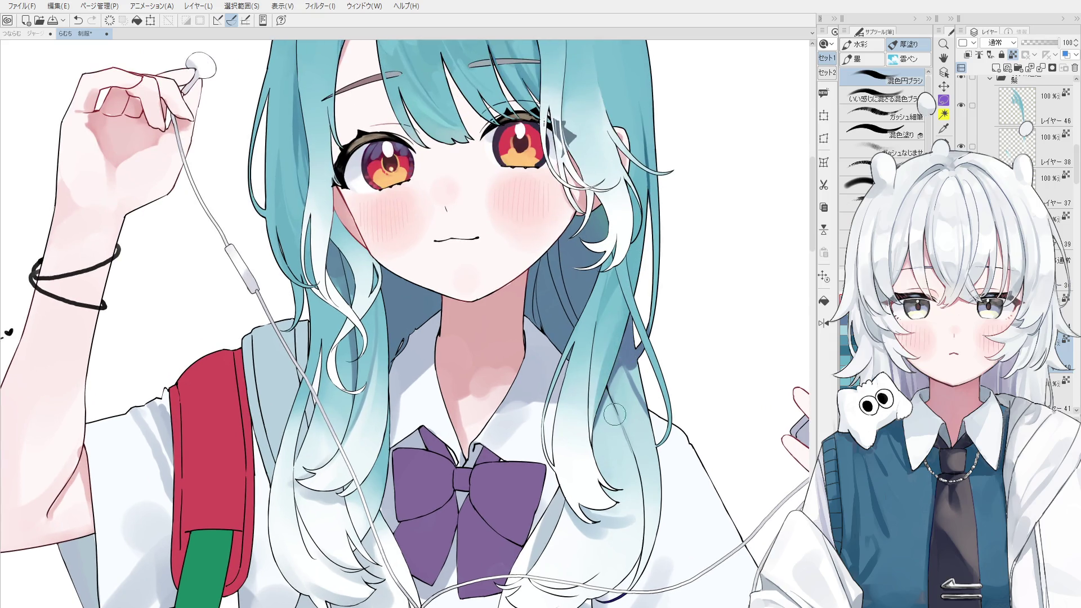
{"action": "left_click", "coordinate": [603, 363], "text": "alt"}
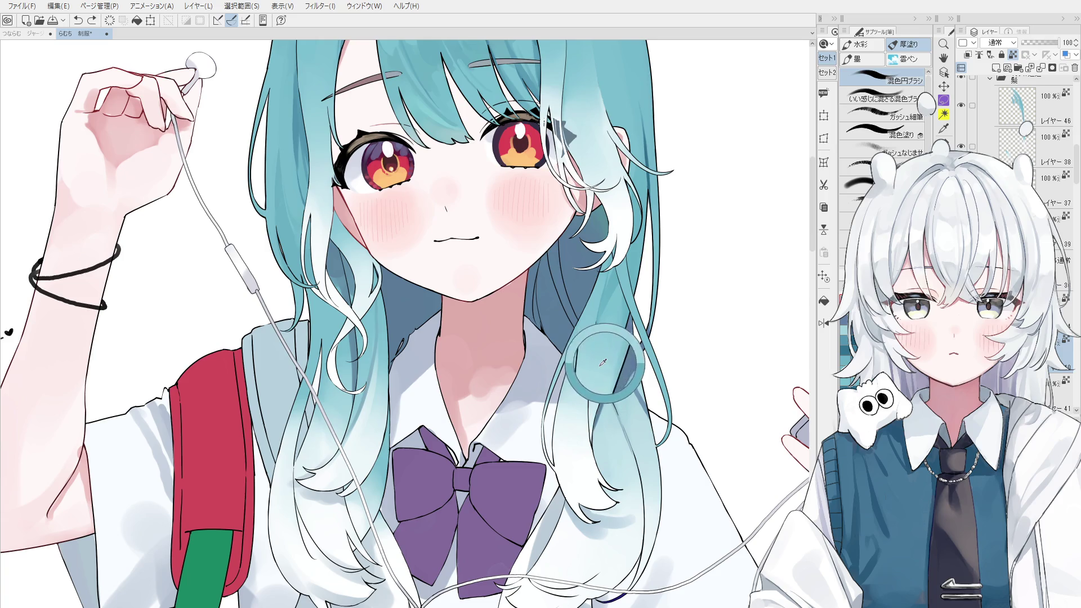
{"action": "scroll", "coordinate": [605, 338], "scroll_direction": "up", "scroll_amount": 1}
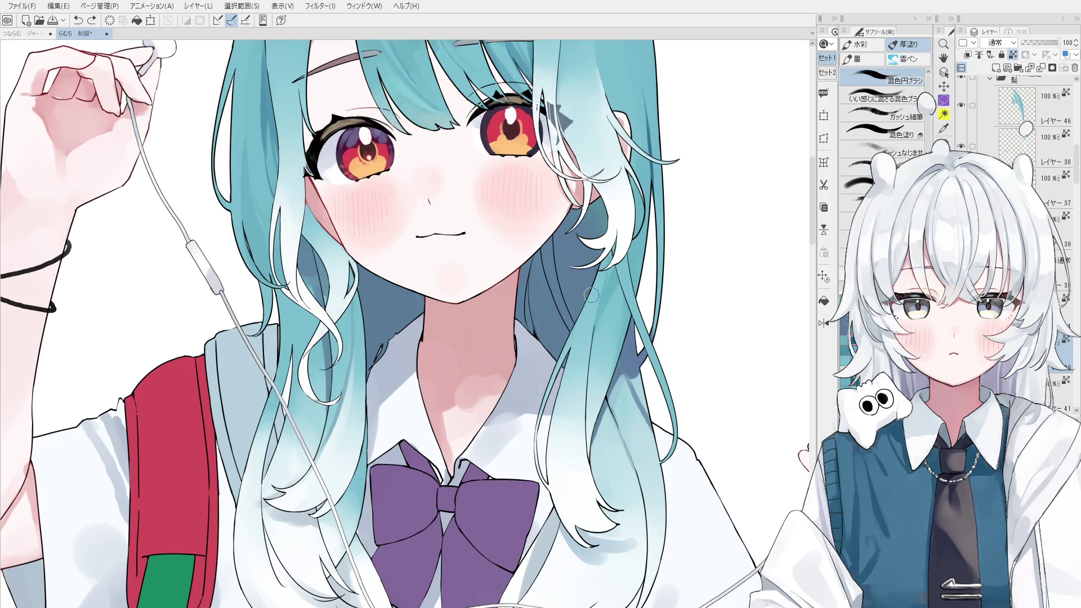
{"action": "left_click_drag", "start_coordinate": [593, 369], "coordinate": [605, 307]}
{"action": "key", "text": "ctrl+z"}
{"action": "key", "text": "ctrl+z"}
{"action": "mouse_move", "coordinate": [589, 388]}
{"action": "left_mouse_down"}
{"action": "mouse_move", "coordinate": [614, 279]}
{"action": "mouse_move", "coordinate": [607, 340]}
{"action": "mouse_move", "coordinate": [607, 281]}
{"action": "left_mouse_up"}
- Redraw the hair shading stroke several times, undoing each attempt to compare
{"action": "key", "text": "ctrl+z"}
{"action": "key", "text": "ctrl+z"}
{"action": "key", "text": "ctrl+z"}
{"action": "left_click_drag", "start_coordinate": [594, 349], "coordinate": [615, 270]}
{"action": "key", "text": "ctrl+z"}
{"action": "left_click_drag", "start_coordinate": [597, 341], "coordinate": [613, 268]}
{"action": "key", "text": "ctrl+z"}
{"action": "key", "text": "ctrl+z"}
{"action": "scroll", "coordinate": [599, 333], "scroll_direction": "down", "scroll_amount": 1}
{"action": "left_click_drag", "start_coordinate": [596, 336], "coordinate": [608, 275]}
{"action": "key", "text": "ctrl+z"}
{"action": "left_click_drag", "start_coordinate": [596, 336], "coordinate": [608, 274]}
{"action": "key", "text": "ctrl+z"}
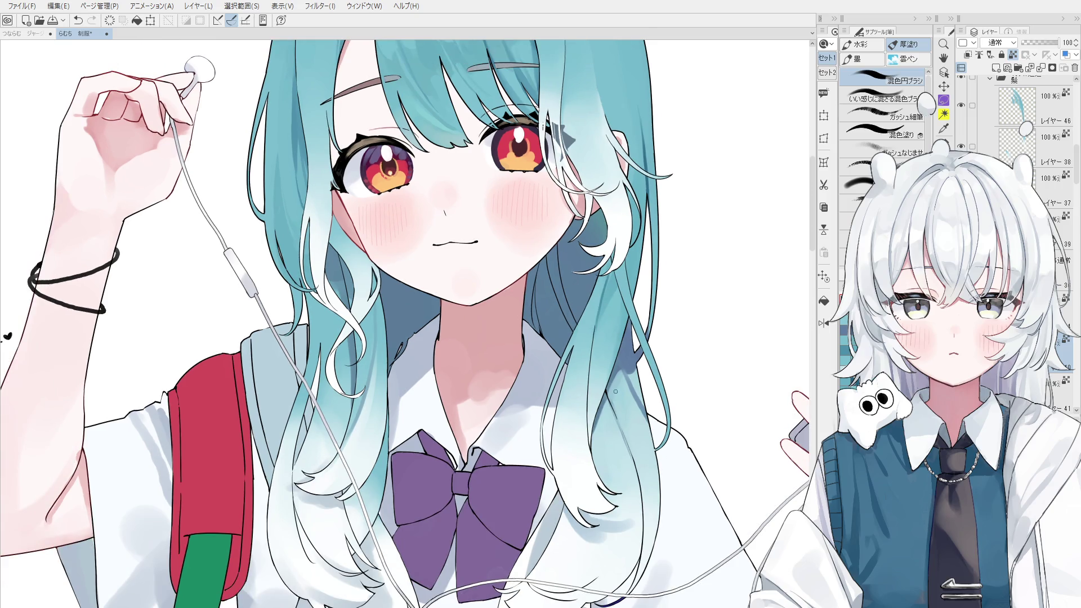
{"action": "scroll", "coordinate": [596, 337], "scroll_direction": "up", "scroll_amount": 1}
- Flip the canvas horizontally and test blending strokes on the neck-side strand, undoing the unwanted ones
{"action": "key", "text": "h"}
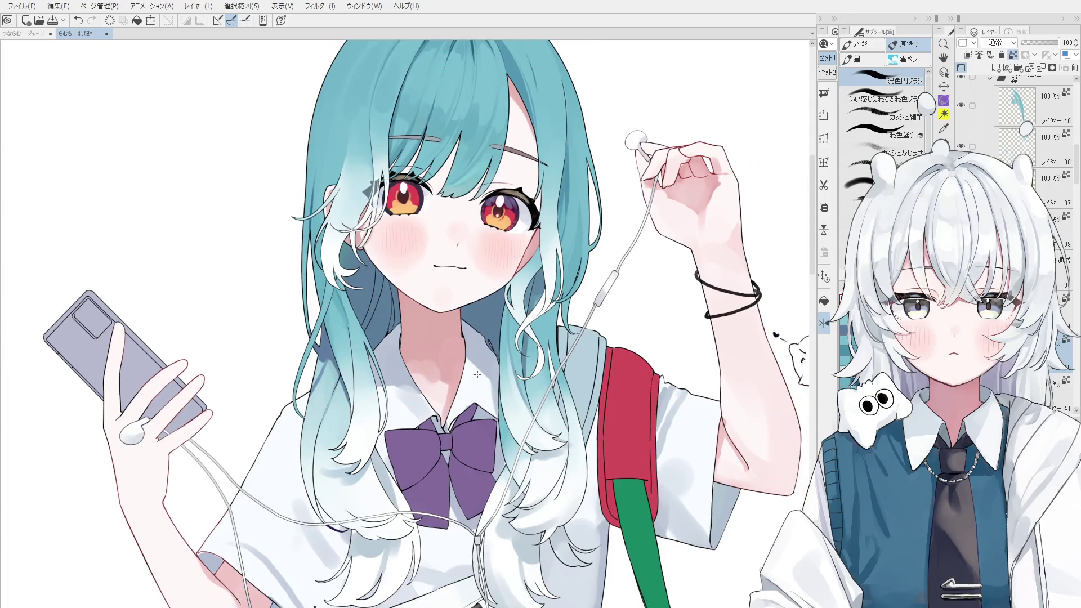
{"action": "scroll", "coordinate": [439, 294], "scroll_direction": "up", "scroll_amount": 2}
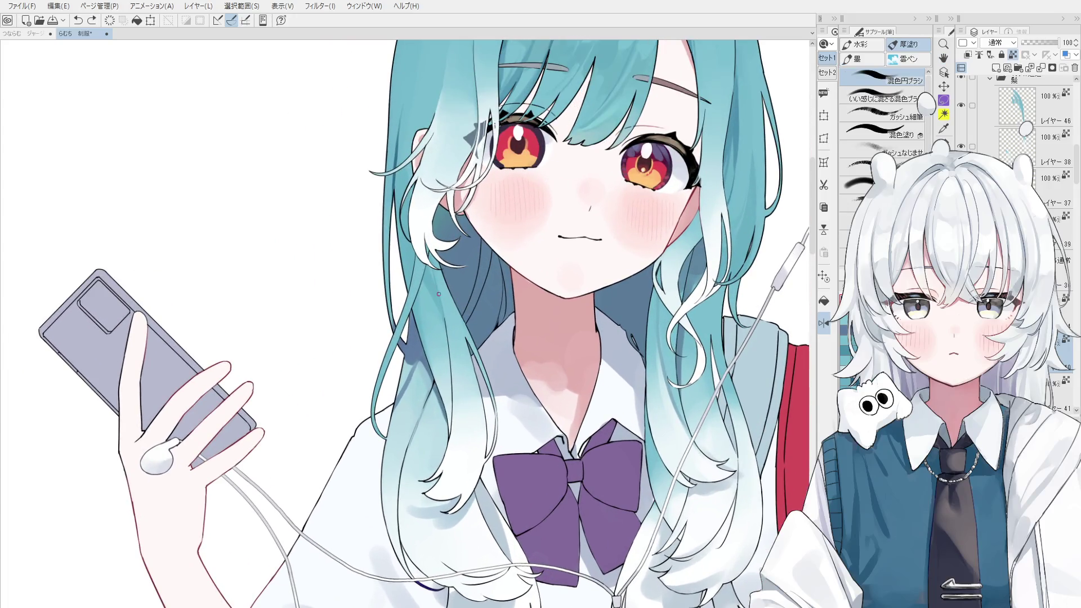
{"action": "left_click_drag", "start_coordinate": [431, 267], "coordinate": [446, 338]}
{"action": "key", "text": "ctrl+z"}
{"action": "left_click_drag", "start_coordinate": [428, 295], "coordinate": [447, 358]}
{"action": "key", "text": "ctrl+z"}
{"action": "mouse_move", "coordinate": [428, 304]}
{"action": "left_mouse_down"}
{"action": "mouse_move", "coordinate": [432, 290]}
{"action": "mouse_move", "coordinate": [439, 323]}
{"action": "left_mouse_up"}
- Zoom in on the lower strands, eyedrop several teal hair shades and undo a faint stroke
{"action": "scroll", "coordinate": [425, 277], "scroll_direction": "up", "scroll_amount": 1}
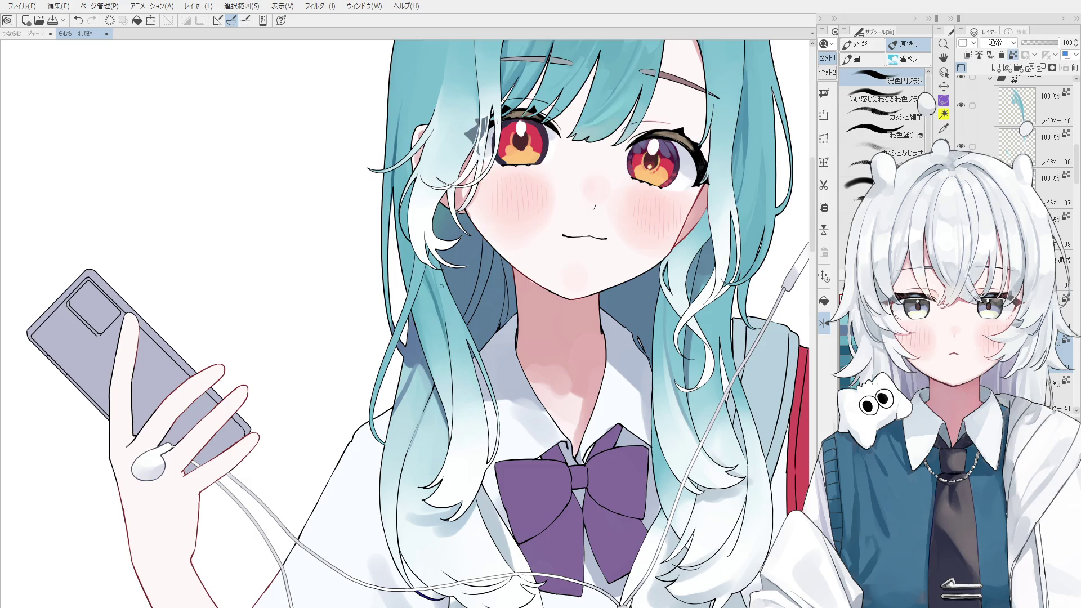
{"action": "scroll", "coordinate": [443, 290], "scroll_direction": "up", "scroll_amount": 1}
{"action": "scroll", "coordinate": [440, 306], "scroll_direction": "up", "scroll_amount": 2}
{"action": "left_click", "coordinate": [447, 338], "text": "alt"}
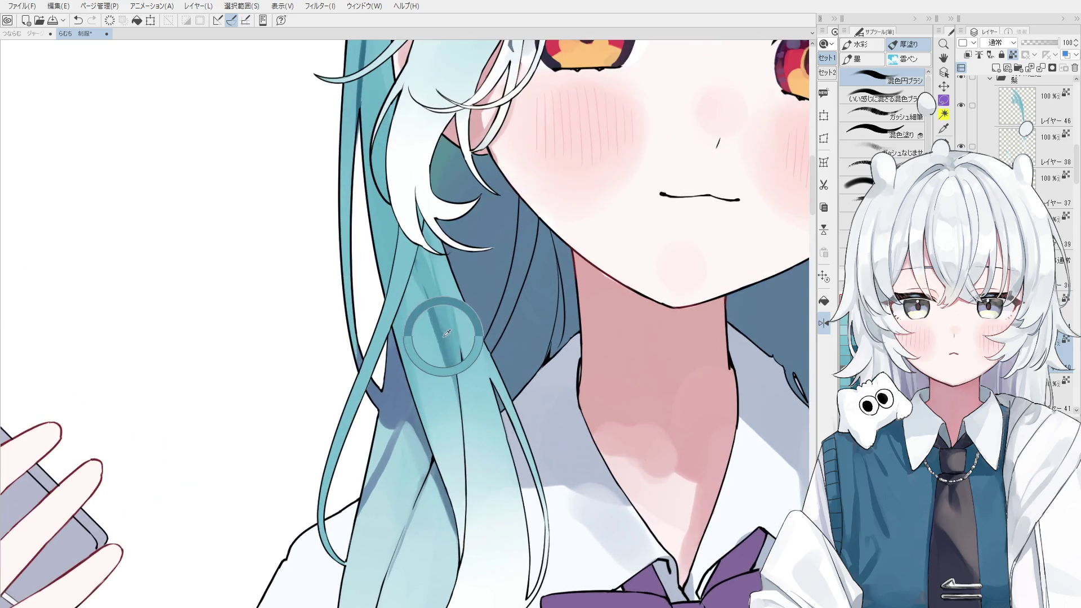
{"action": "left_click", "coordinate": [437, 331], "text": "alt"}
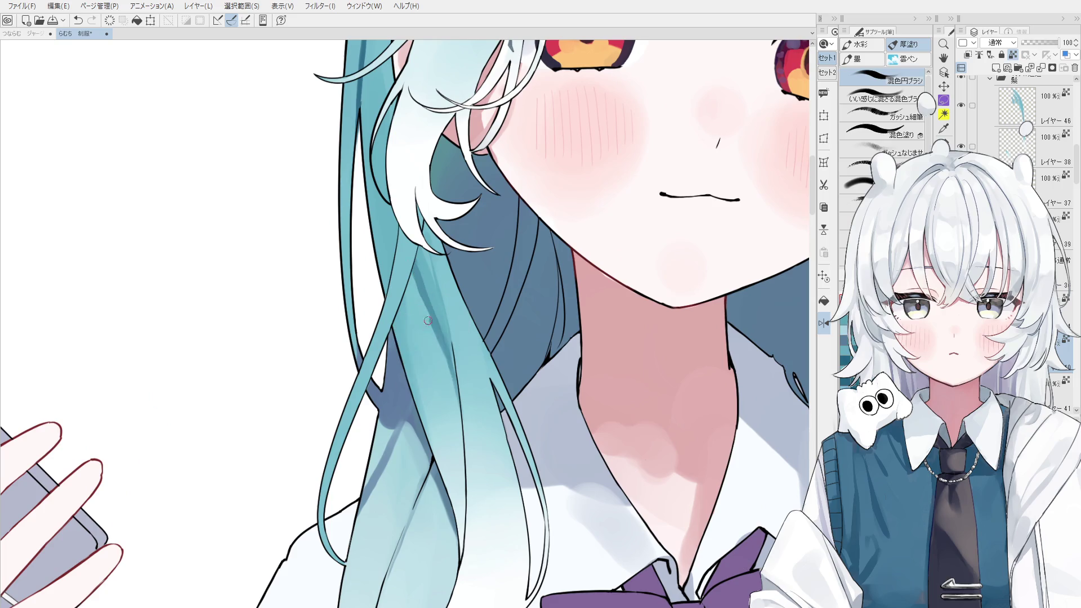
{"action": "scroll", "coordinate": [432, 336], "scroll_direction": "down", "scroll_amount": 2}
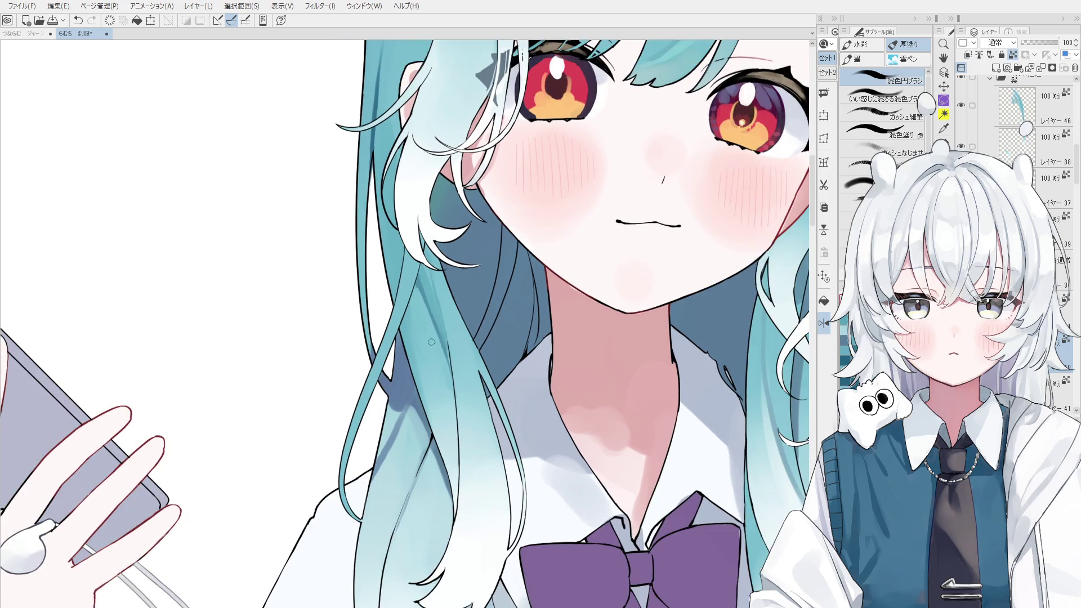
{"action": "left_click", "coordinate": [433, 327], "text": "alt"}
{"action": "scroll", "coordinate": [432, 312], "scroll_direction": "down", "scroll_amount": 2}
{"action": "scroll", "coordinate": [445, 321], "scroll_direction": "up", "scroll_amount": 1}
{"action": "key", "text": "ctrl+z"}
- Sample the hair colour and retry 混色円ブラシ strokes along the strand beside the neck
{"action": "left_click", "coordinate": [464, 346], "text": "alt"}
{"action": "left_click_drag", "start_coordinate": [468, 352], "coordinate": [473, 394]}
{"action": "key", "text": "ctrl+z"}
{"action": "left_click", "coordinate": [474, 365], "text": "alt"}
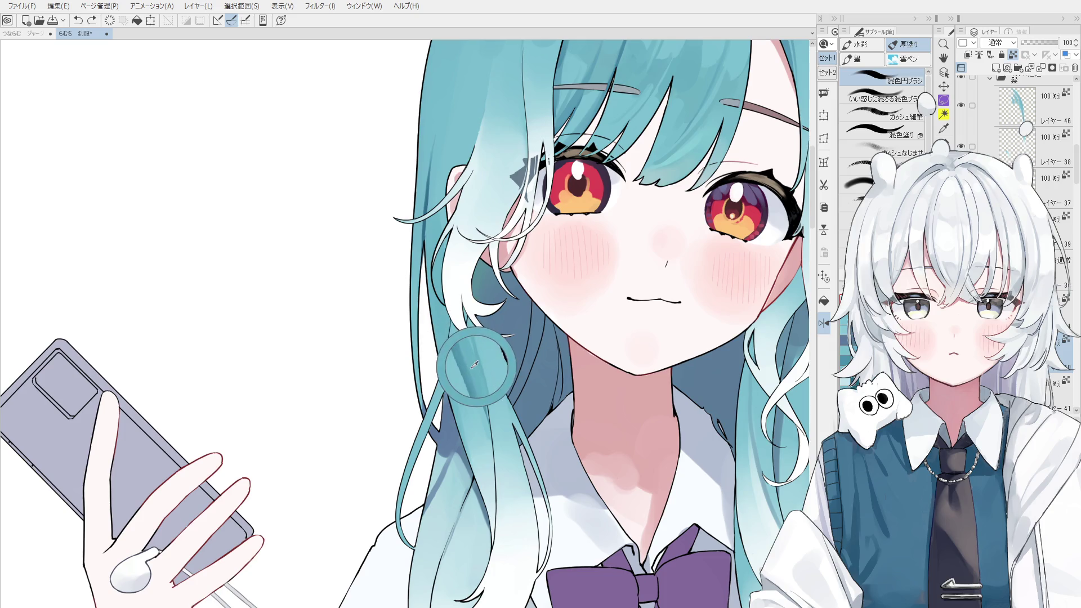
{"action": "left_click_drag", "start_coordinate": [478, 340], "coordinate": [471, 408]}
{"action": "key", "text": "ctrl+z"}
{"action": "left_click_drag", "start_coordinate": [469, 337], "coordinate": [476, 383]}
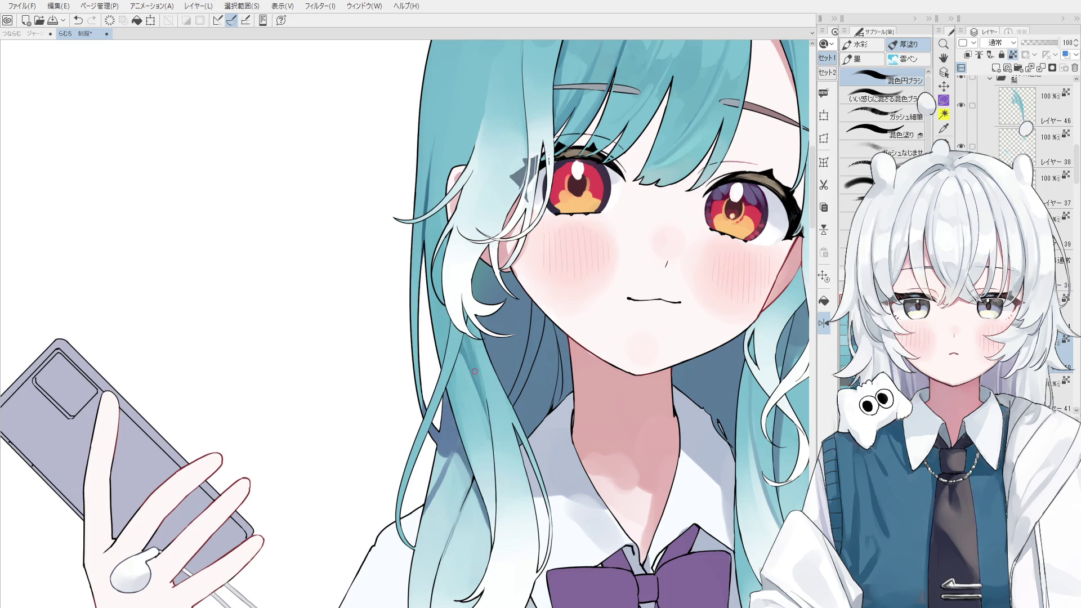
{"action": "mouse_move", "coordinate": [457, 346]}
{"action": "left_mouse_down"}
{"action": "mouse_move", "coordinate": [461, 401]}
{"action": "mouse_move", "coordinate": [456, 390]}
{"action": "mouse_move", "coordinate": [480, 394]}
{"action": "mouse_move", "coordinate": [507, 352]}
{"action": "mouse_move", "coordinate": [528, 467]}
{"action": "left_mouse_up"}
{"action": "key", "text": "ctrl+z"}
{"action": "key", "text": "ctrl+z"}
{"action": "key", "text": "ctrl+z"}
- Blend the teal shading down the lower strands and where the hair meets the neck
{"action": "left_click_drag", "start_coordinate": [504, 379], "coordinate": [534, 500]}
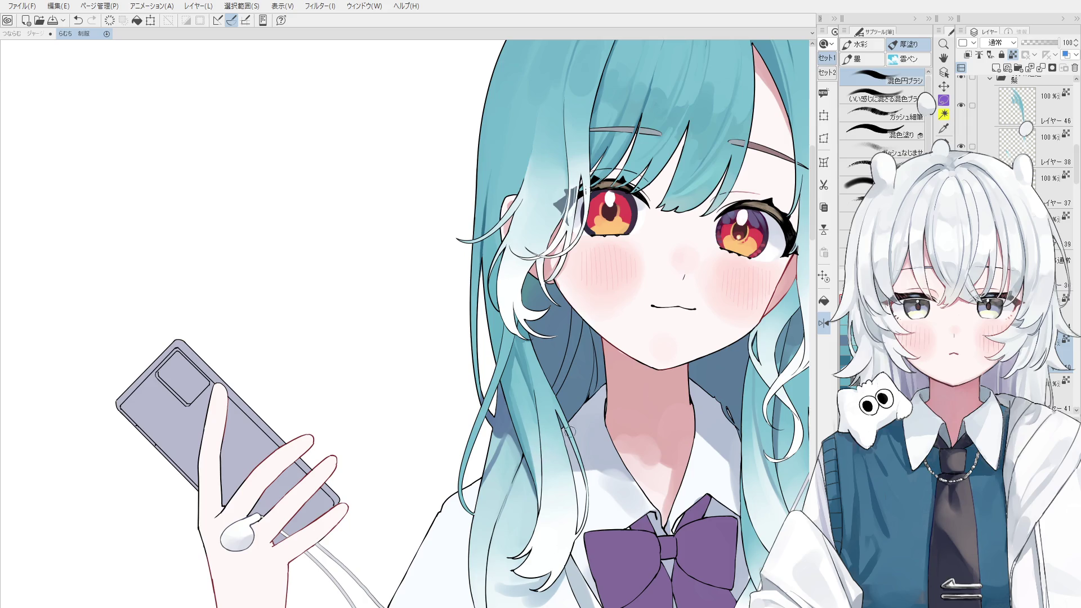
{"action": "left_click_drag", "start_coordinate": [580, 410], "coordinate": [615, 380]}
{"action": "key", "text": "period"}
{"action": "key", "text": "ctrl+z"}
{"action": "left_click_drag", "start_coordinate": [517, 396], "coordinate": [514, 465]}
{"action": "key", "text": "ctrl+z"}
{"action": "key", "text": "comma"}
{"action": "key", "text": "ctrl+z"}
{"action": "key", "text": "ctrl+y"}
{"action": "key", "text": "ctrl+z"}
- Compare the last blending stroke with undo/redo, then discard the trial strokes along the hair and near the ear
{"action": "scroll", "coordinate": [554, 482], "scroll_direction": "up", "scroll_amount": 1}
{"action": "key", "text": "ctrl+y"}
{"action": "key", "text": "ctrl+z"}
{"action": "scroll", "coordinate": [508, 360], "scroll_direction": "up", "scroll_amount": 1}
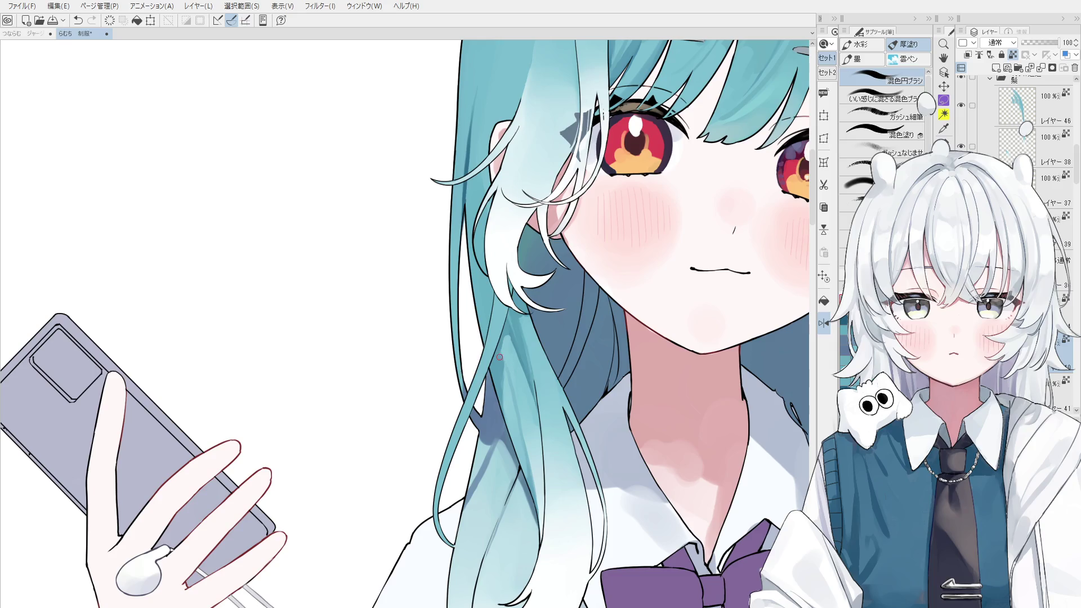
{"action": "scroll", "coordinate": [501, 362], "scroll_direction": "down", "scroll_amount": 3}
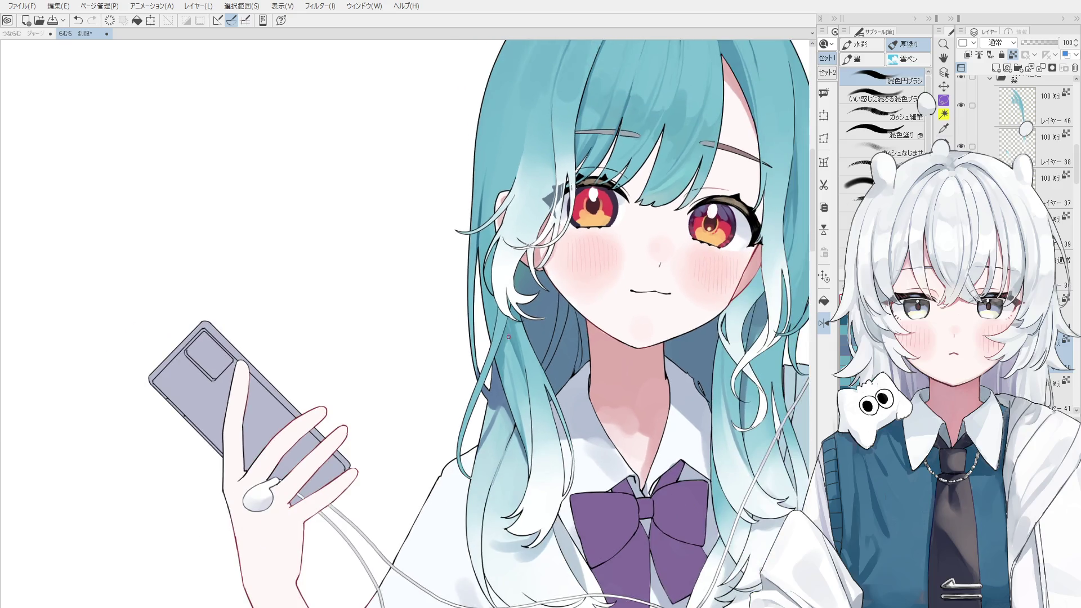
{"action": "scroll", "coordinate": [516, 352], "scroll_direction": "up", "scroll_amount": 1}
{"action": "left_click_drag", "start_coordinate": [501, 360], "coordinate": [514, 403]}
{"action": "key", "text": "ctrl+z"}
{"action": "scroll", "coordinate": [516, 420], "scroll_direction": "down", "scroll_amount": 1}
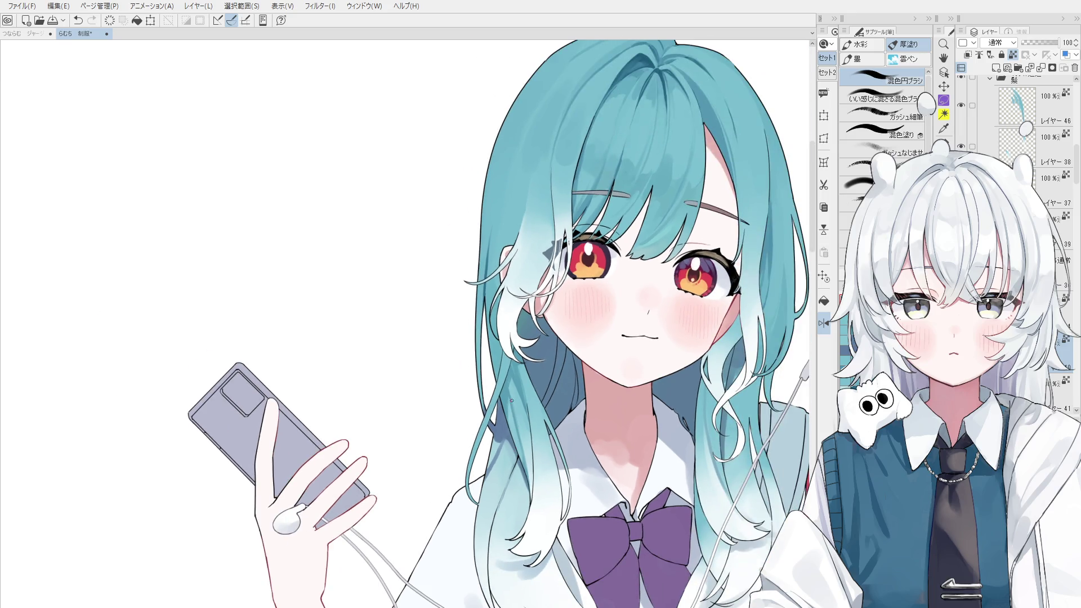
{"action": "scroll", "coordinate": [510, 394], "scroll_direction": "up", "scroll_amount": 1}
{"action": "scroll", "coordinate": [498, 346], "scroll_direction": "down", "scroll_amount": 1}
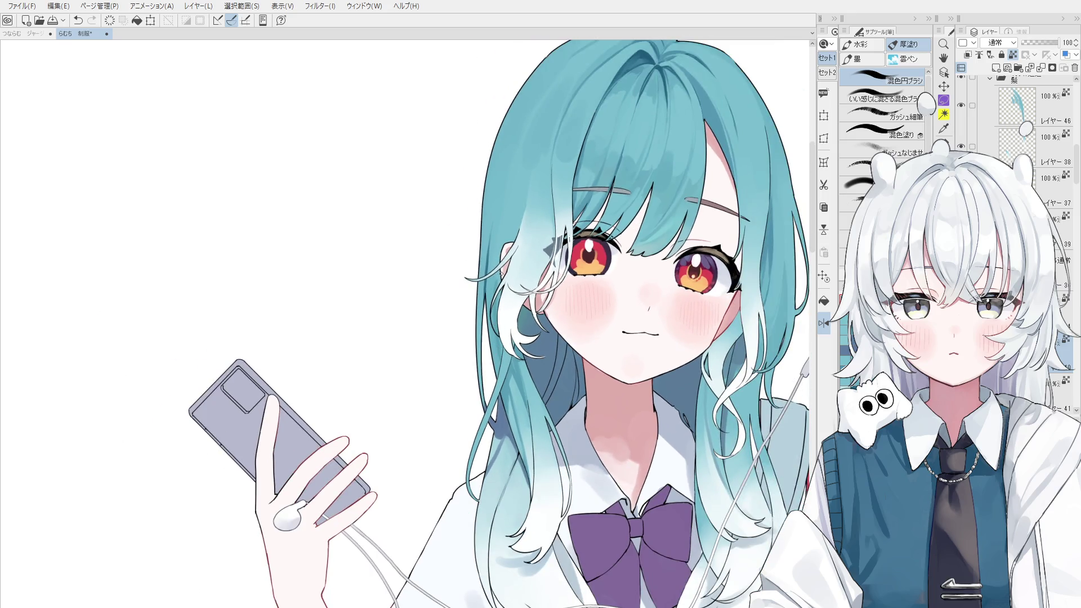
{"action": "left_click_drag", "start_coordinate": [509, 203], "coordinate": [500, 263]}
{"action": "key", "text": "ctrl+z"}
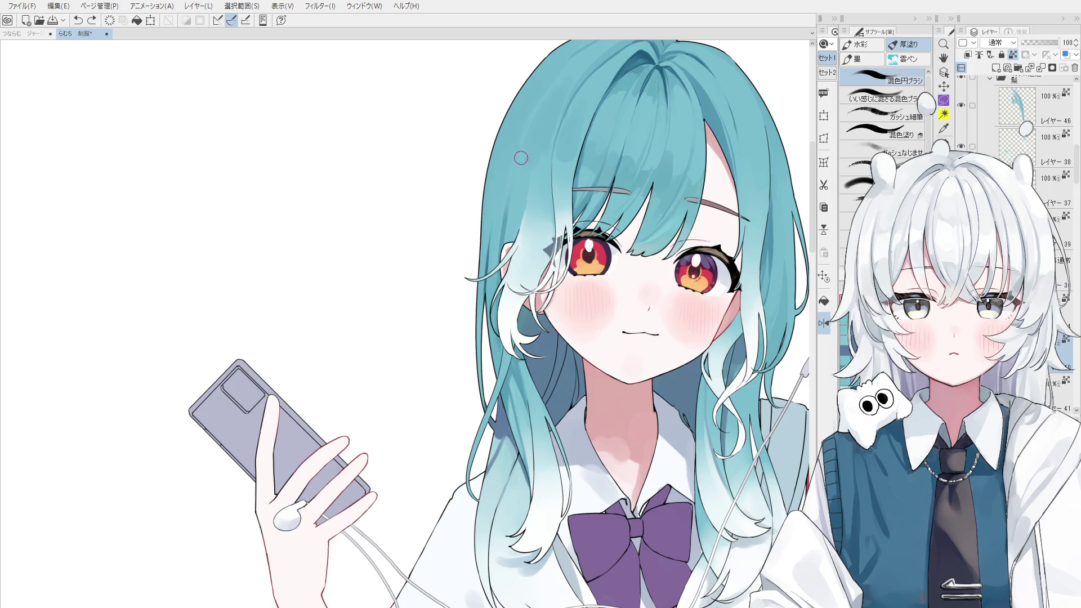